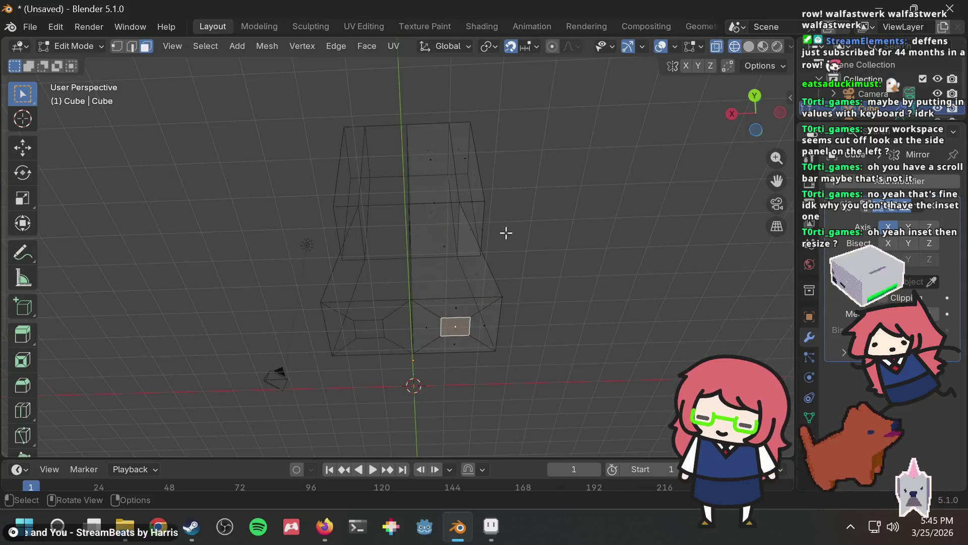
Inset the bottom face with zero thickness, trying a downward move and undoing it
key("i")
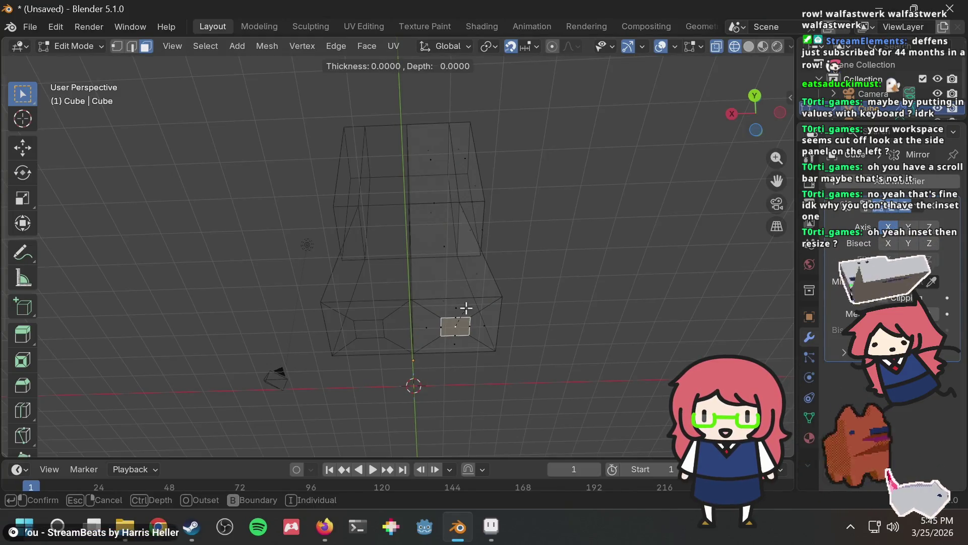
left_click(460, 345)
key("g")
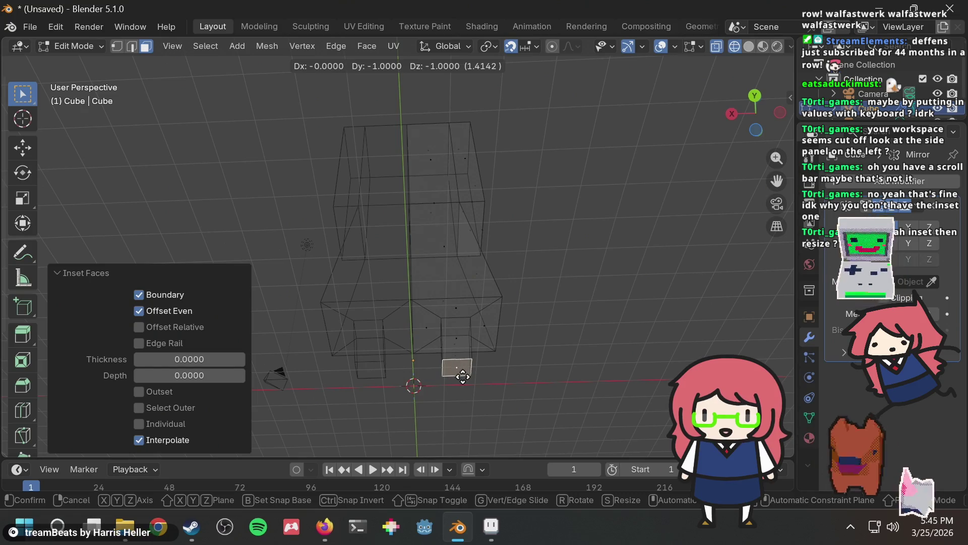
left_click(463, 376)
mouse_move(565, 154)
middle_mouse_down()
mouse_move(549, 238)
mouse_move(542, 162)
mouse_move(471, 274)
middle_mouse_up()
key("ctrl+z")
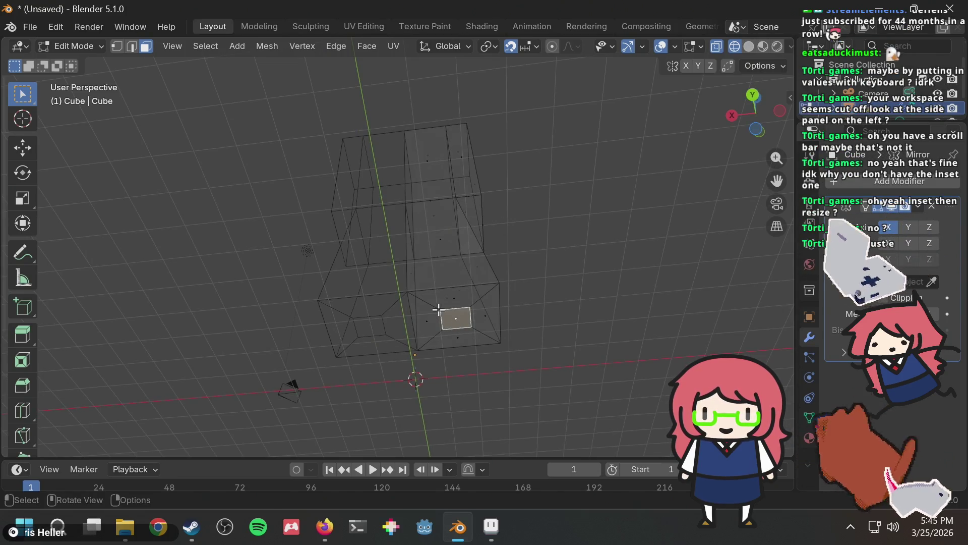
Extrude the inset bottom face downward 2 units to form the legs
key("e")
left_click(445, 358)
mouse_move(592, 189)
middle_mouse_down()
mouse_move(523, 279)
mouse_move(424, 301)
mouse_move(405, 268)
mouse_move(579, 256)
mouse_move(605, 285)
mouse_move(568, 270)
mouse_move(457, 294)
mouse_move(408, 323)
mouse_move(534, 273)
mouse_move(398, 325)
mouse_move(435, 281)
middle_mouse_up()
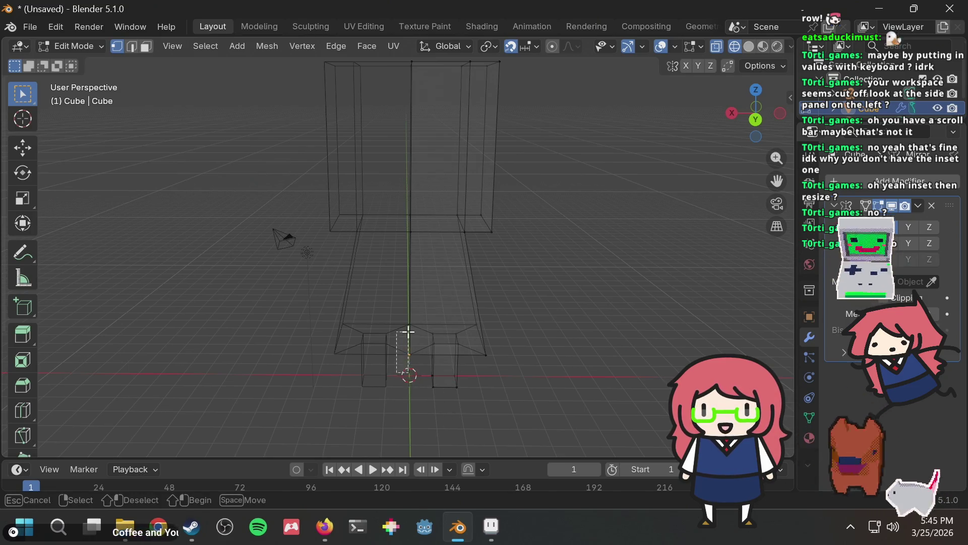
Move the selected base vertex -1 along Y using gy-1
mouse_move(629, 244)
middle_mouse_down()
mouse_move(563, 275)
mouse_move(480, 283)
middle_mouse_up()
key("g")
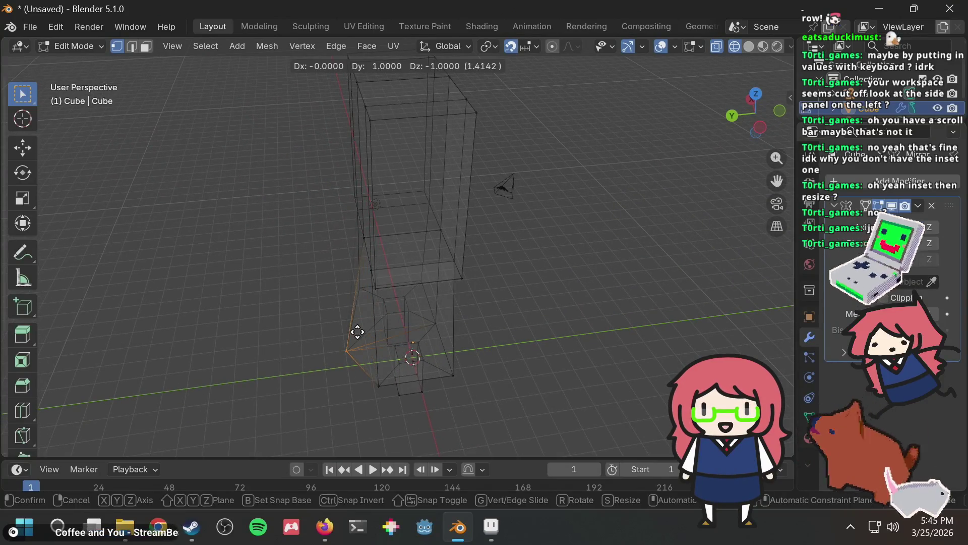
key("Return")
mouse_move(374, 318)
middle_mouse_down()
mouse_move(566, 260)
mouse_move(451, 322)
mouse_move(325, 262)
mouse_move(351, 318)
middle_mouse_up()
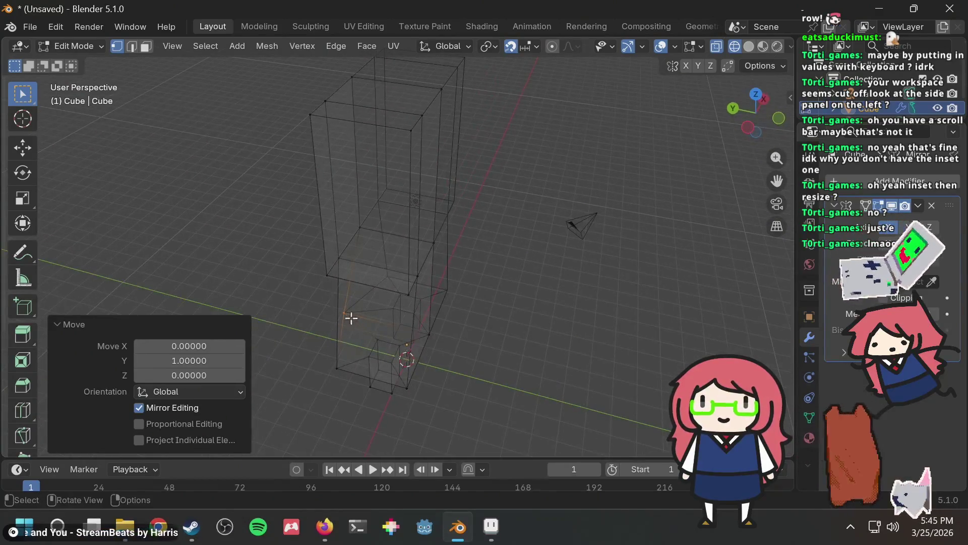
key("Escape")
type("gy-1")
key("Return")
Orbit around the model to inspect the tapered base and legs
middle_click_drag(445, 339, 641, 253)
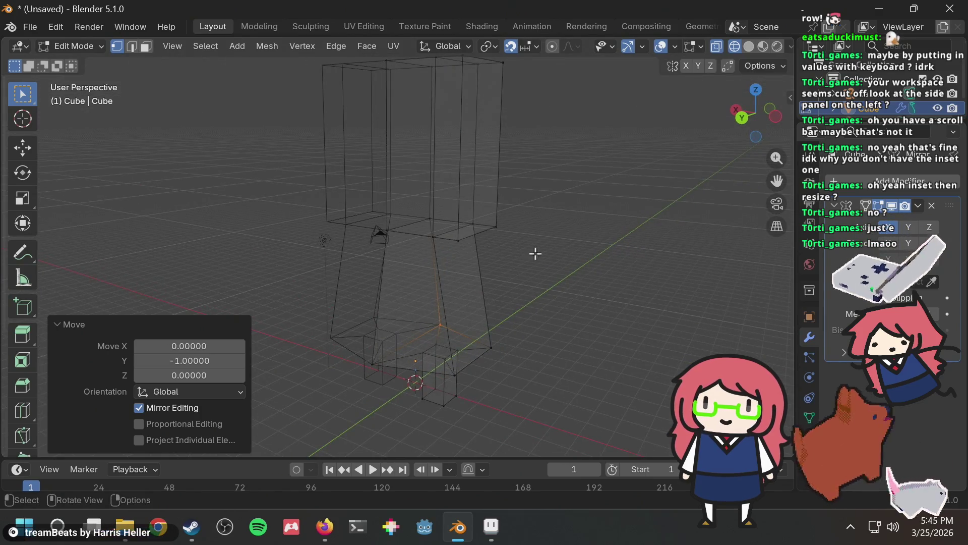
mouse_move(490, 275)
middle_mouse_down()
mouse_move(558, 238)
mouse_move(623, 228)
middle_mouse_up()
mouse_move(543, 240)
middle_mouse_down()
mouse_move(498, 264)
mouse_move(524, 241)
mouse_move(482, 197)
mouse_move(471, 225)
mouse_move(383, 287)
mouse_move(590, 247)
middle_mouse_up()
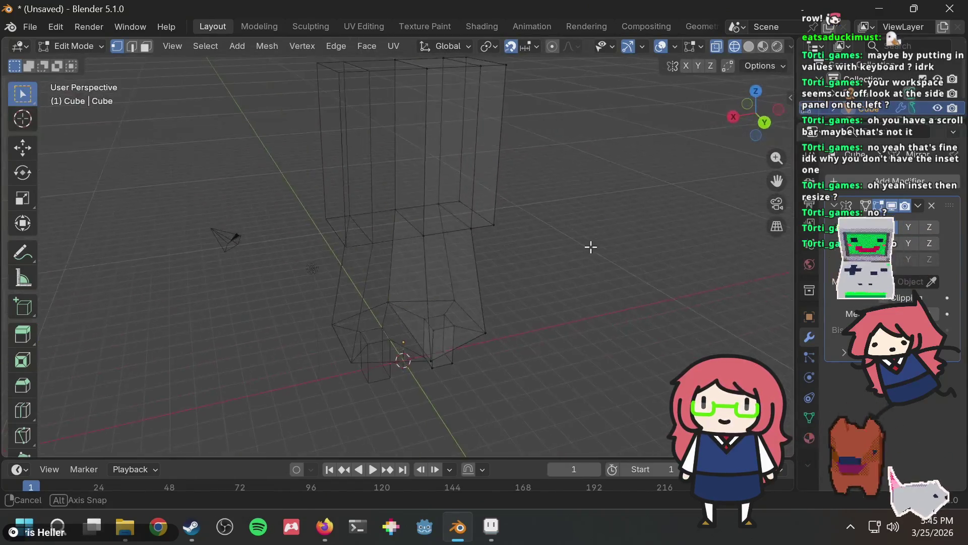
mouse_move(489, 352)
middle_mouse_down()
mouse_move(515, 271)
mouse_move(406, 225)
mouse_move(509, 219)
mouse_move(549, 250)
mouse_move(621, 232)
mouse_move(378, 198)
mouse_move(502, 218)
mouse_move(473, 242)
mouse_move(447, 231)
mouse_move(294, 263)
mouse_move(451, 233)
mouse_move(553, 234)
mouse_move(516, 247)
mouse_move(465, 228)
middle_mouse_up()
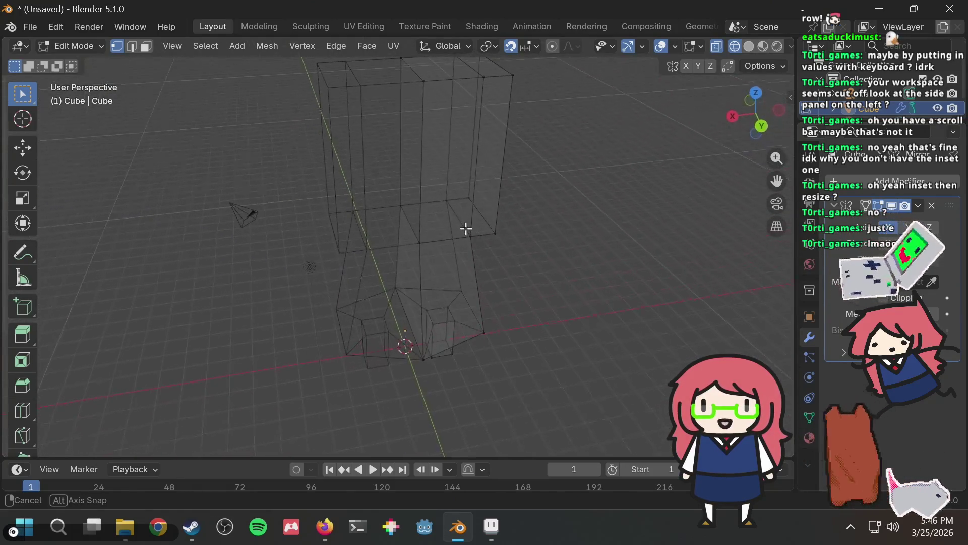
middle_click_drag(528, 178, 539, 192)
mouse_move(475, 193)
middle_mouse_down()
mouse_move(409, 222)
mouse_move(437, 231)
mouse_move(510, 301)
mouse_move(453, 240)
mouse_move(441, 156)
mouse_move(514, 147)
mouse_move(529, 124)
mouse_move(458, 214)
mouse_move(555, 225)
mouse_move(585, 217)
mouse_move(452, 227)
mouse_move(525, 186)
mouse_move(506, 216)
mouse_move(530, 116)
middle_mouse_up()
left_click_drag(505, 75, 475, 130)
Select the top-middle vertices of the upper block and shift them 1 unit along X
left_click_drag(438, 80, 451, 104)
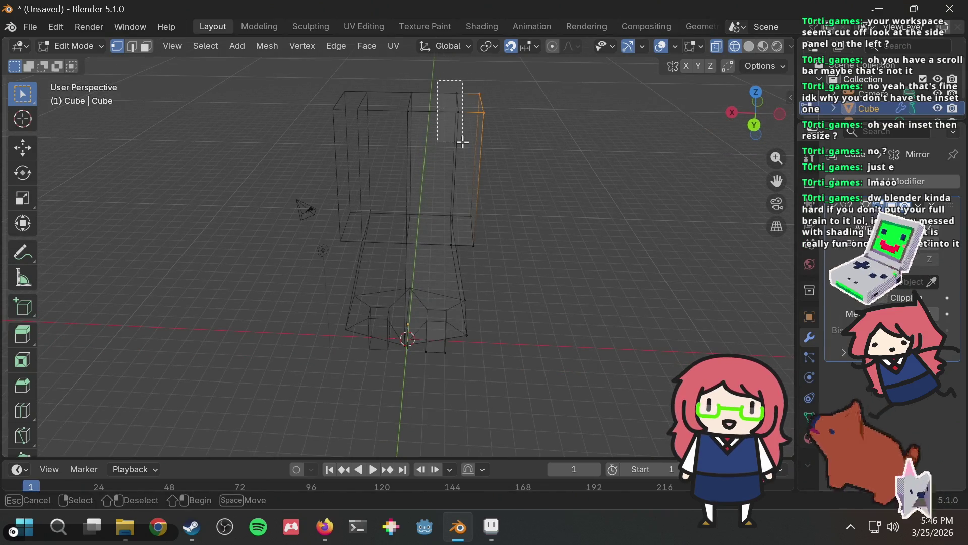
left_click_drag(463, 143, 463, 142)
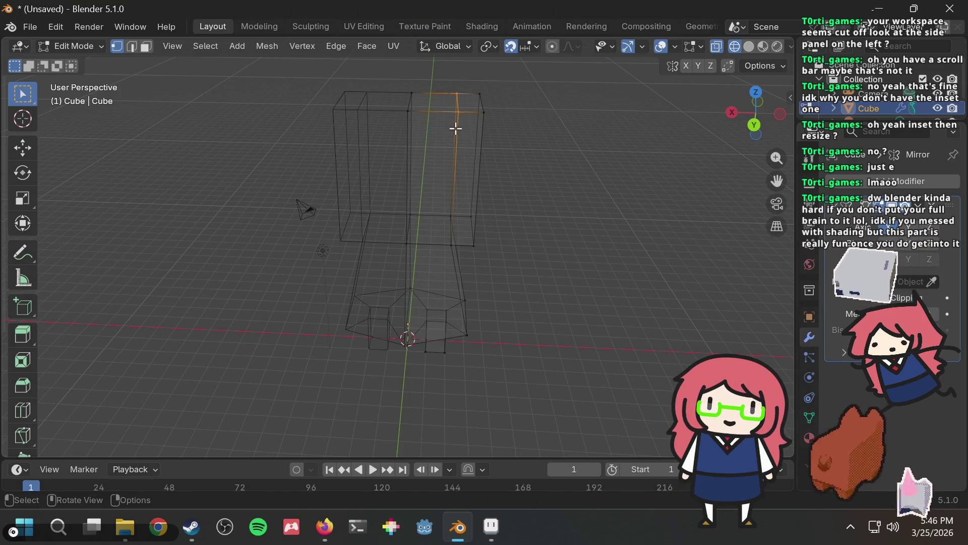
key("g")
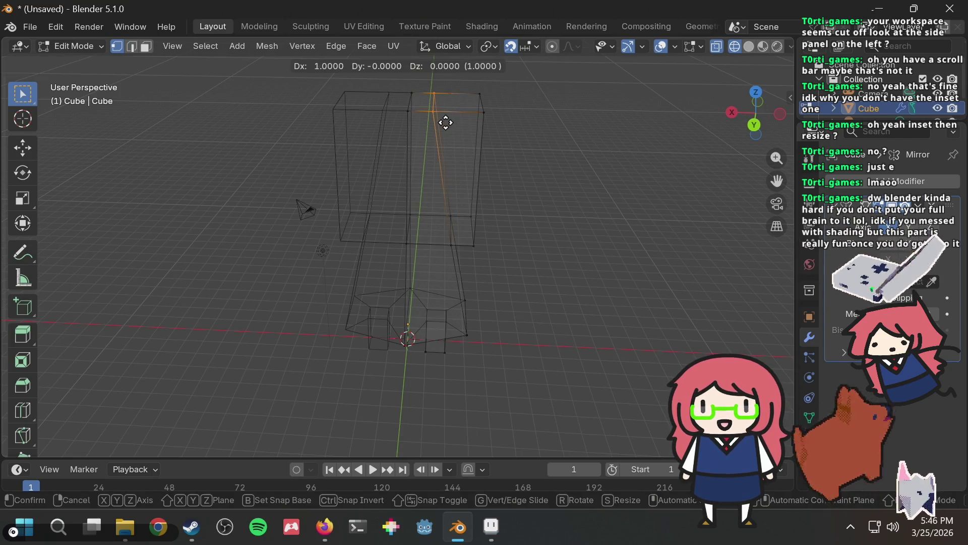
left_click(445, 123)
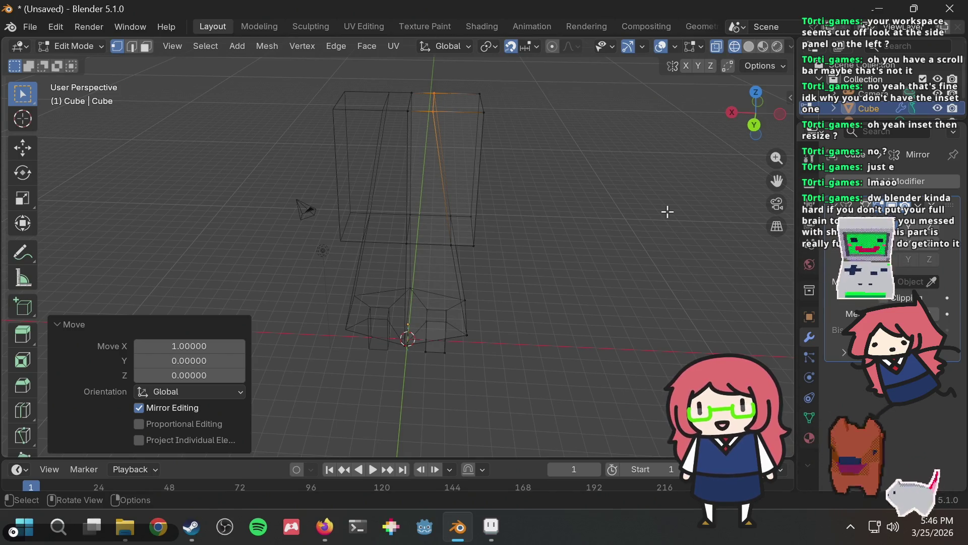
Undo the vertex shift and bring up the save window with Ctrl+S
key("ctrl+z")
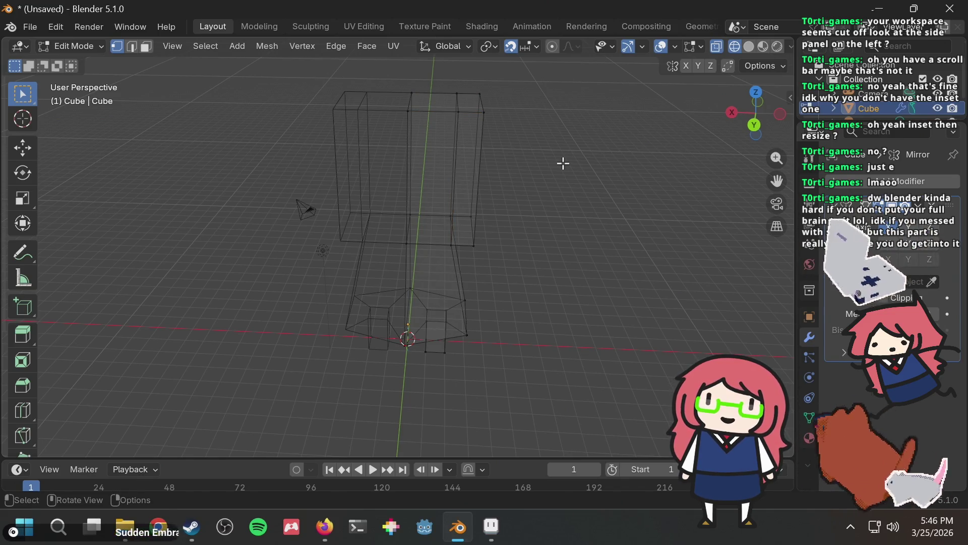
key("ctrl")
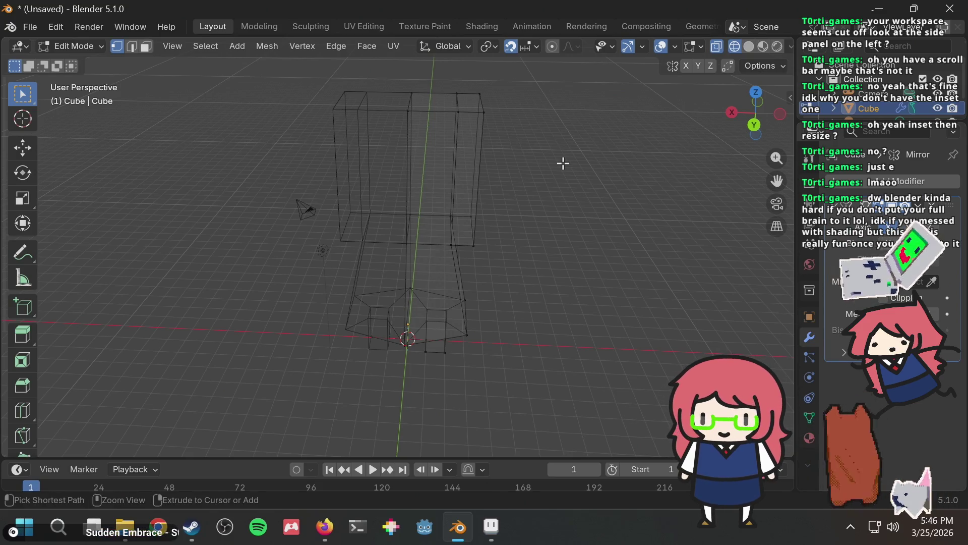
key("ctrl+s")
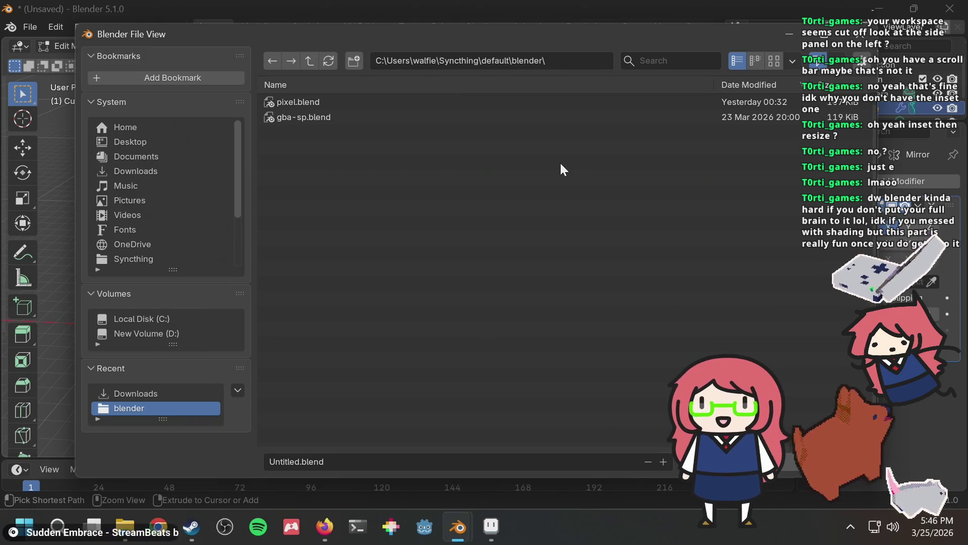
Replace the Untitled file name with humanoid and save humanoid.blend
left_click(277, 465)
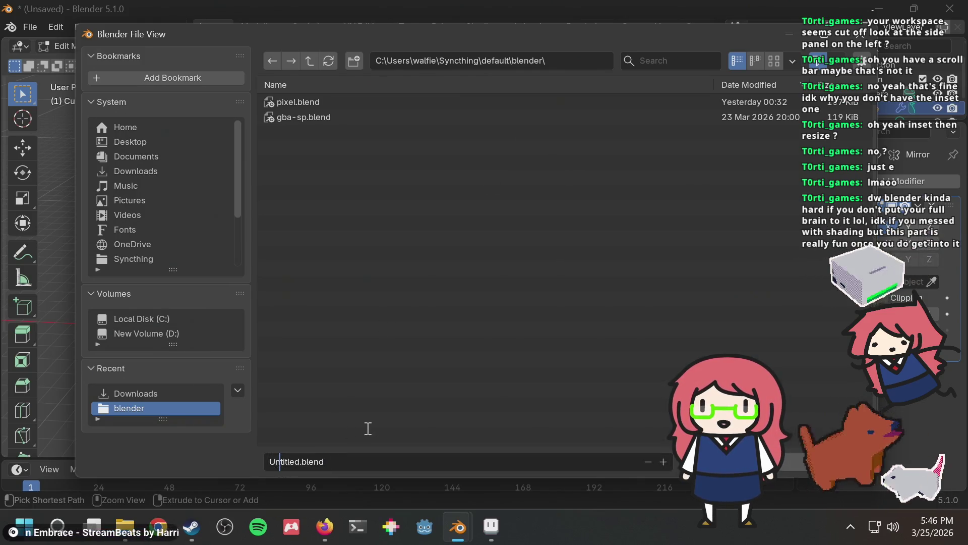
key("BackSpace")
key("BackSpace")
key("BackSpace")
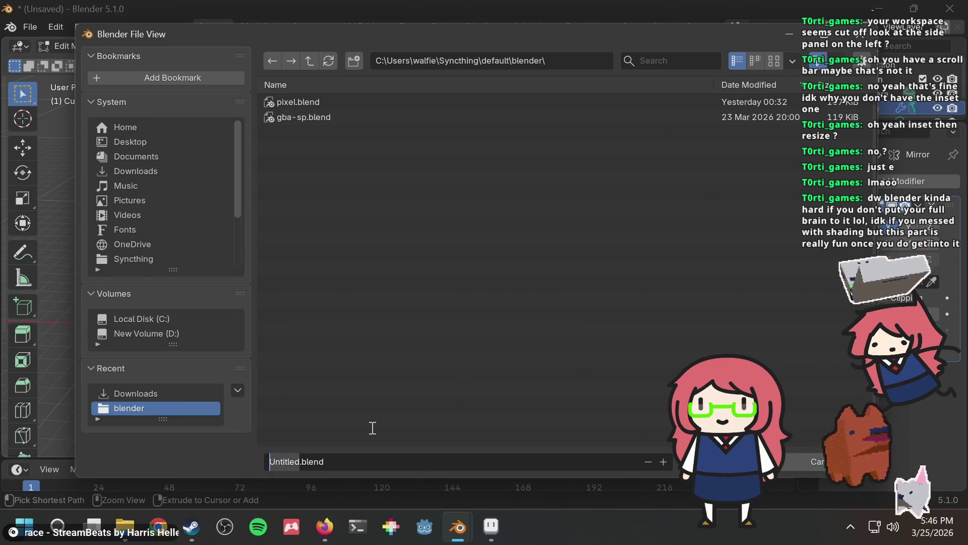
type("humanoid")
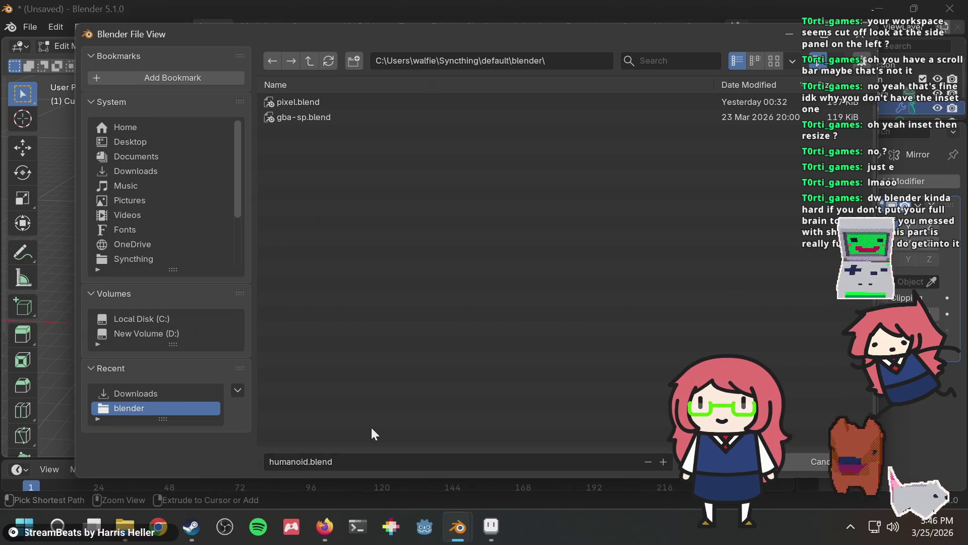
key("Return")
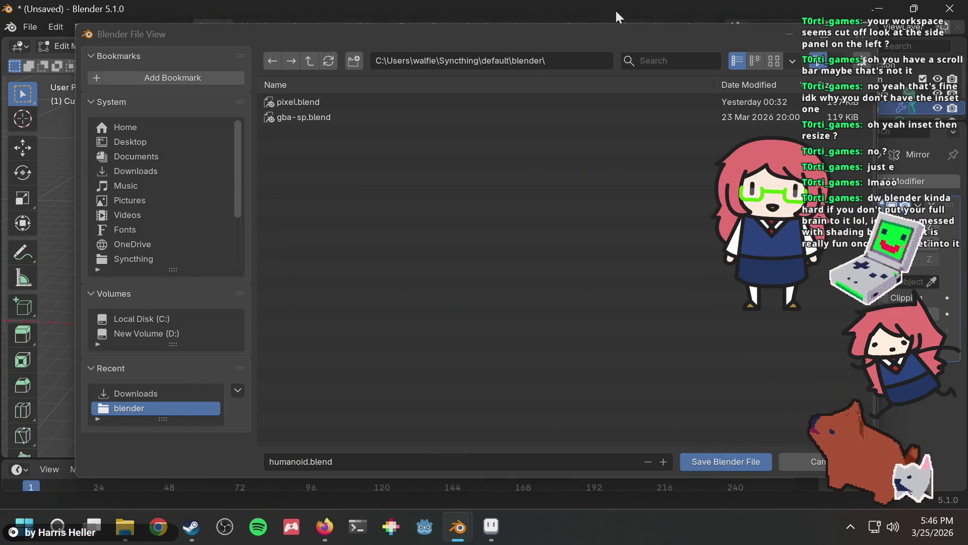
left_click(704, 460)
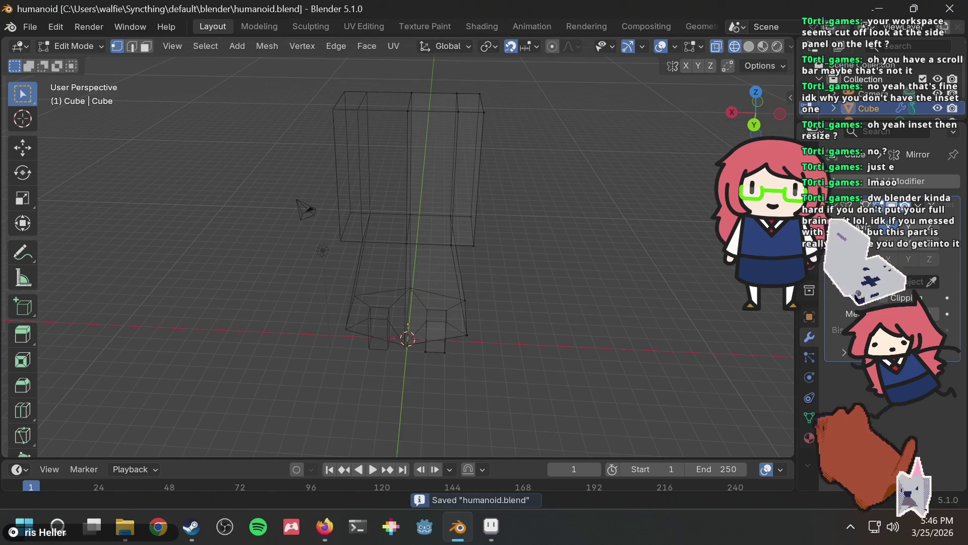
Save the current changes to humanoid.blend
mouse_move(535, 116)
middle_mouse_down()
mouse_move(456, 83)
mouse_move(570, 134)
mouse_move(480, 113)
mouse_move(448, 147)
mouse_move(490, 133)
mouse_move(584, 149)
mouse_move(607, 131)
mouse_move(526, 109)
mouse_move(452, 142)
mouse_move(655, 119)
mouse_move(618, 151)
mouse_move(503, 126)
mouse_move(458, 136)
mouse_move(413, 188)
mouse_move(427, 142)
middle_mouse_up()
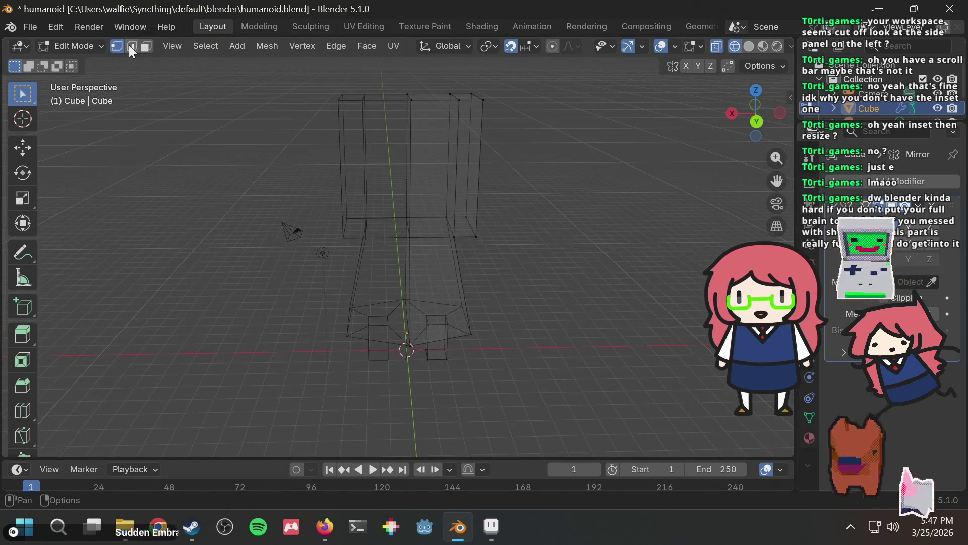
mouse_move(461, 156)
middle_mouse_down()
mouse_move(635, 190)
mouse_move(614, 197)
mouse_move(623, 145)
mouse_move(595, 152)
middle_mouse_up()
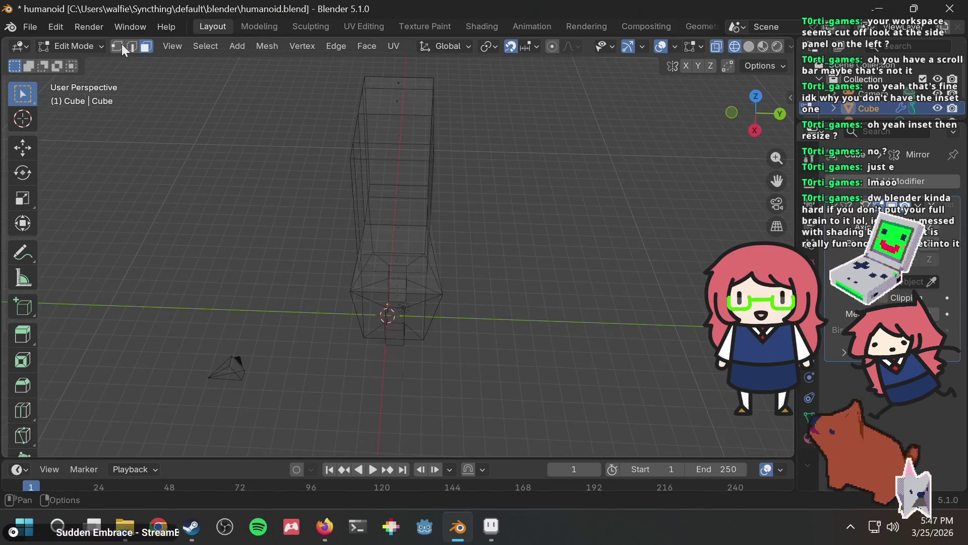
key("ctrl+s")
mouse_move(515, 171)
middle_mouse_down()
mouse_move(560, 242)
mouse_move(521, 192)
mouse_move(535, 96)
mouse_move(525, 80)
mouse_move(514, 245)
mouse_move(590, 239)
mouse_move(564, 208)
middle_mouse_up()
Move a vertex on top of the upper block 1 unit along Y
left_click_drag(423, 157, 416, 161)
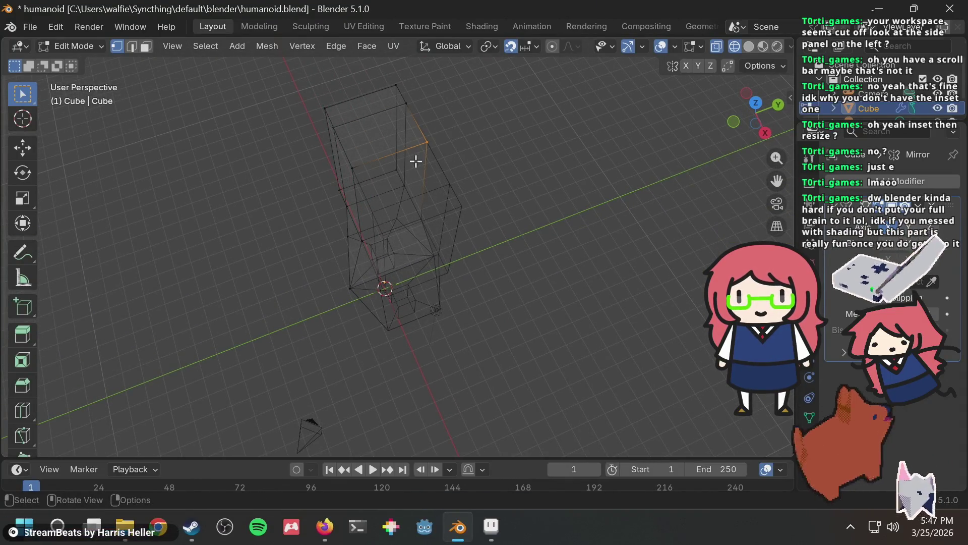
mouse_move(480, 147)
middle_mouse_down()
mouse_move(410, 132)
mouse_move(436, 143)
mouse_move(547, 136)
mouse_move(489, 93)
mouse_move(517, 102)
mouse_move(512, 93)
middle_mouse_up()
key("g")
left_click(467, 157)
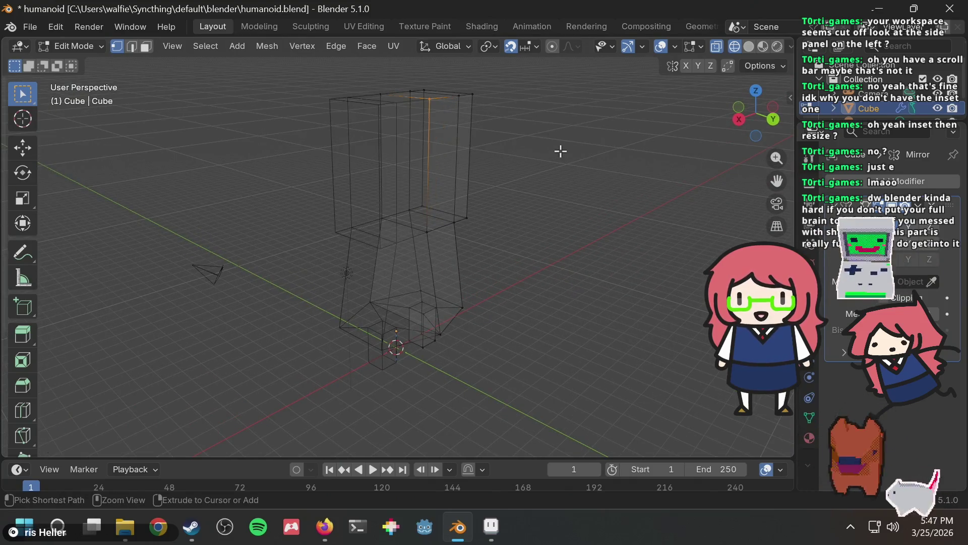
middle_click_drag(550, 182, 508, 115)
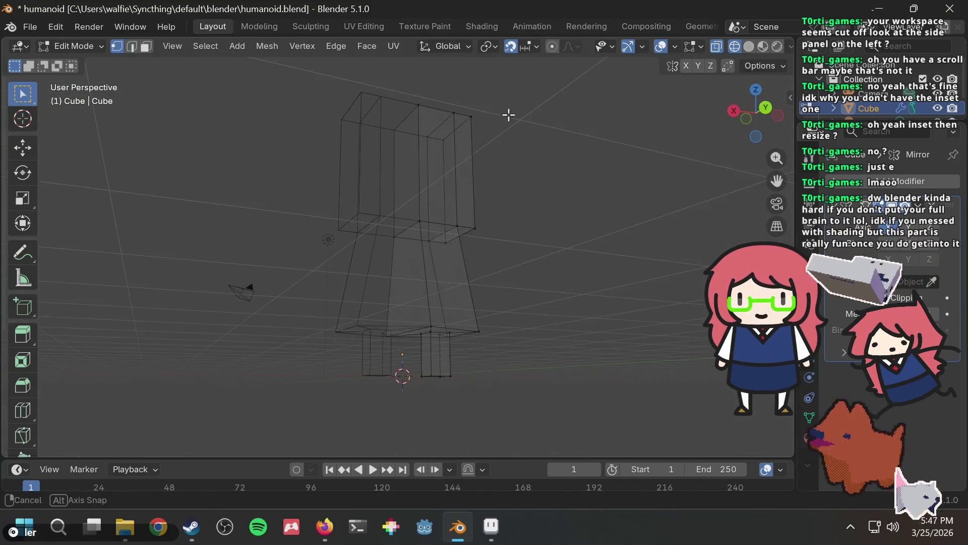
Review the upper block from the side and select a face on the body's right side
scroll(434, 199, "up", 5)
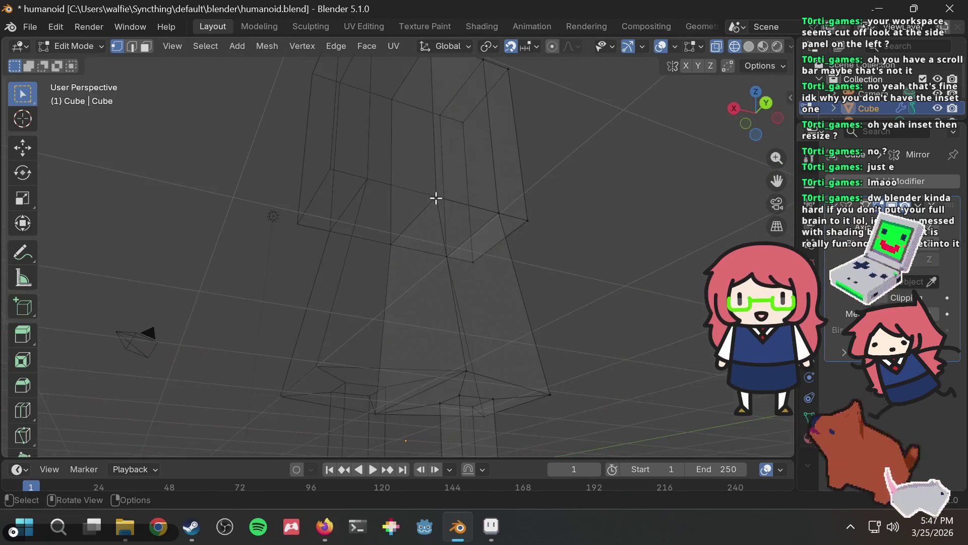
mouse_move(415, 154)
middle_mouse_down()
mouse_move(439, 177)
mouse_move(421, 158)
mouse_move(417, 200)
middle_mouse_up()
mouse_move(441, 231)
middle_mouse_down()
mouse_move(457, 184)
mouse_move(445, 184)
middle_mouse_up()
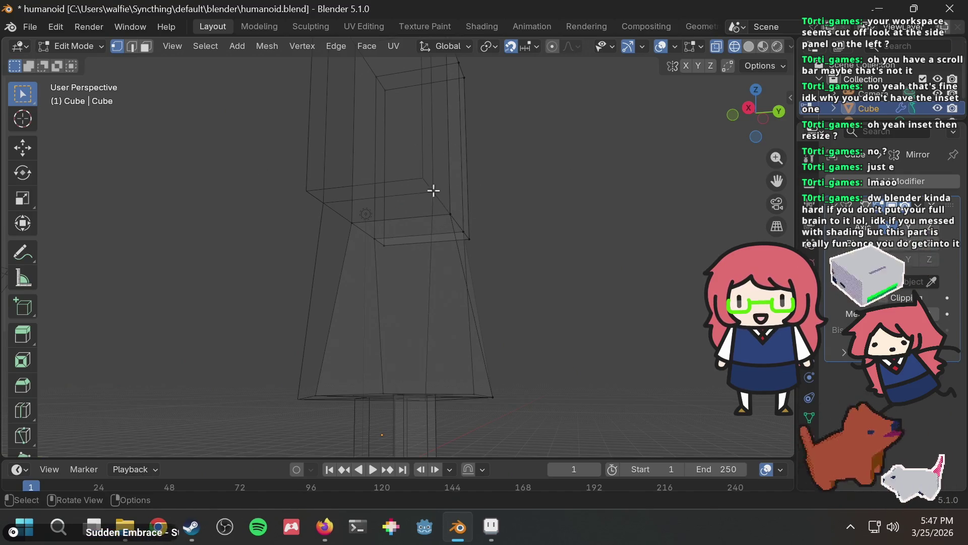
mouse_move(465, 202)
middle_mouse_down()
mouse_move(480, 201)
mouse_move(407, 168)
mouse_move(519, 141)
mouse_move(481, 168)
mouse_move(602, 180)
middle_mouse_up()
scroll(538, 131, "down", 3)
left_click(440, 181)
Extrude the selected right-side face outward, then deselect it
key("e")
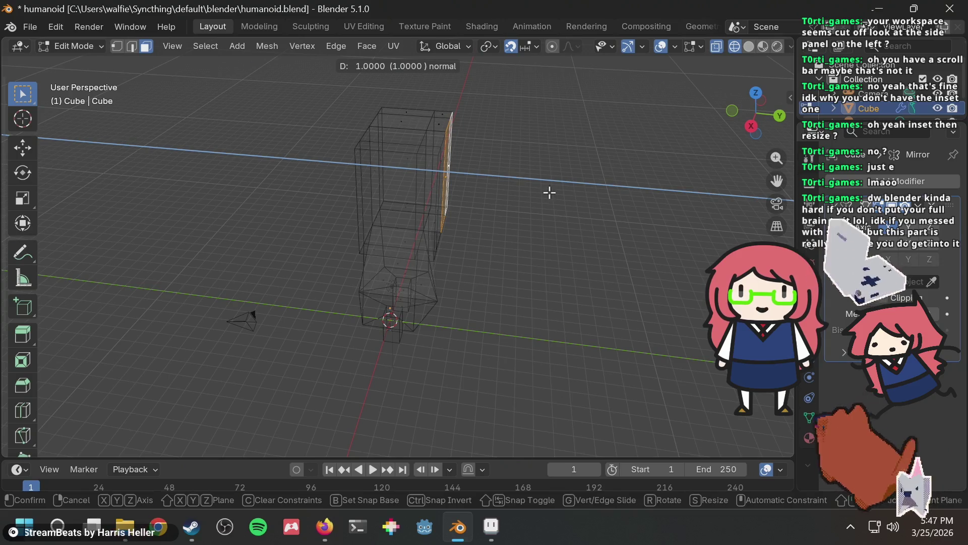
left_click(550, 192)
left_click(551, 174)
mouse_move(551, 174)
middle_mouse_down()
mouse_move(459, 200)
mouse_move(444, 188)
mouse_move(590, 171)
mouse_move(434, 138)
mouse_move(512, 162)
mouse_move(525, 103)
middle_mouse_up()
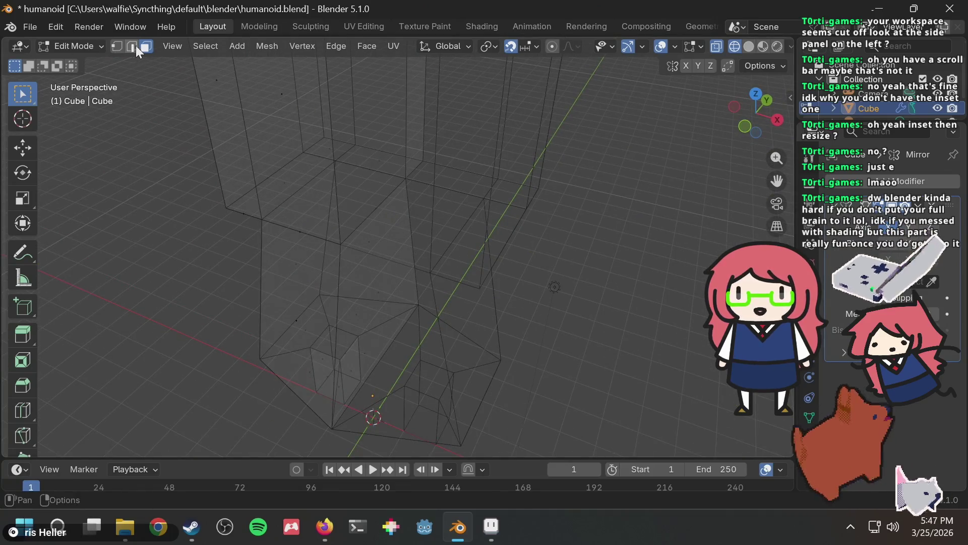
mouse_move(211, 76)
middle_mouse_down()
mouse_move(365, 106)
mouse_move(328, 77)
mouse_move(272, 69)
mouse_move(495, 92)
mouse_move(559, 115)
middle_mouse_up()
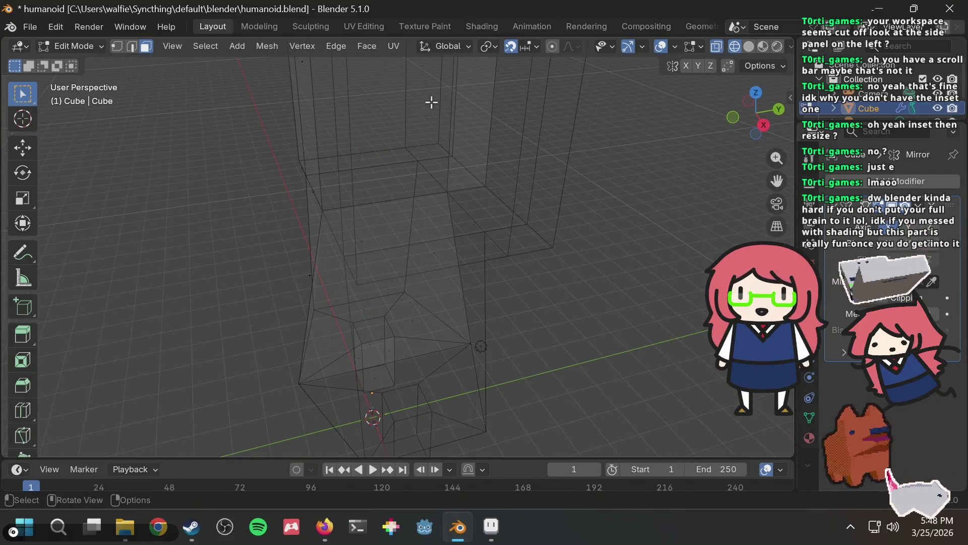
Orbit around the model to bring the head's side face into view
mouse_move(461, 103)
middle_mouse_down()
mouse_move(317, 99)
mouse_move(463, 112)
middle_mouse_up()
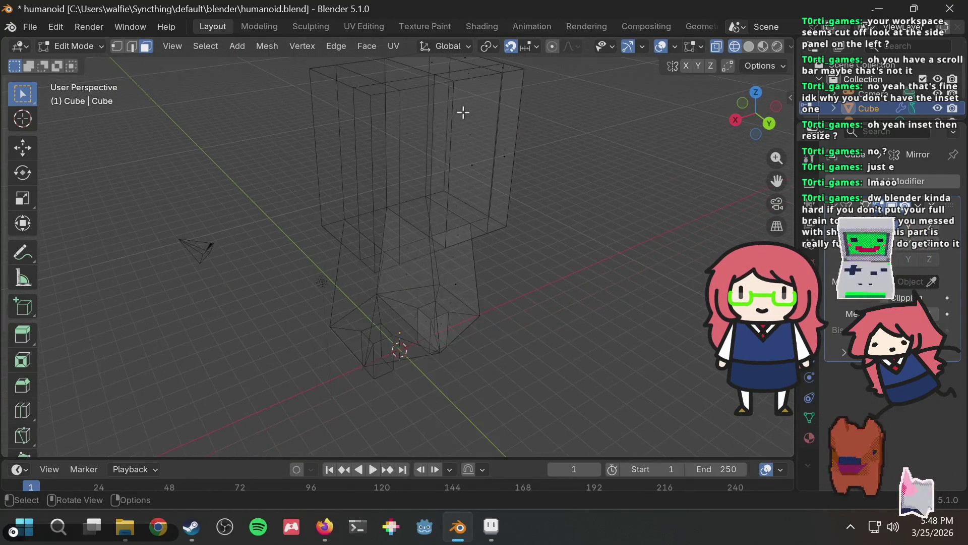
mouse_move(429, 147)
middle_mouse_down()
mouse_move(432, 216)
mouse_move(551, 156)
mouse_move(334, 134)
middle_mouse_up()
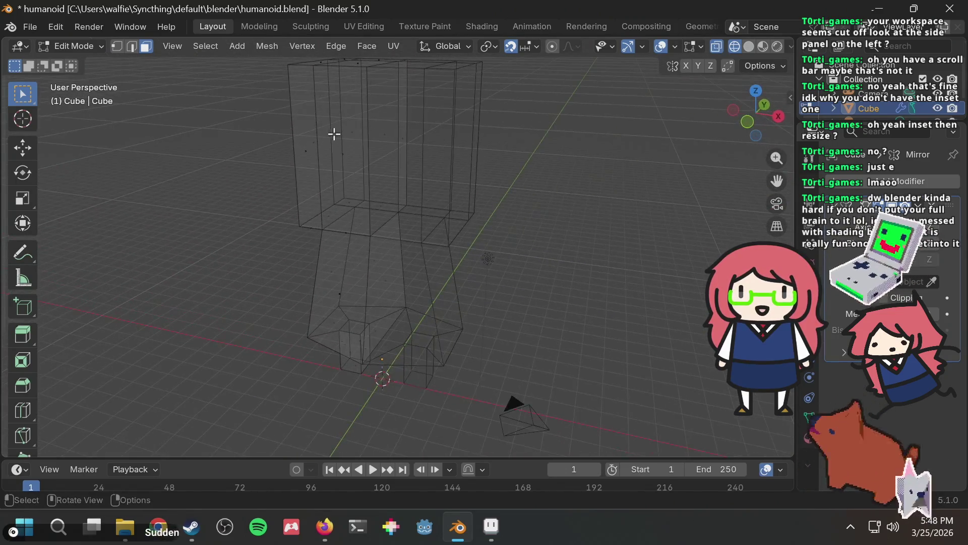
mouse_move(456, 123)
middle_mouse_down()
mouse_move(310, 127)
mouse_move(434, 141)
middle_mouse_up()
middle_click_drag(600, 141, 400, 154)
mouse_move(509, 150)
middle_mouse_down()
mouse_move(682, 113)
mouse_move(551, 177)
mouse_move(631, 123)
mouse_move(470, 170)
middle_mouse_up()
mouse_move(413, 155)
middle_mouse_down()
mouse_move(385, 173)
mouse_move(517, 128)
mouse_move(443, 156)
mouse_move(495, 225)
mouse_move(510, 87)
middle_mouse_up()
mouse_move(528, 166)
middle_mouse_down()
mouse_move(400, 85)
mouse_move(264, 188)
mouse_move(412, 137)
mouse_move(409, 155)
mouse_move(627, 225)
middle_mouse_up()
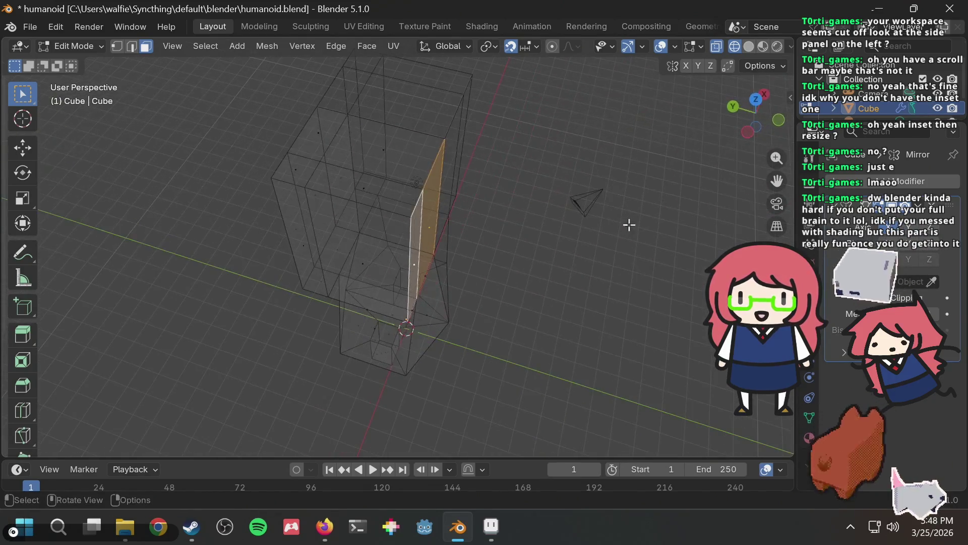
Extrude the head's side face 1 unit along its normal, replacing a 2-unit attempt
key("e")
left_click(611, 278)
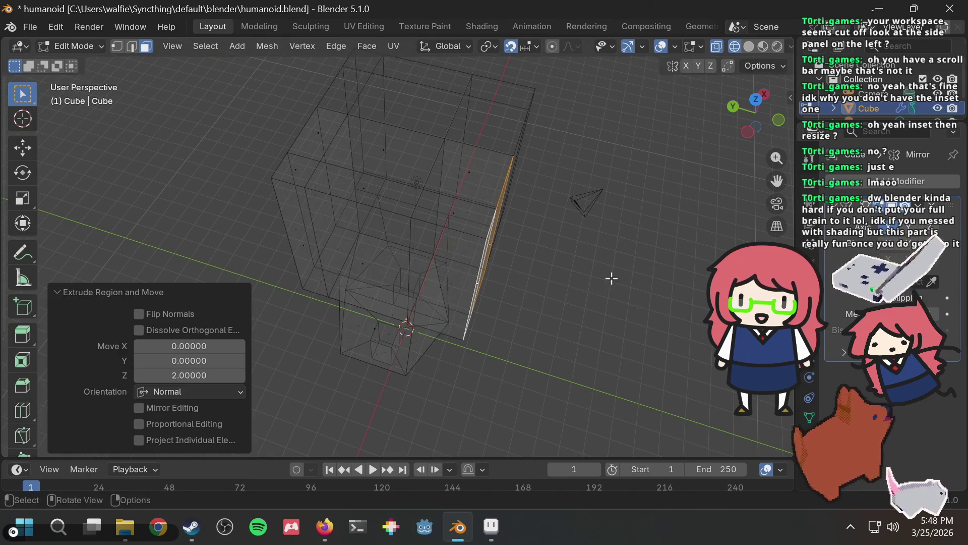
key("ctrl+z")
type("e1")
key("Return")
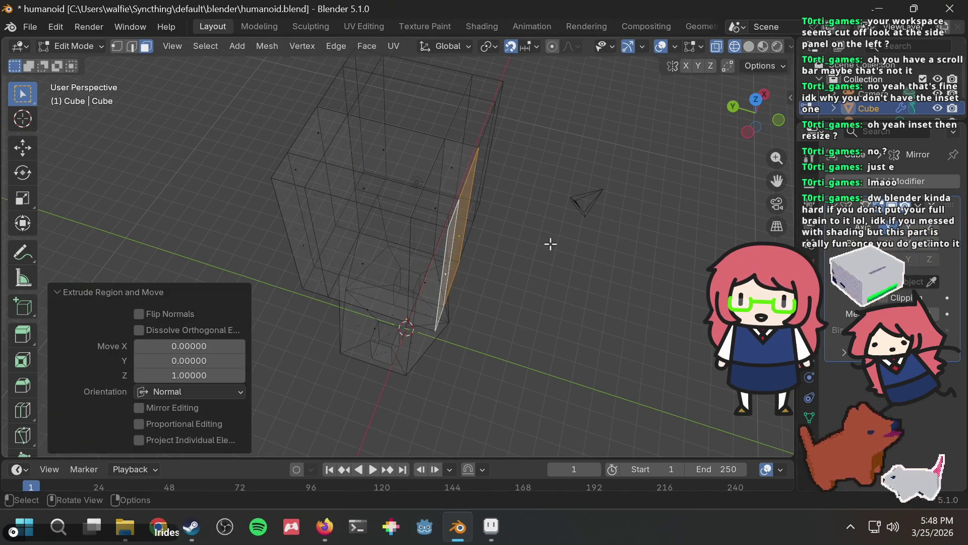
middle_click_drag(532, 220, 556, 256)
mouse_move(613, 252)
middle_mouse_down()
mouse_move(631, 193)
mouse_move(450, 138)
mouse_move(440, 112)
mouse_move(490, 105)
mouse_move(478, 104)
mouse_move(506, 119)
mouse_move(479, 137)
middle_mouse_up()
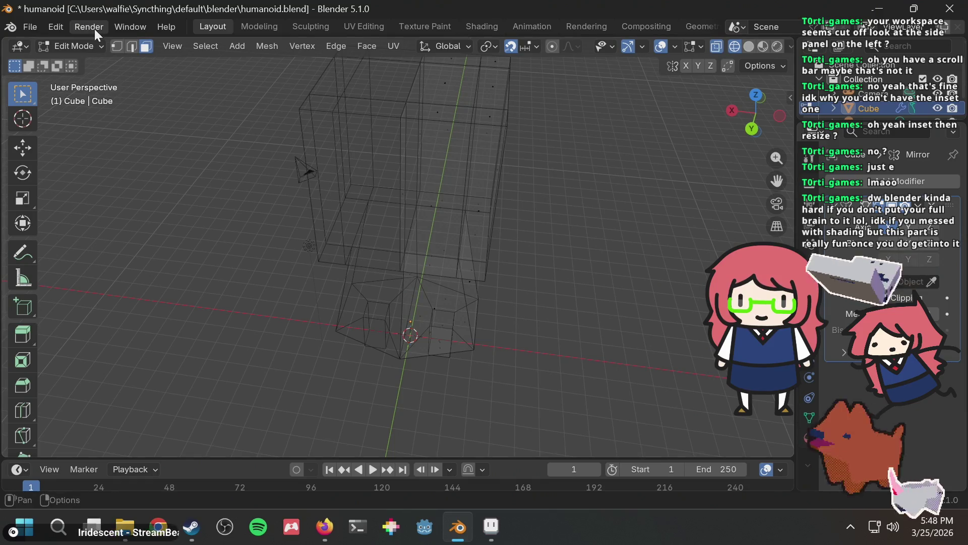
In vertex select mode, lower one top vertex of the head by 1 unit
left_click(116, 48)
left_click(511, 123)
mouse_move(593, 123)
middle_mouse_down()
mouse_move(588, 90)
mouse_move(589, 117)
middle_mouse_up()
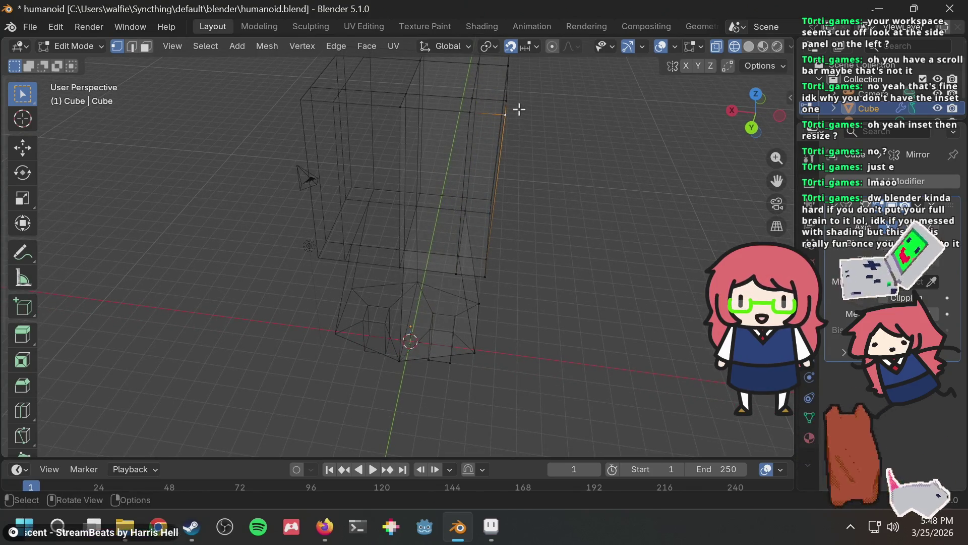
key("g")
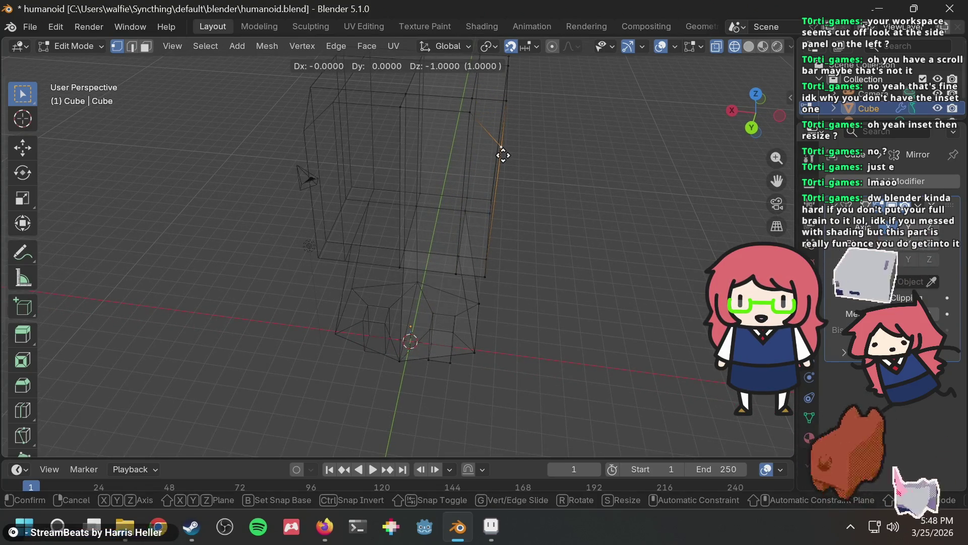
left_click(503, 155)
mouse_move(525, 143)
middle_mouse_down()
mouse_move(549, 128)
mouse_move(441, 117)
mouse_move(519, 86)
mouse_move(574, 90)
mouse_move(560, 140)
mouse_move(515, 159)
middle_mouse_up()
Lower two more head vertices 1 unit along Z
left_click(478, 145)
left_click(477, 174)
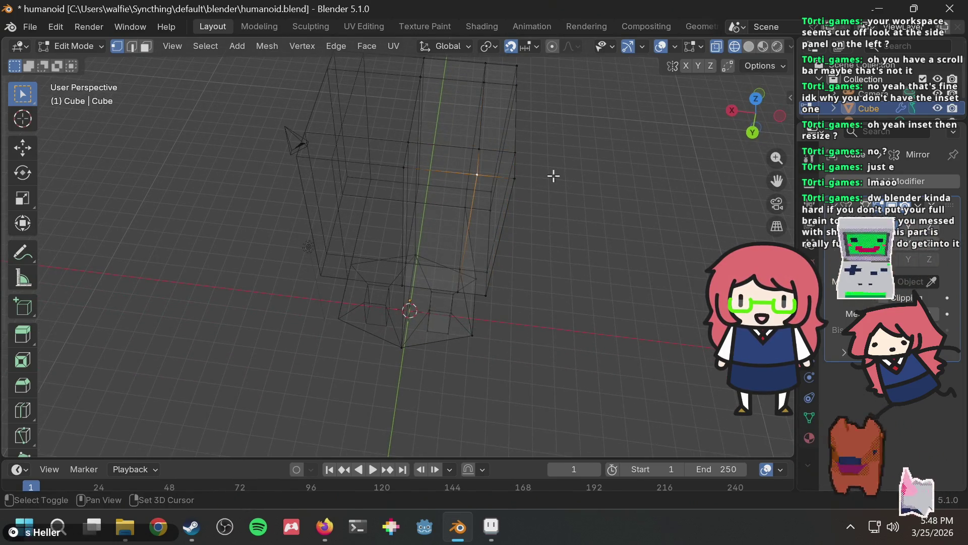
left_click(514, 181, "shift")
mouse_move(541, 171)
middle_mouse_down()
mouse_move(555, 113)
mouse_move(561, 119)
mouse_move(452, 125)
mouse_move(577, 119)
mouse_move(575, 141)
mouse_move(528, 179)
mouse_move(415, 158)
mouse_move(489, 108)
middle_mouse_up()
key("g")
key("z")
left_click(552, 136)
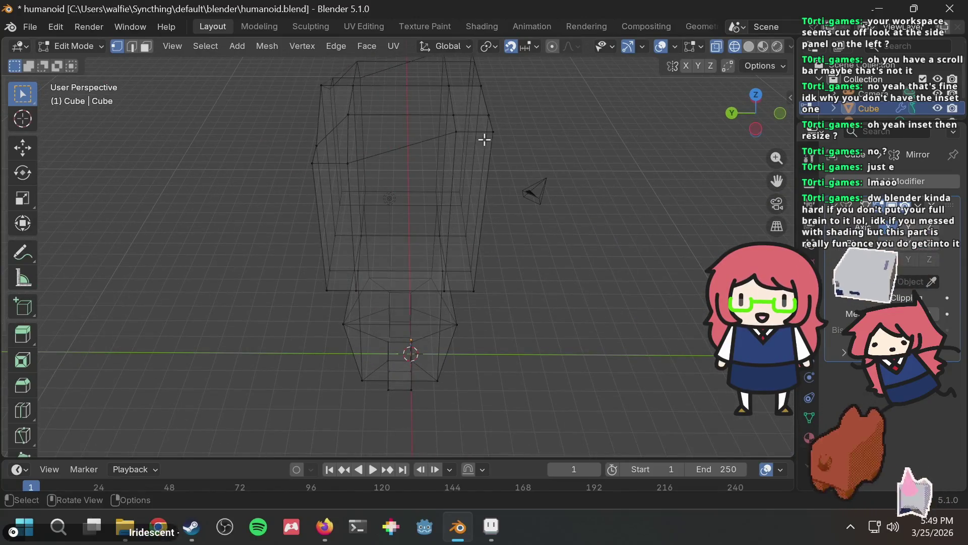
Select both top corner vertices of the head and lower them
left_click(498, 132)
left_click(456, 132, "shift")
key("g")
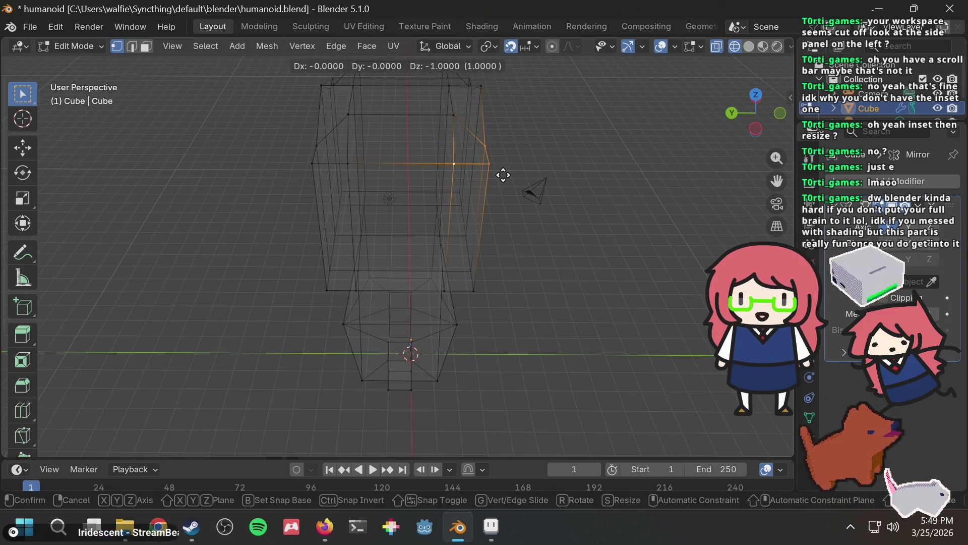
left_click(503, 177)
mouse_move(508, 161)
middle_mouse_down()
mouse_move(512, 119)
mouse_move(389, 162)
middle_mouse_up()
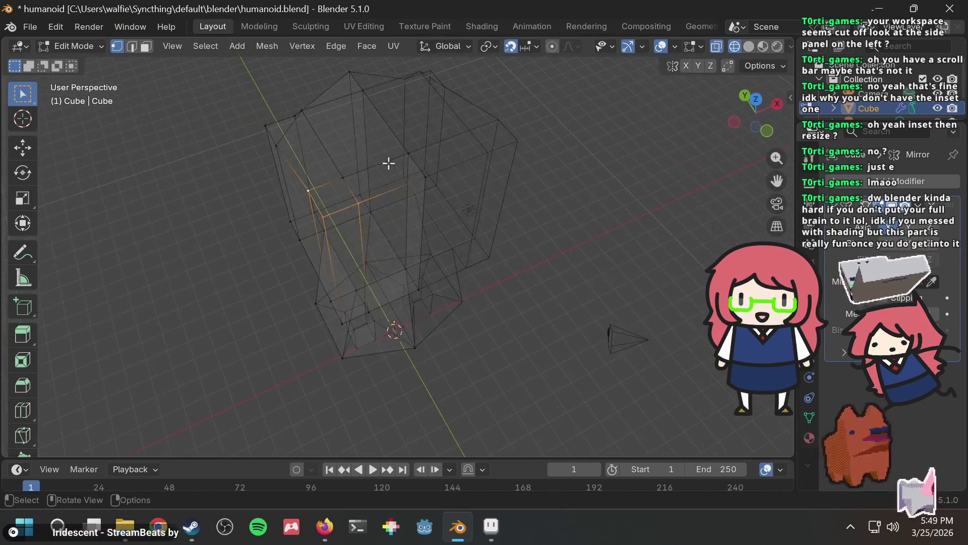
Move the corners again along Z, then slide a vertex along its edge by 0.2
key("g")
mouse_move(377, 207)
middle_mouse_down()
mouse_move(380, 177)
mouse_move(538, 130)
mouse_move(508, 126)
mouse_move(482, 103)
middle_mouse_up()
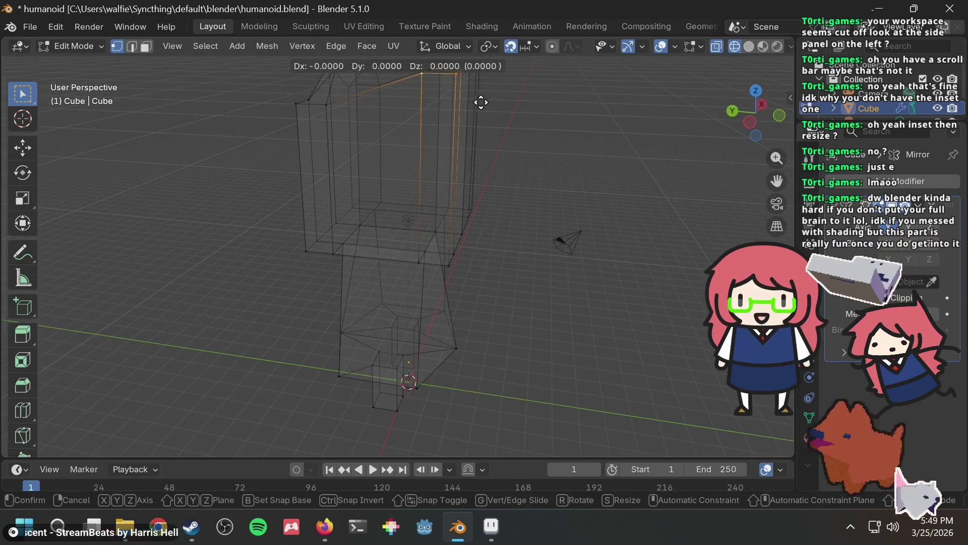
key("z")
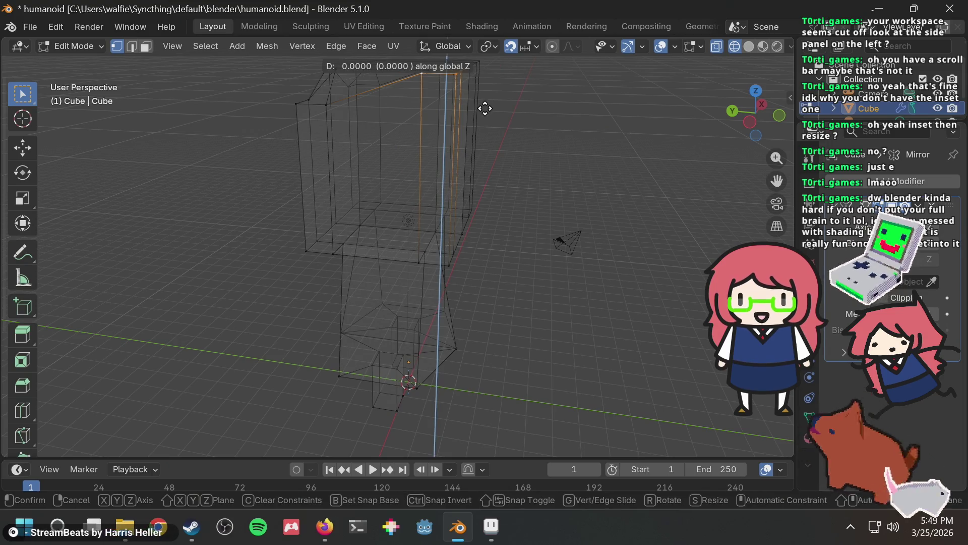
left_click(483, 140)
mouse_move(519, 112)
middle_mouse_down()
mouse_move(471, 132)
mouse_move(645, 133)
mouse_move(649, 119)
mouse_move(545, 92)
mouse_move(477, 155)
middle_mouse_up()
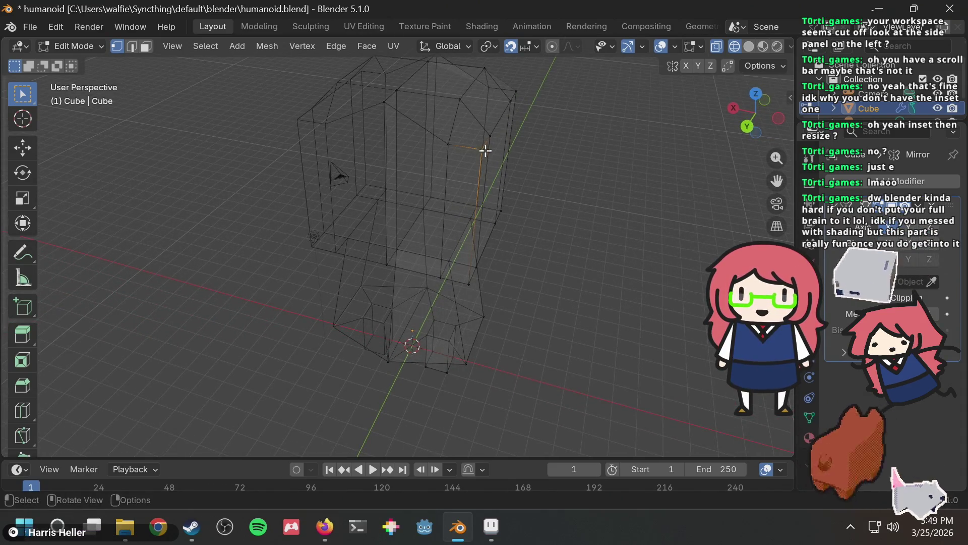
key("shift+v")
left_click(501, 183)
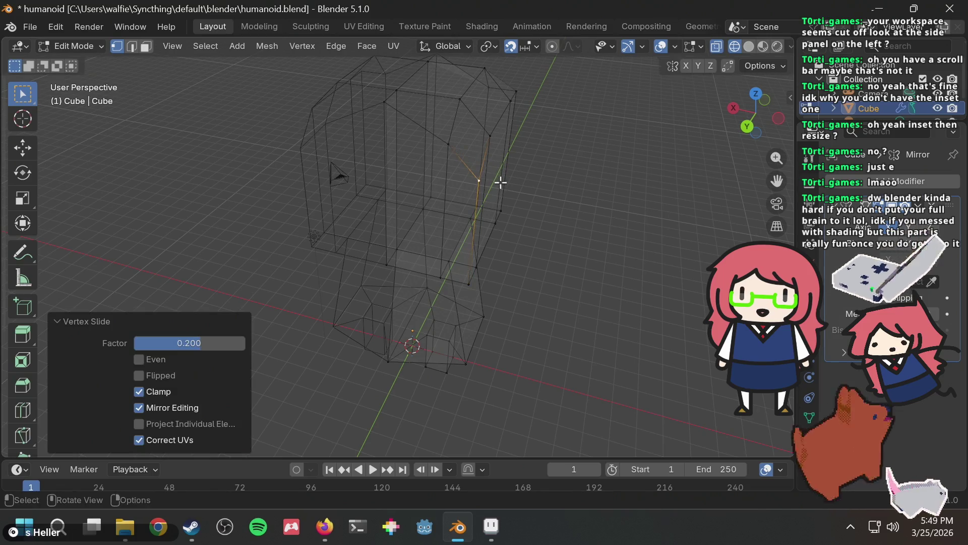
Redo the vertex slide on the head vertex at factor 0.3
key("ctrl+z")
middle_click_drag(554, 151, 542, 131)
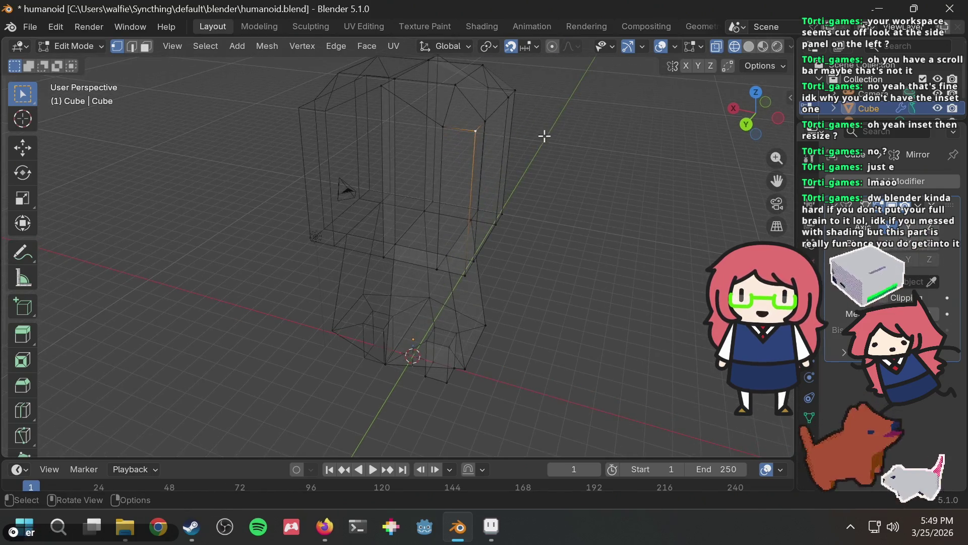
key("shift+v")
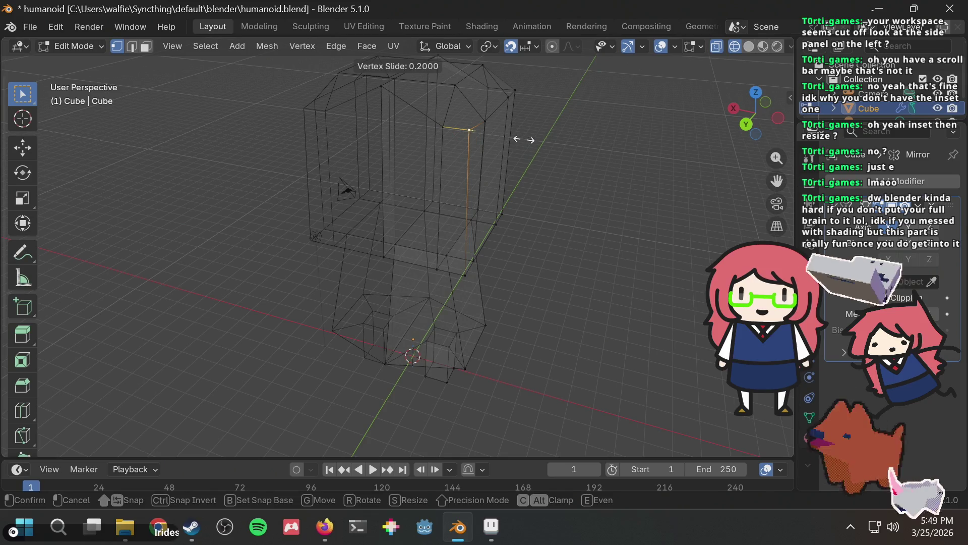
left_click(526, 157)
Slide the head's right-side vertex by 0.1 and another vertex by 0.2
mouse_move(557, 138)
middle_mouse_down()
mouse_move(527, 121)
mouse_move(469, 125)
mouse_move(521, 129)
mouse_move(500, 138)
mouse_move(470, 108)
middle_mouse_up()
left_click(488, 115)
key("g")
key("g")
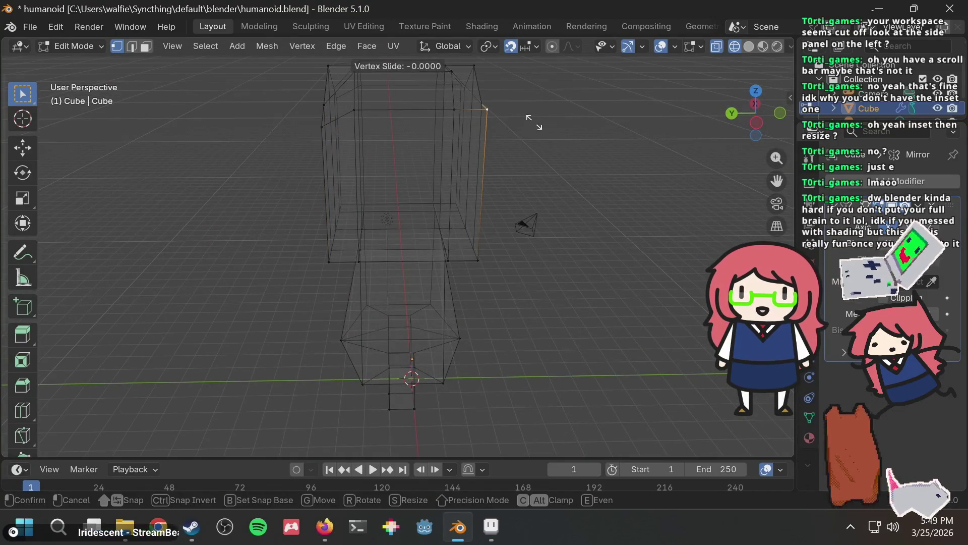
left_click(535, 134)
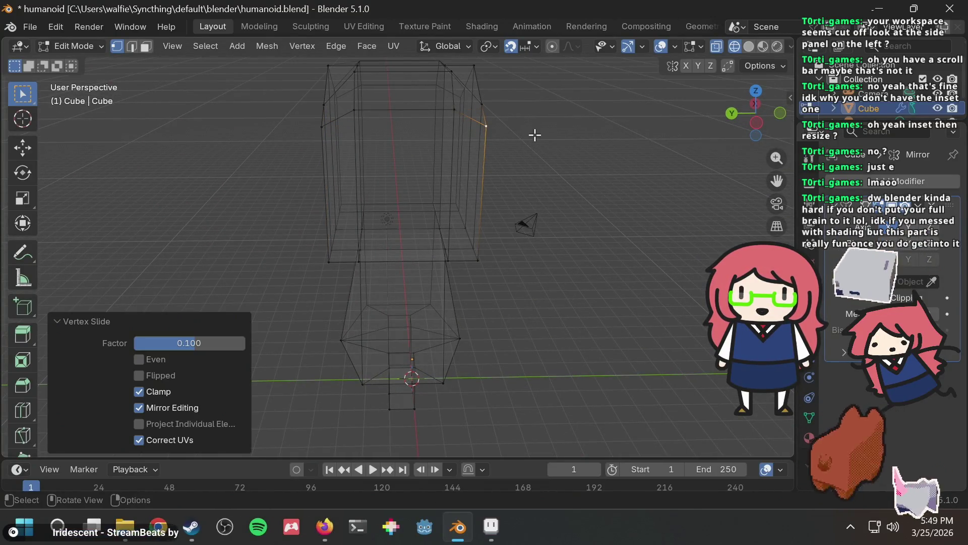
mouse_move(546, 114)
middle_mouse_down()
mouse_move(421, 120)
mouse_move(508, 123)
mouse_move(512, 176)
mouse_move(674, 132)
mouse_move(489, 149)
mouse_move(536, 108)
mouse_move(614, 123)
middle_mouse_up()
mouse_move(689, 88)
middle_mouse_down()
mouse_move(545, 114)
mouse_move(501, 181)
mouse_move(495, 235)
middle_mouse_up()
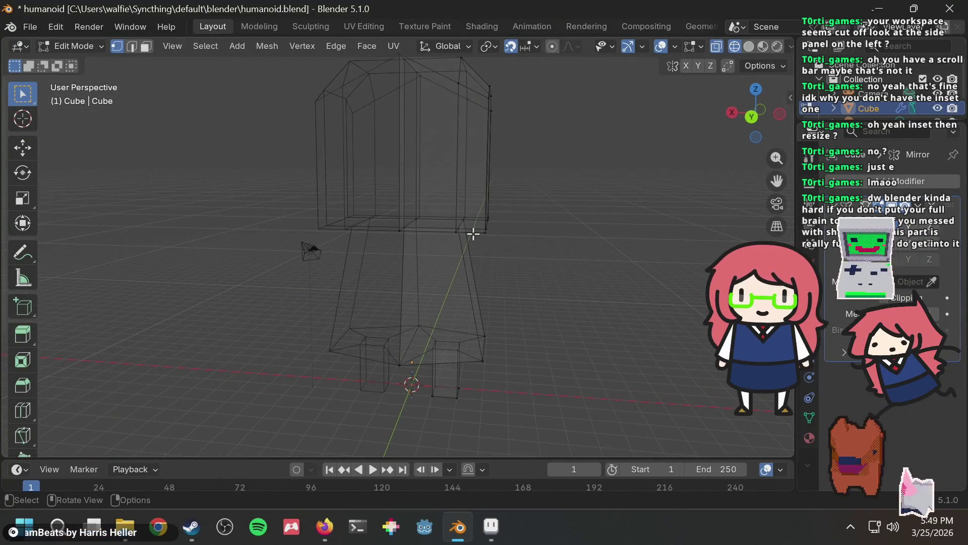
key("g")
key("g")
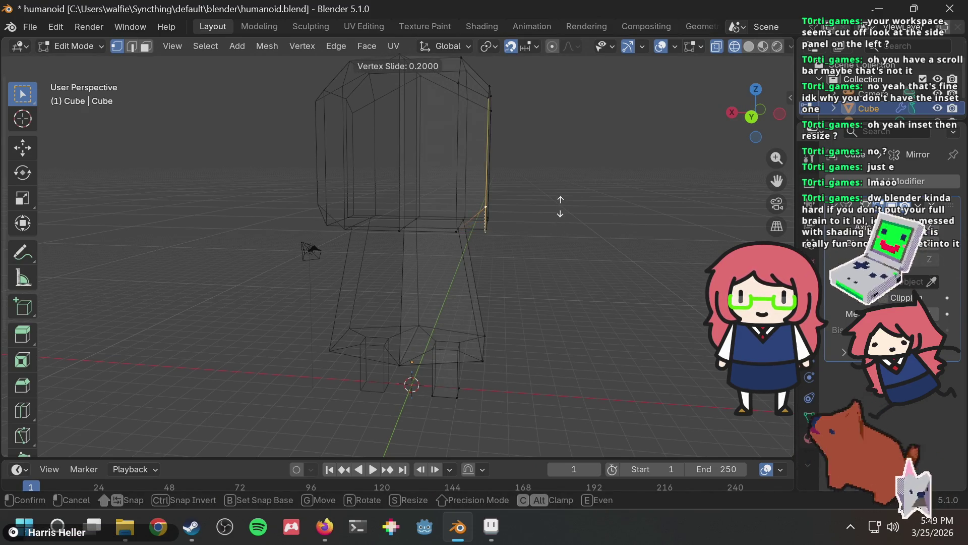
left_click(560, 205)
Raise a vertex at the head's base 1 unit along Z
mouse_move(560, 205)
middle_mouse_down()
mouse_move(494, 283)
mouse_move(409, 310)
middle_mouse_up()
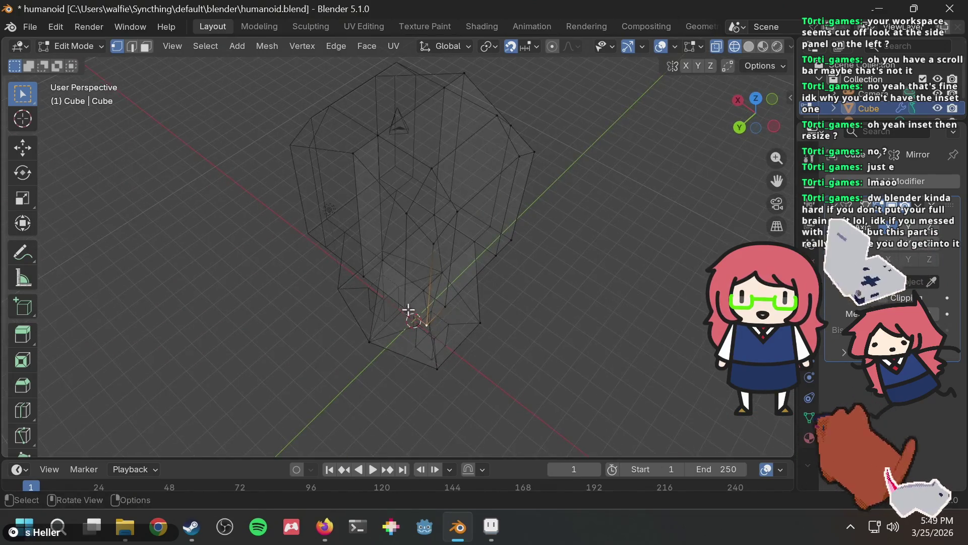
left_click(401, 305)
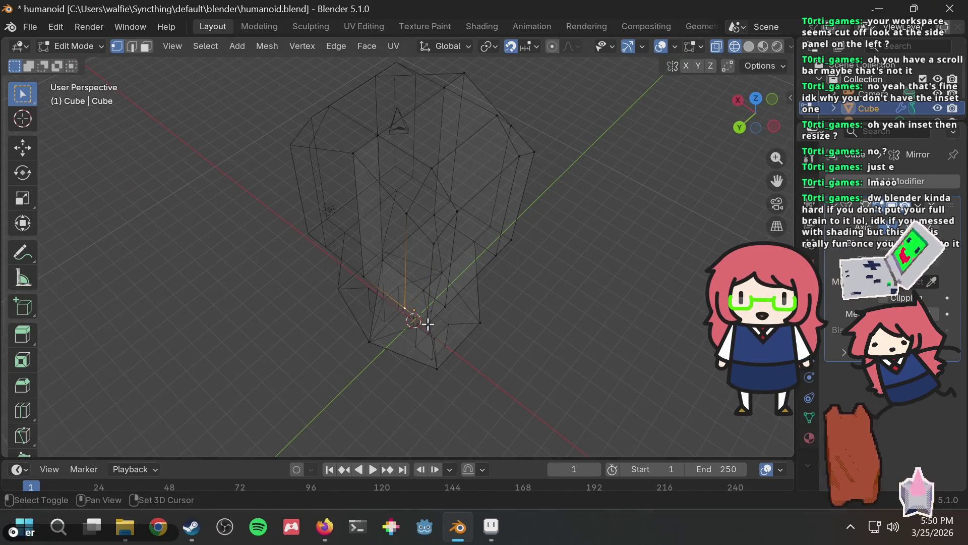
mouse_move(445, 305)
middle_mouse_down()
mouse_move(565, 214)
mouse_move(516, 141)
mouse_move(465, 123)
mouse_move(459, 145)
mouse_move(484, 171)
middle_mouse_up()
key("g")
key("z")
key("1")
key("Return")
left_click(571, 187)
Select edge loops around the head with Alt+click
left_click(449, 210, "alt")
middle_click_drag(475, 207, 482, 229)
left_click(483, 228, "alt")
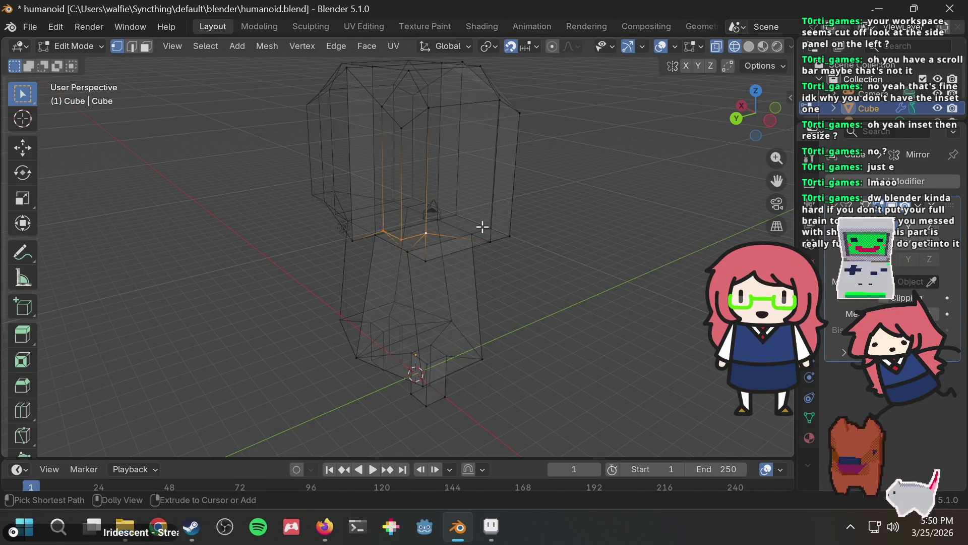
mouse_move(484, 220)
middle_mouse_down()
mouse_move(542, 166)
mouse_move(489, 202)
middle_mouse_up()
scroll(513, 187, "up", 4)
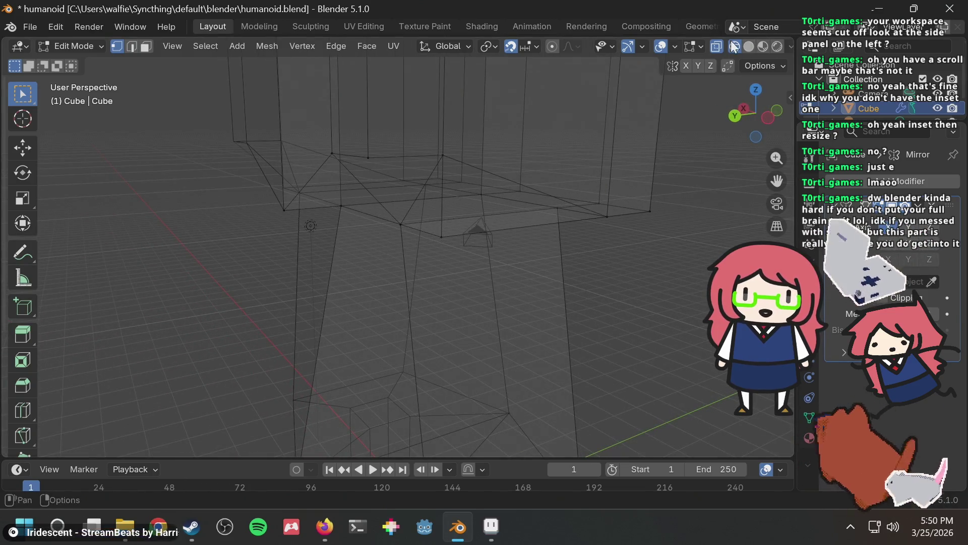
Switch the viewport to Solid shading and orbit to look down on the head
left_click(701, 46)
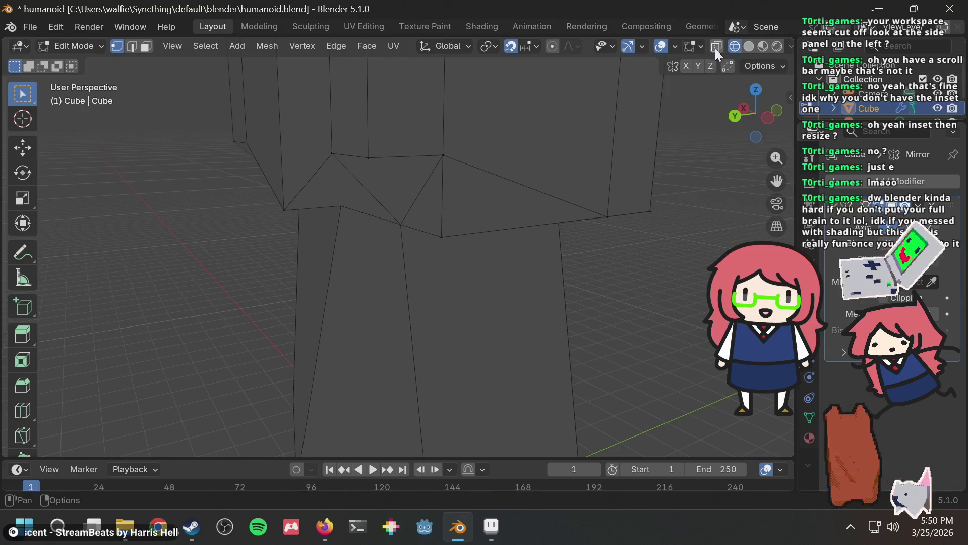
left_click(750, 47)
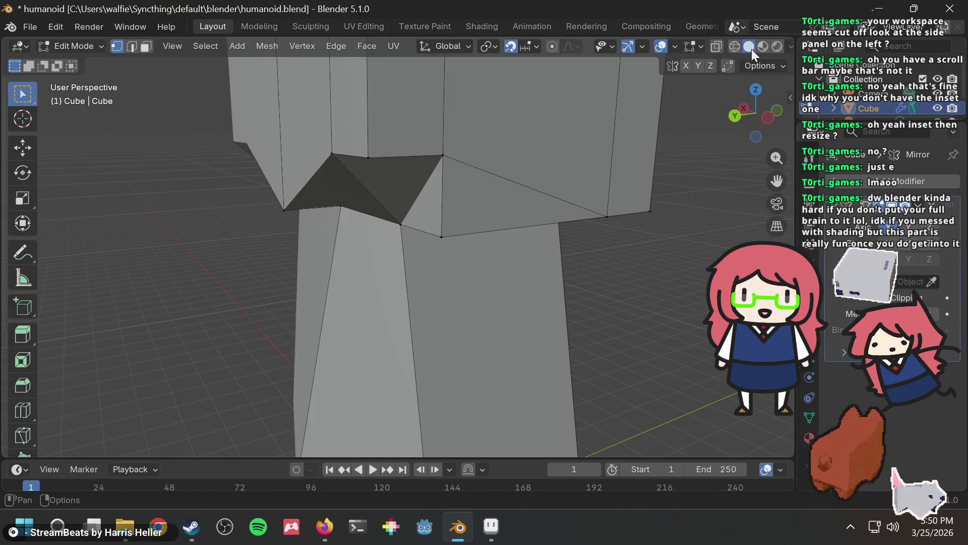
middle_click_drag(609, 162, 631, 151)
scroll(642, 145, "down", 3)
scroll(540, 173, "down", 3)
mouse_move(540, 173)
middle_mouse_down()
mouse_move(443, 234)
mouse_move(460, 244)
mouse_move(334, 283)
mouse_move(508, 141)
mouse_move(494, 148)
middle_mouse_up()
scroll(458, 208, "up", 5)
scroll(457, 207, "up", 2)
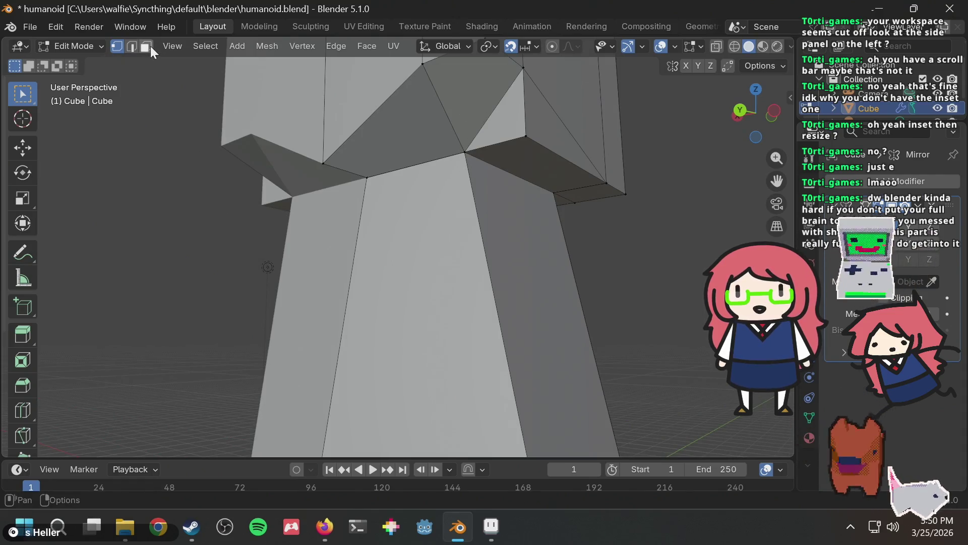
Try moving a triangular face at the neck, then undo the dented result
left_click(523, 123)
key("g")
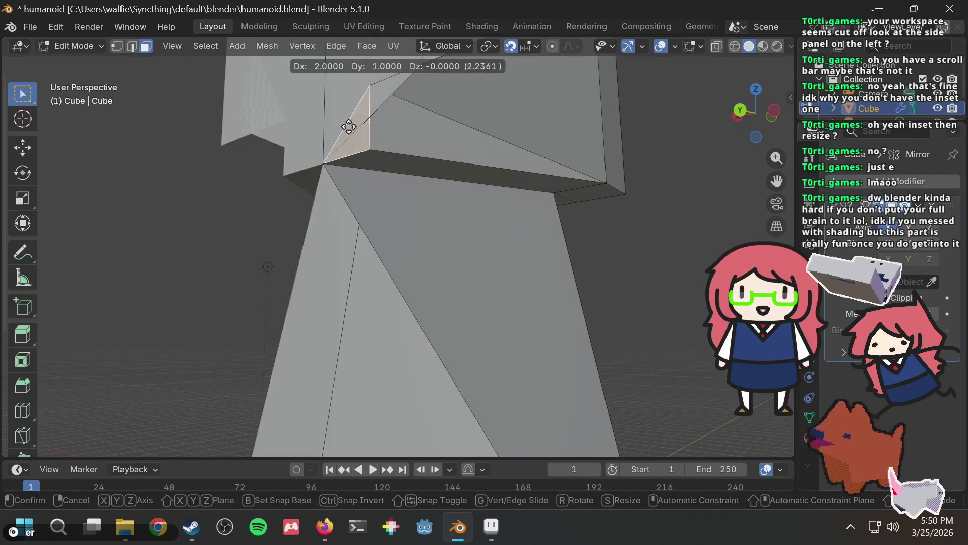
left_click(560, 191)
mouse_move(569, 170)
middle_mouse_down()
mouse_move(544, 240)
mouse_move(538, 194)
middle_mouse_up()
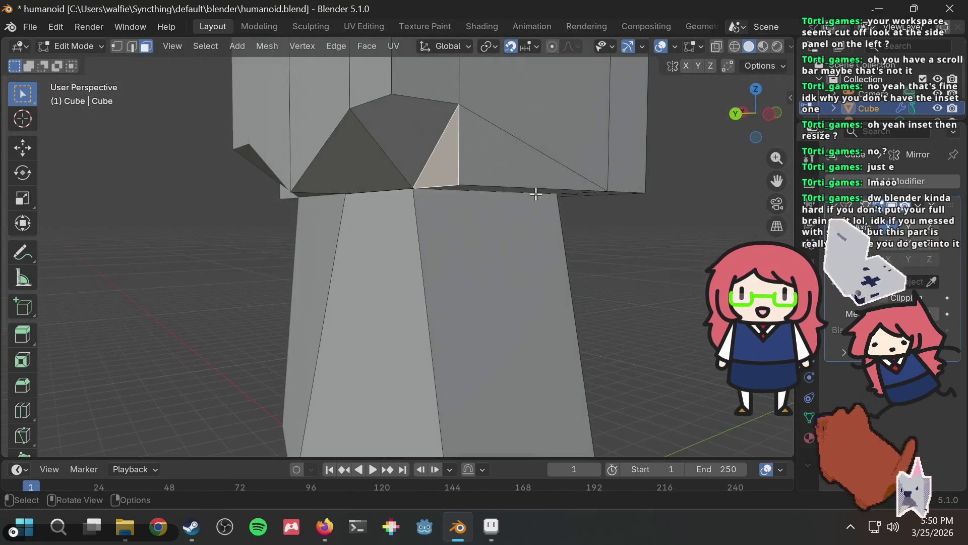
mouse_move(521, 129)
middle_mouse_down()
mouse_move(360, 119)
mouse_move(388, 126)
mouse_move(391, 168)
mouse_move(459, 146)
middle_mouse_up()
left_click(363, 166)
key("ctrl+z")
key("ctrl+z")
key("ctrl+z")
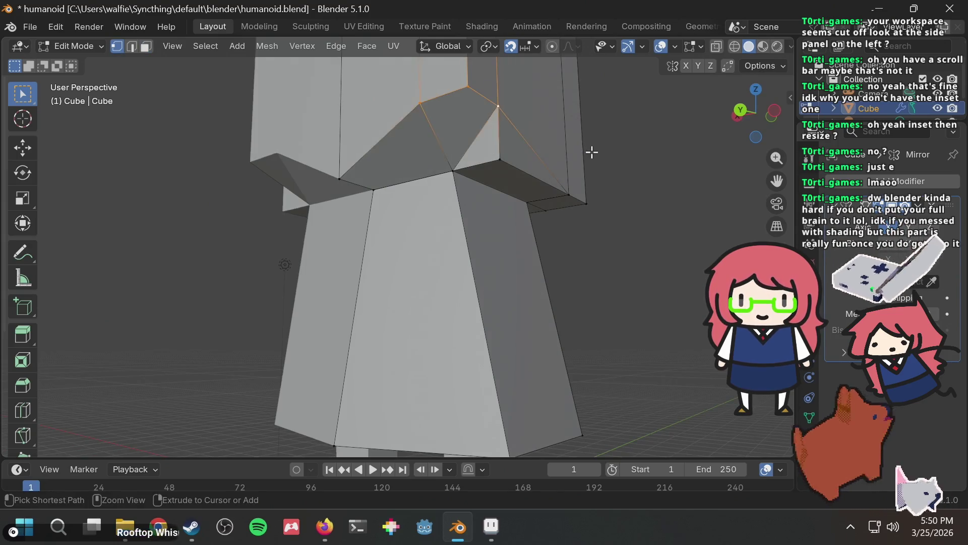
Raise vertices on the head's lower rim 1 unit to form a triangular notch
left_click(602, 138)
mouse_move(608, 137)
middle_mouse_down()
mouse_move(616, 162)
mouse_move(598, 135)
middle_mouse_up()
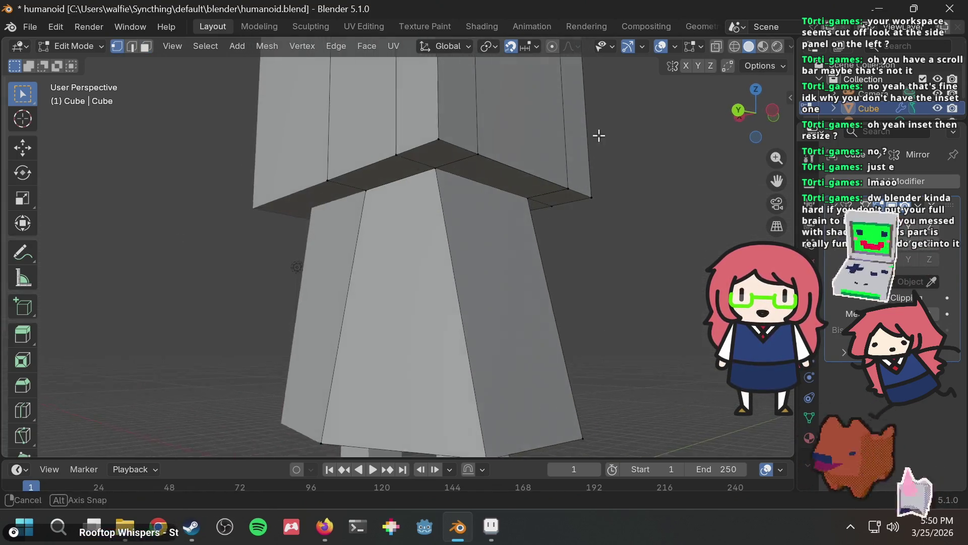
left_click(437, 139)
key("g")
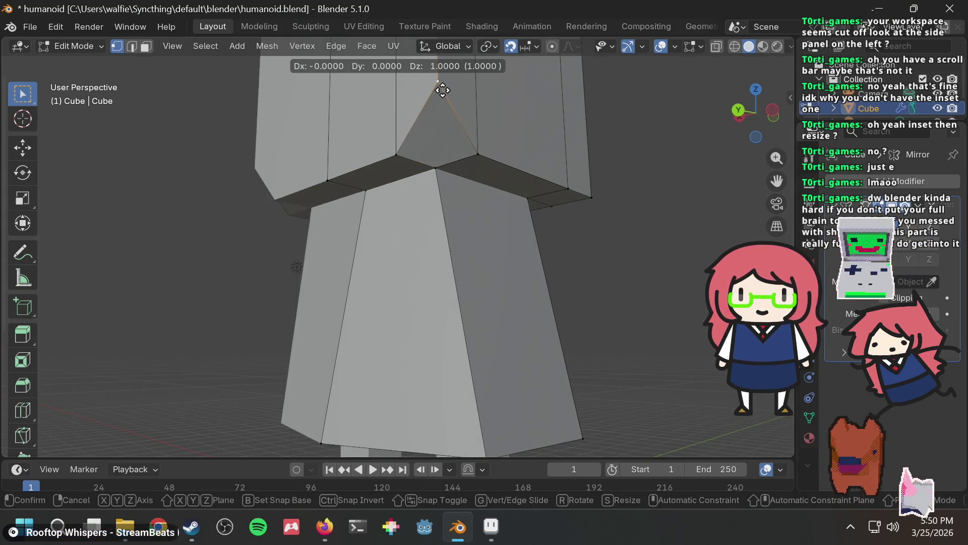
left_click(442, 90)
left_click(376, 156)
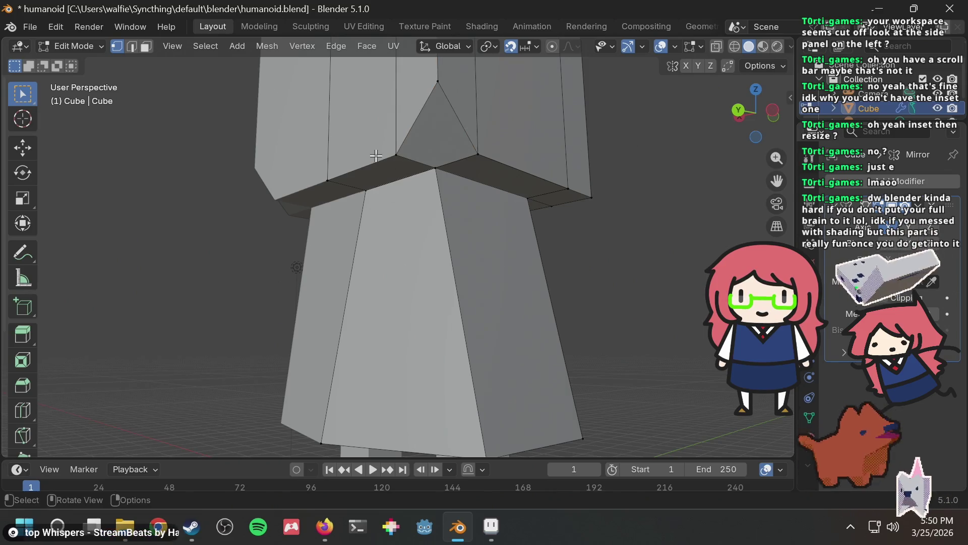
left_click(471, 138)
left_click(397, 159, "shift")
key("g")
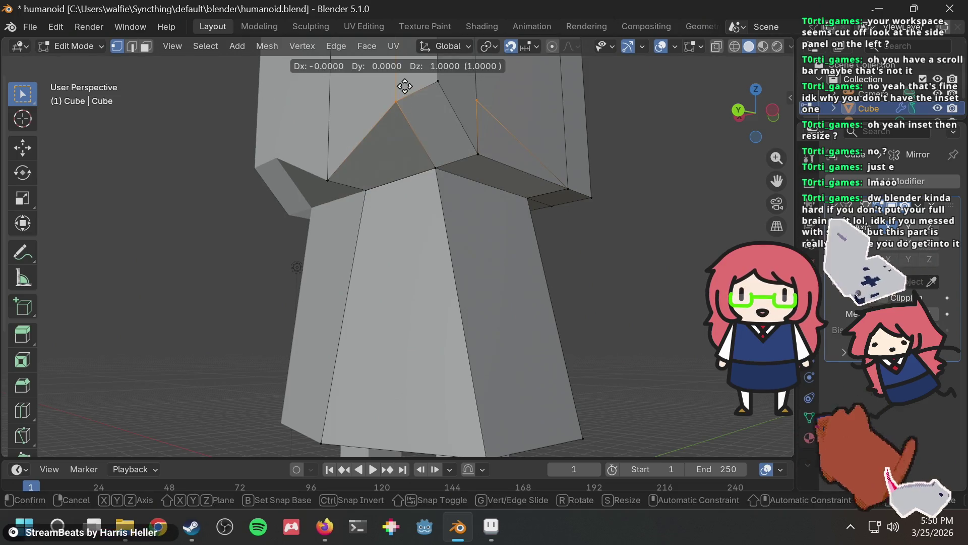
key("Return")
Select the entire mesh and bring up the command search
middle_click_drag(465, 121, 443, 192)
key("a")
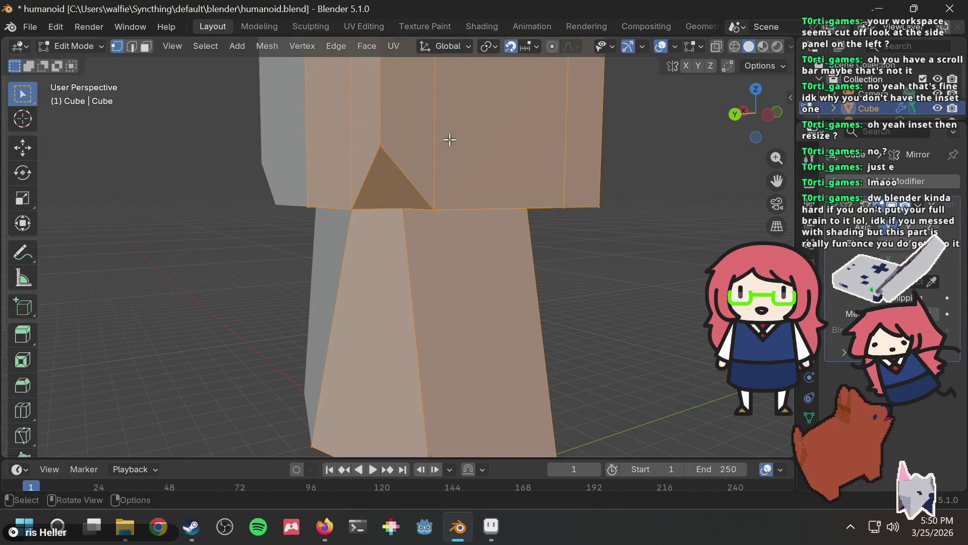
key("F3")
Run the first 'merge' search match, then undo the unwanted normals merge
type("merge")
key("Down")
key("Return")
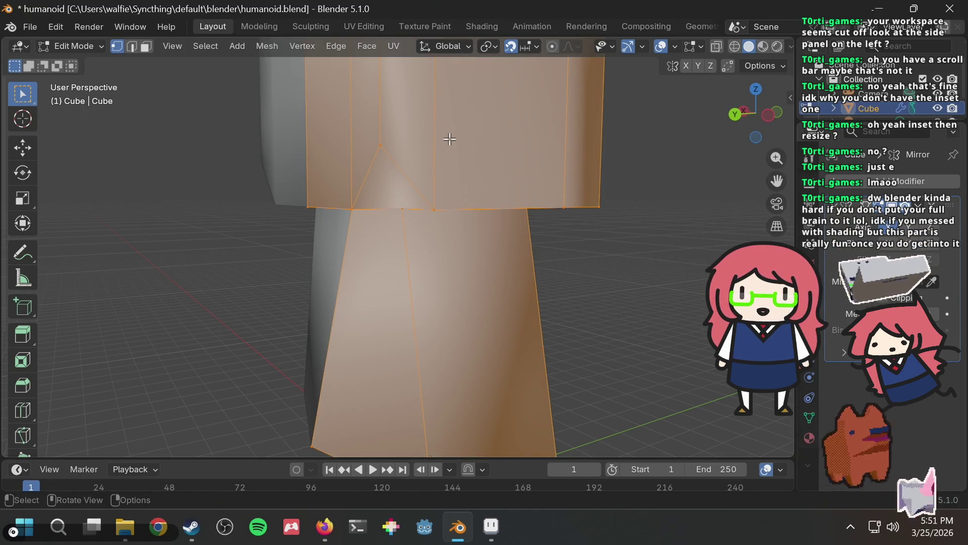
key("ctrl+z")
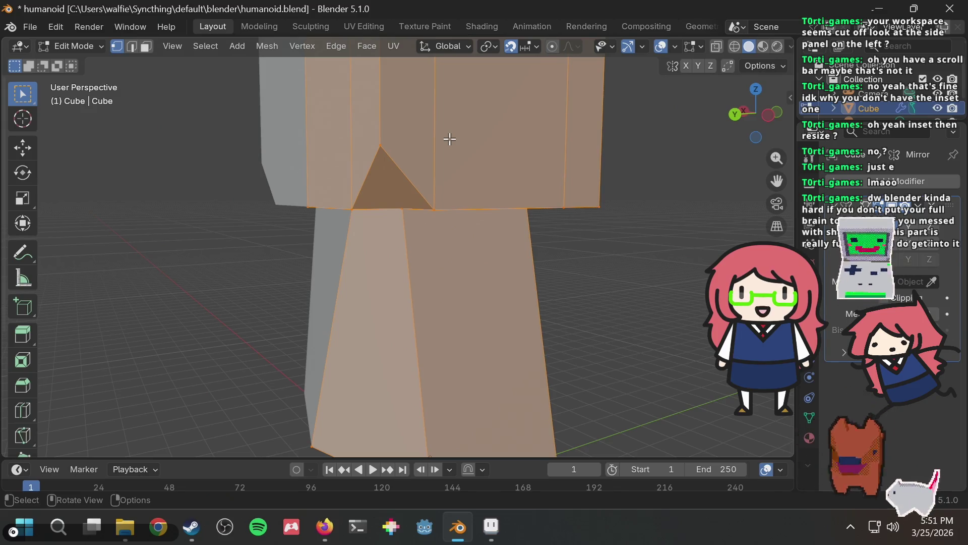
Apply Merge by Distance at 0.000 distance, removing 6 duplicate vertices, then deselect all
key("F3")
type("merge")
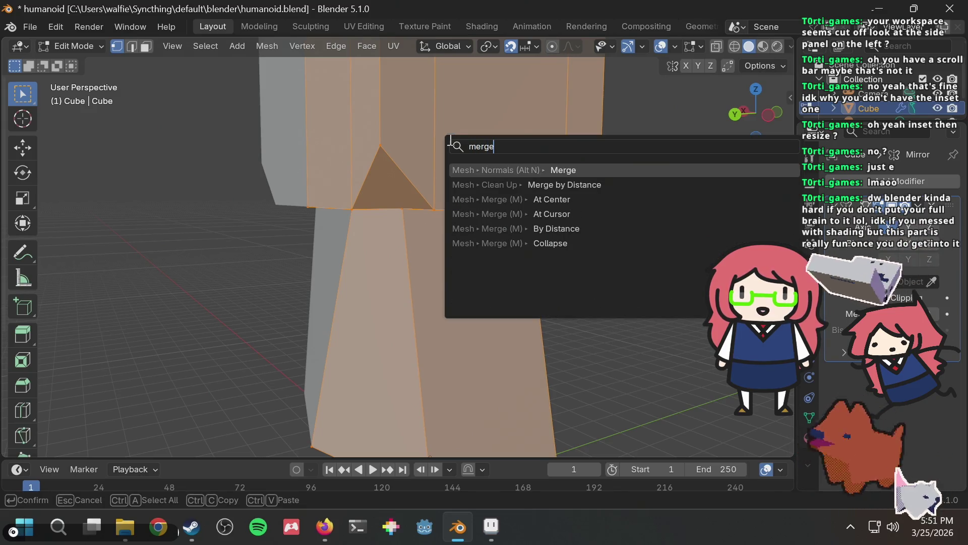
left_click(581, 187)
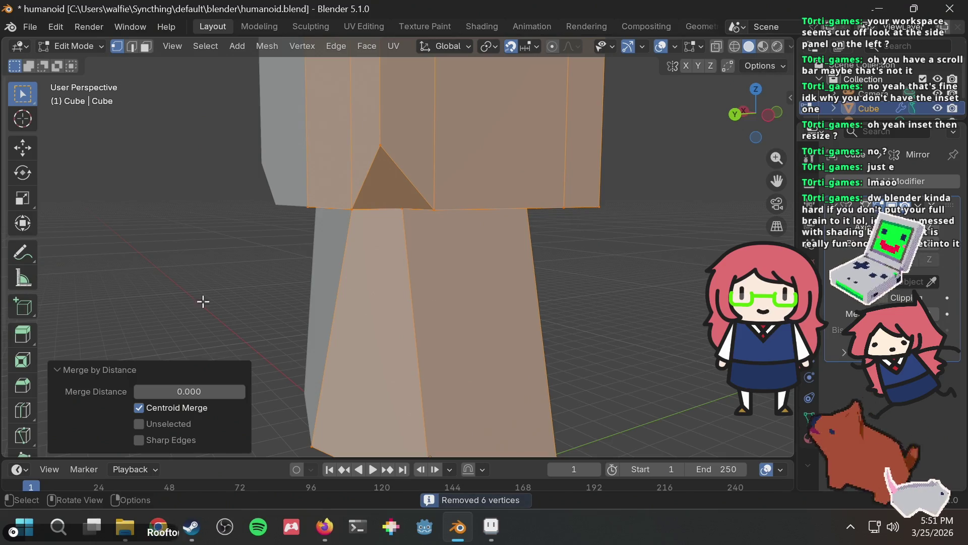
left_click(173, 388)
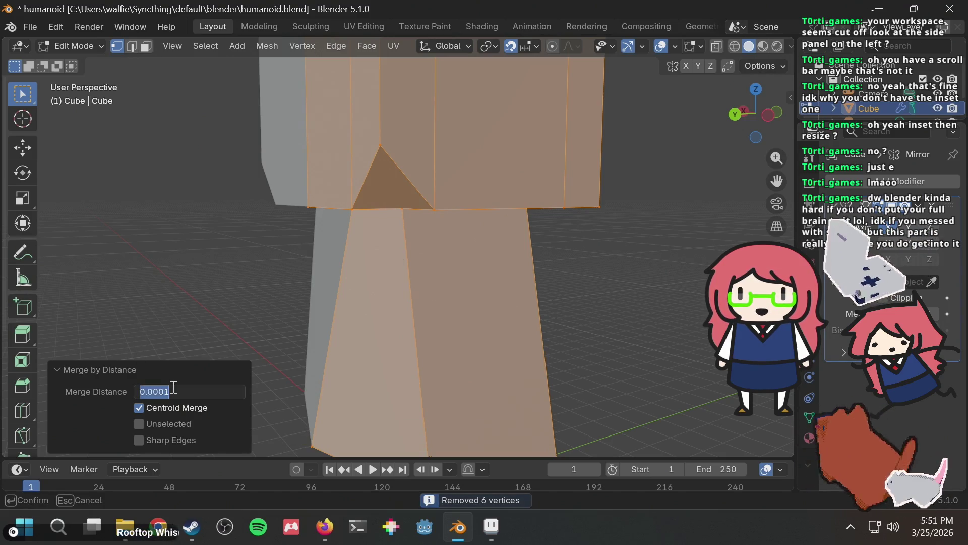
key("BackSpace")
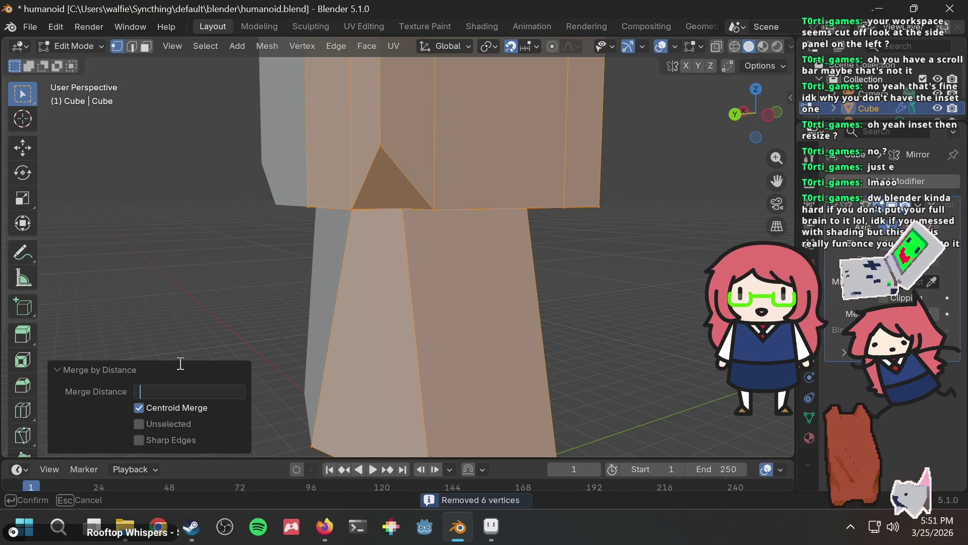
type("0")
key("Return")
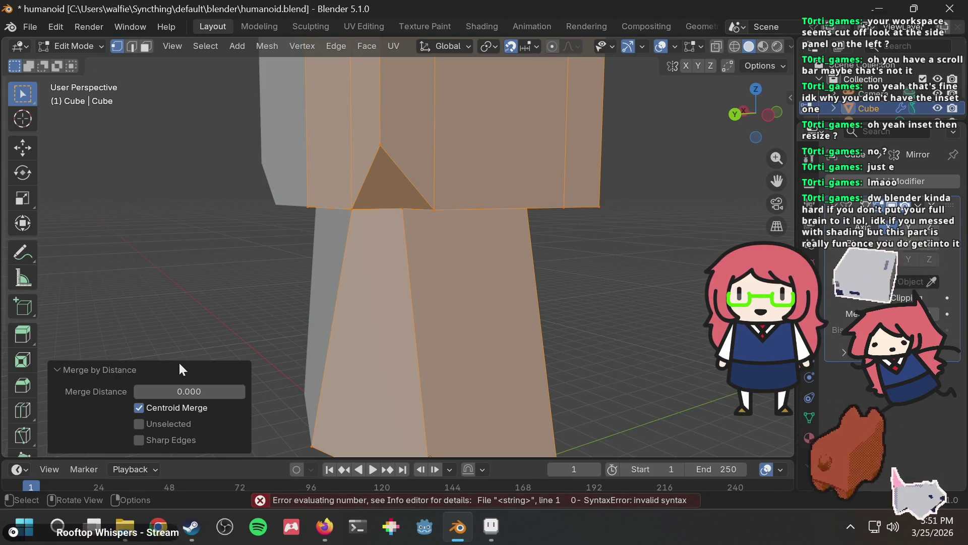
left_click(192, 391)
key("Return")
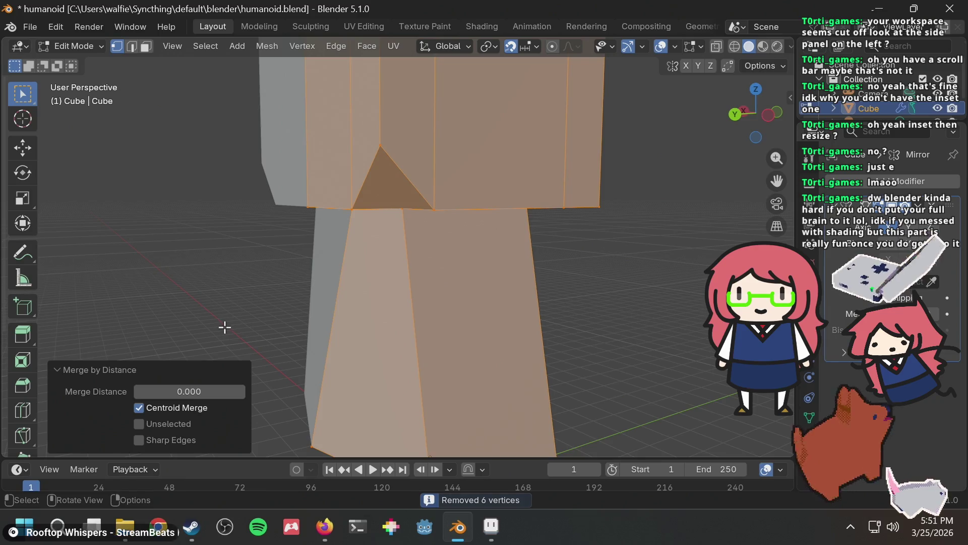
key("alt+a")
Raise the vertex at the notch's lower-right corner 1 unit along Z
left_click(443, 198)
middle_click_drag(367, 212, 420, 192)
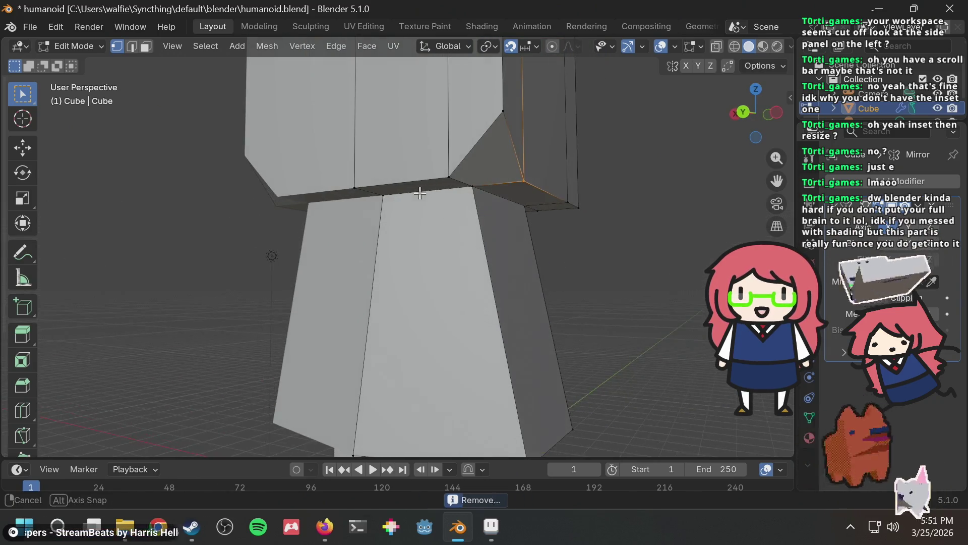
key("g")
key("z")
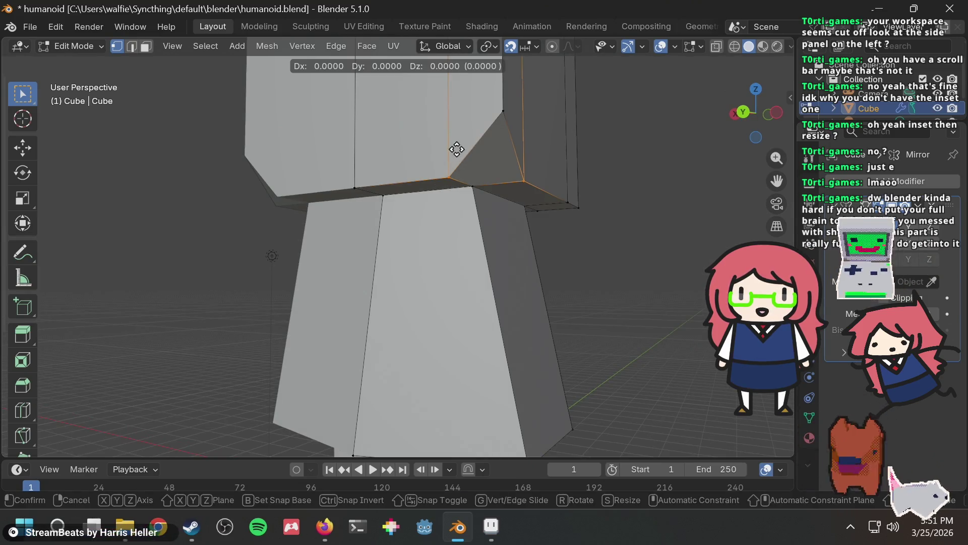
left_click(458, 114)
mouse_move(680, 178)
middle_mouse_down()
mouse_move(588, 199)
mouse_move(543, 231)
mouse_move(455, 190)
mouse_move(404, 187)
mouse_move(519, 203)
mouse_move(479, 212)
mouse_move(400, 196)
mouse_move(495, 199)
mouse_move(523, 176)
mouse_move(580, 160)
mouse_move(575, 197)
mouse_move(497, 216)
mouse_move(433, 267)
mouse_move(320, 242)
mouse_move(519, 198)
mouse_move(398, 207)
mouse_move(305, 190)
mouse_move(460, 189)
mouse_move(433, 171)
mouse_move(454, 159)
mouse_move(562, 173)
mouse_move(408, 190)
mouse_move(499, 222)
mouse_move(549, 203)
mouse_move(529, 154)
mouse_move(473, 171)
mouse_move(502, 183)
mouse_move(437, 176)
mouse_move(533, 232)
middle_mouse_up()
scroll(545, 201, "down", 6)
Lift the head's lower edge loop 1 unit and orbit out to check the figure
key("g")
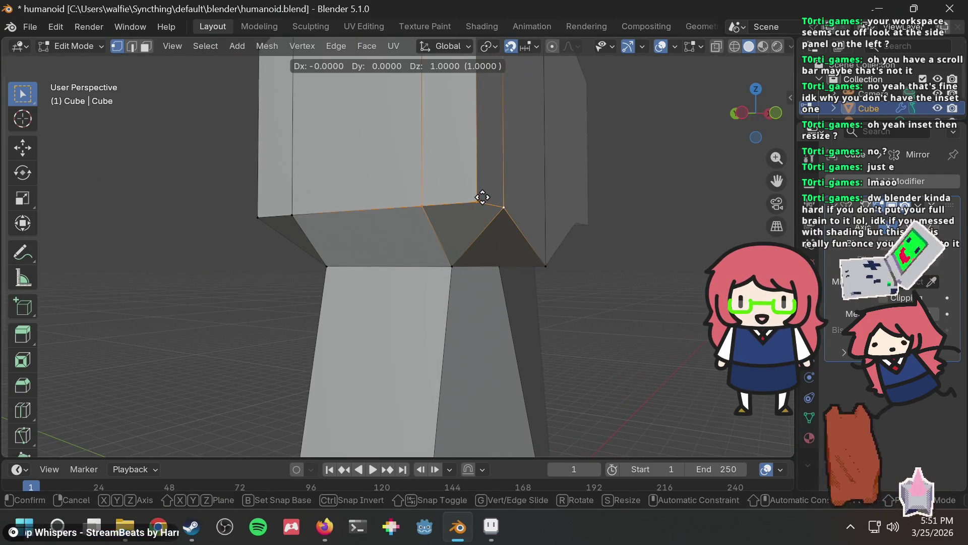
key("Return")
middle_click_drag(625, 210, 694, 214)
scroll(625, 225, "down", 3)
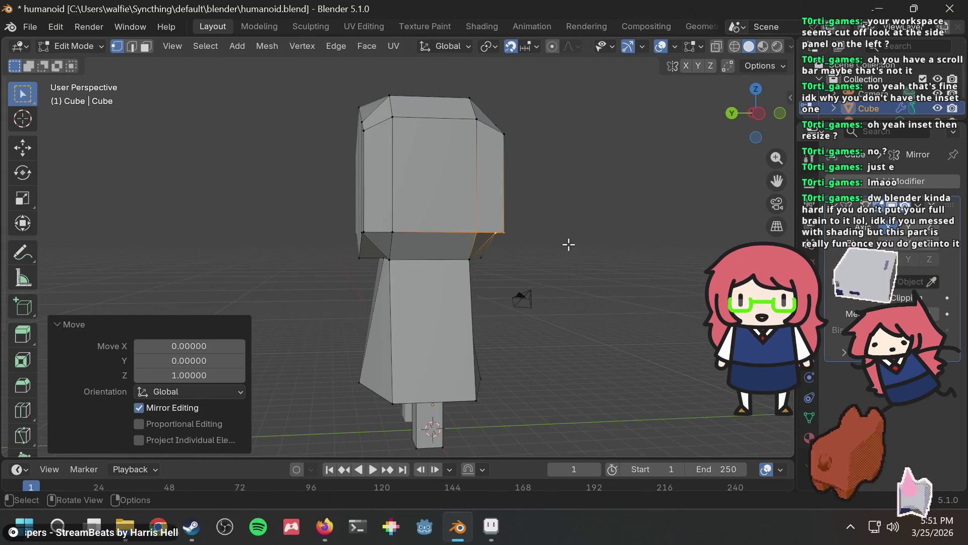
middle_click_drag(568, 244, 650, 249)
left_click(628, 245)
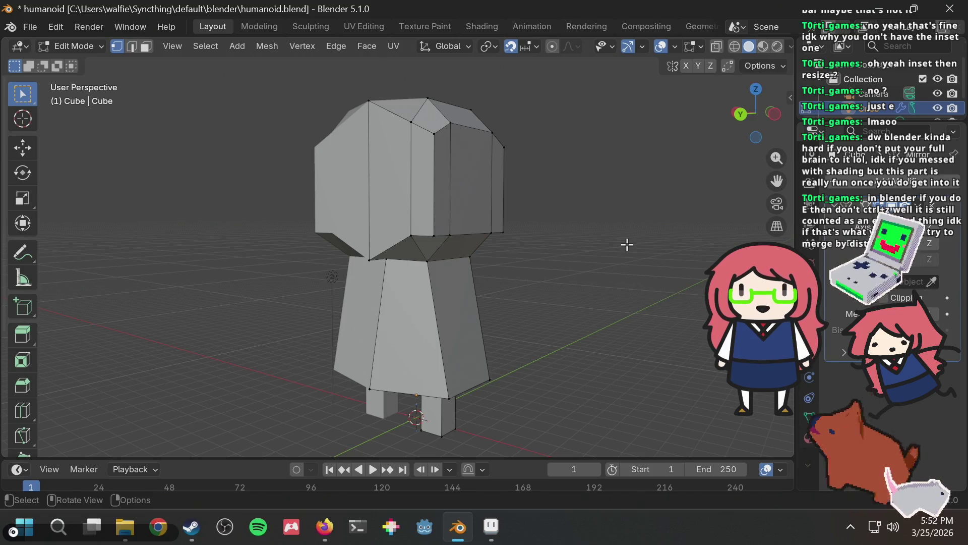
Move a head edge near the neck, then undo the move
middle_click_drag(523, 216, 575, 307)
scroll(576, 307, "up", 4)
mouse_move(549, 264)
middle_mouse_down()
mouse_move(422, 266)
mouse_move(613, 276)
mouse_move(567, 261)
mouse_move(594, 268)
mouse_move(638, 301)
middle_mouse_up()
scroll(613, 277, "down", 4)
mouse_move(589, 166)
middle_mouse_down()
mouse_move(471, 189)
mouse_move(460, 232)
mouse_move(570, 202)
mouse_move(566, 256)
mouse_move(596, 145)
middle_mouse_up()
mouse_move(530, 203)
middle_mouse_down()
mouse_move(464, 242)
mouse_move(411, 296)
mouse_move(434, 283)
middle_mouse_up()
key("g")
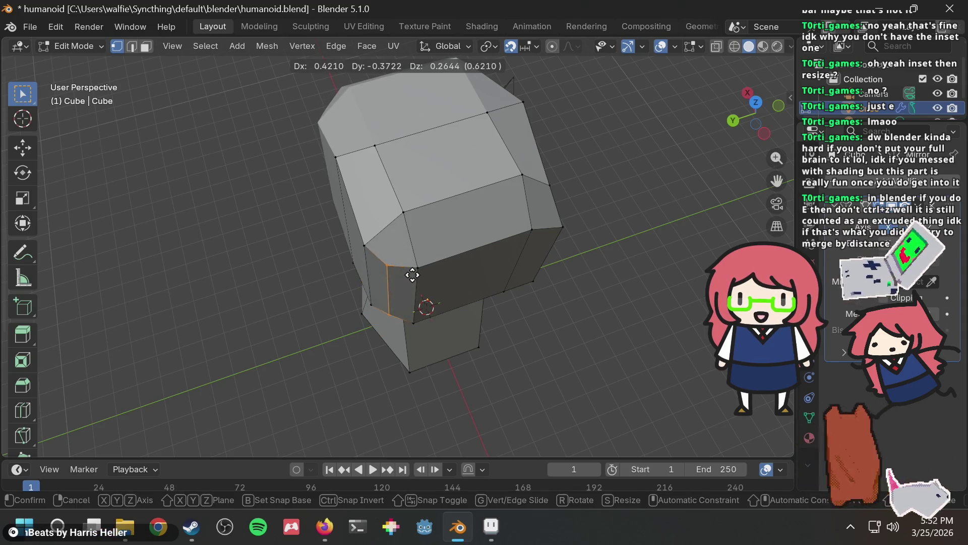
left_click(412, 275)
mouse_move(410, 274)
middle_mouse_down()
mouse_move(605, 132)
mouse_move(469, 171)
mouse_move(387, 171)
mouse_move(485, 196)
mouse_move(426, 170)
mouse_move(591, 127)
mouse_move(244, 173)
mouse_move(569, 176)
mouse_move(609, 151)
mouse_move(603, 156)
middle_mouse_up()
key("ctrl+z")
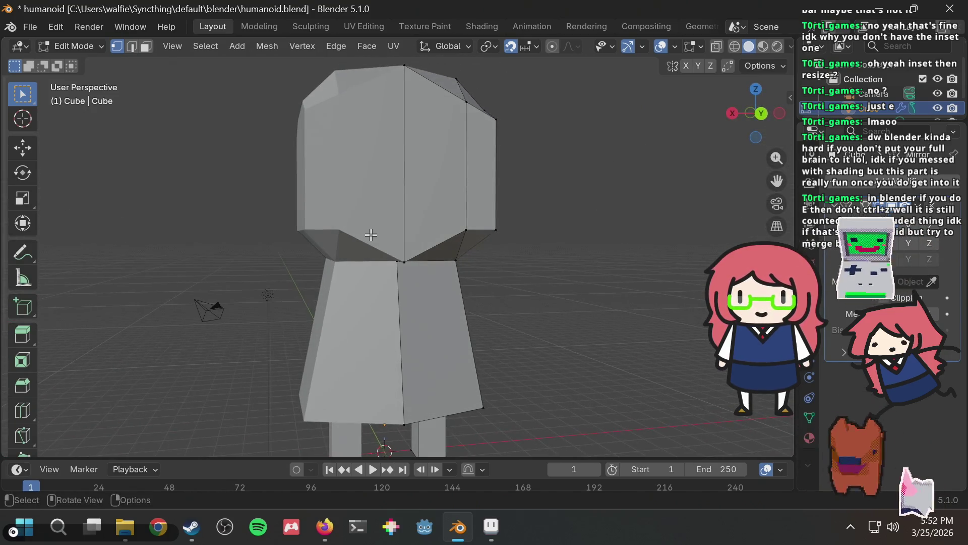
Reposition two vertices at the head's lower corner
key("g")
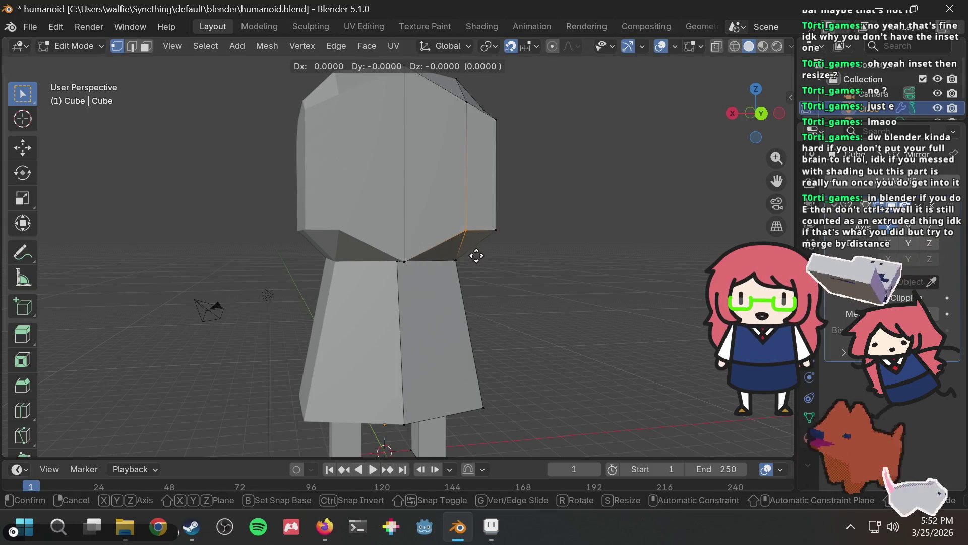
left_click(475, 269)
mouse_move(544, 238)
middle_mouse_down()
mouse_move(519, 202)
mouse_move(400, 199)
mouse_move(240, 220)
middle_mouse_up()
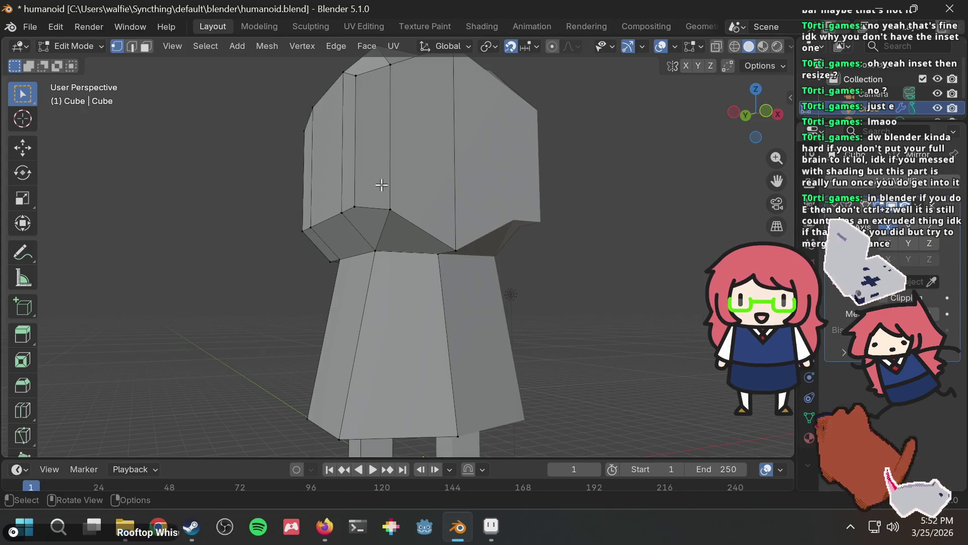
left_click_drag(412, 225, 411, 225)
key("g")
left_click(409, 255)
left_click(443, 177)
Raise the head's top corner vertex 1 unit along Z and save humanoid.blend
mouse_move(443, 177)
middle_mouse_down()
mouse_move(601, 273)
mouse_move(589, 239)
mouse_move(627, 219)
mouse_move(553, 219)
mouse_move(560, 140)
middle_mouse_up()
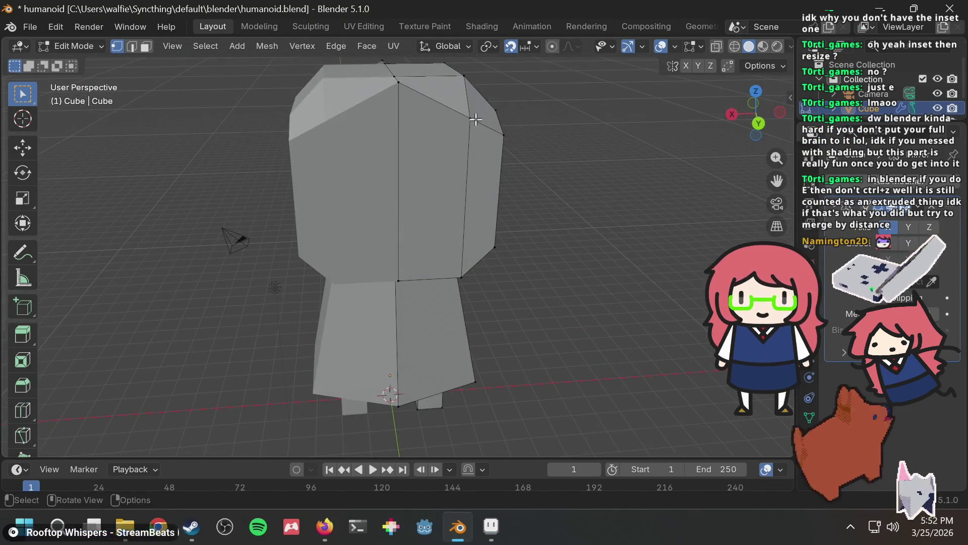
key("g")
key("z")
key("1")
key("Return")
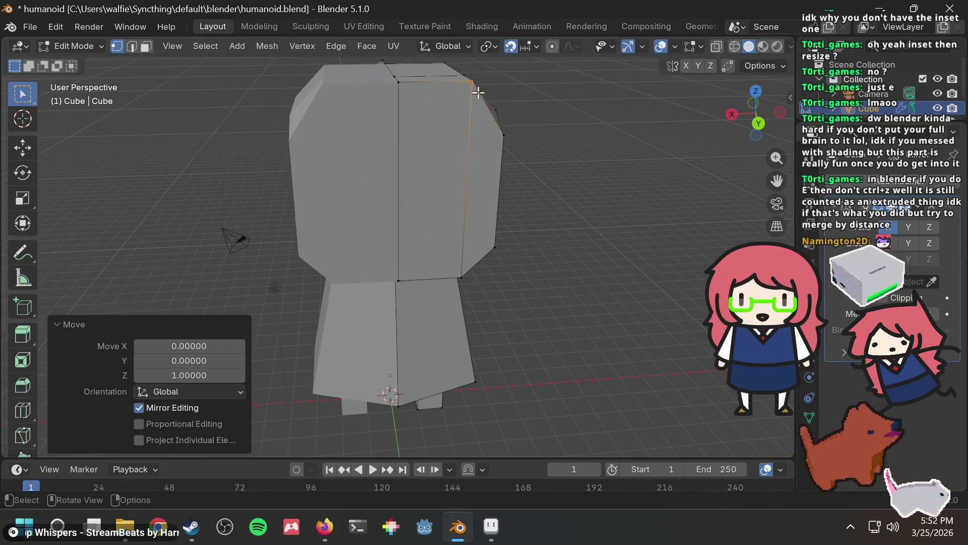
left_click(578, 106)
mouse_move(578, 106)
middle_mouse_down()
mouse_move(508, 112)
mouse_move(517, 129)
mouse_move(403, 160)
middle_mouse_up()
key("ctrl+s")
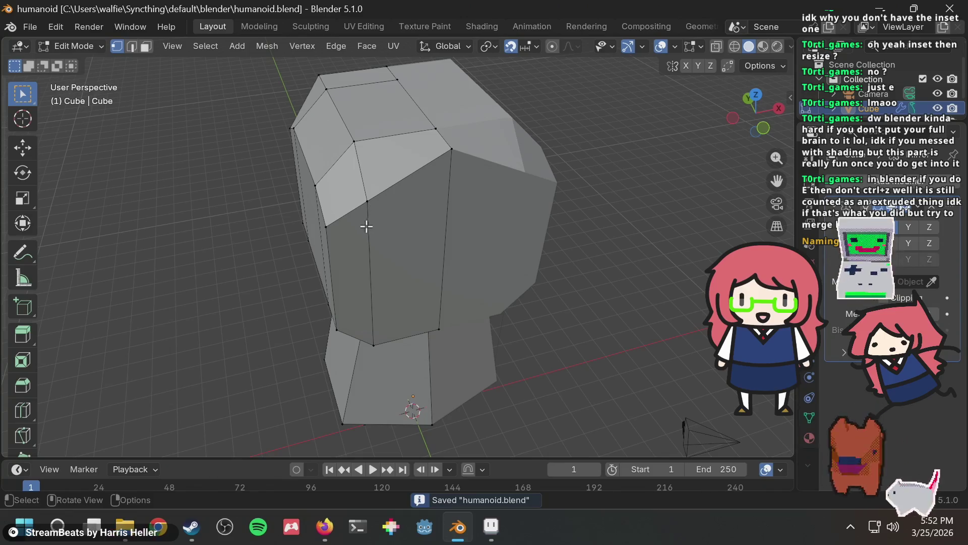
Lift a vertex on the head's top edge 1 unit along Z and save the file
left_click_drag(383, 184, 384, 177)
key("g")
key("z")
key("1")
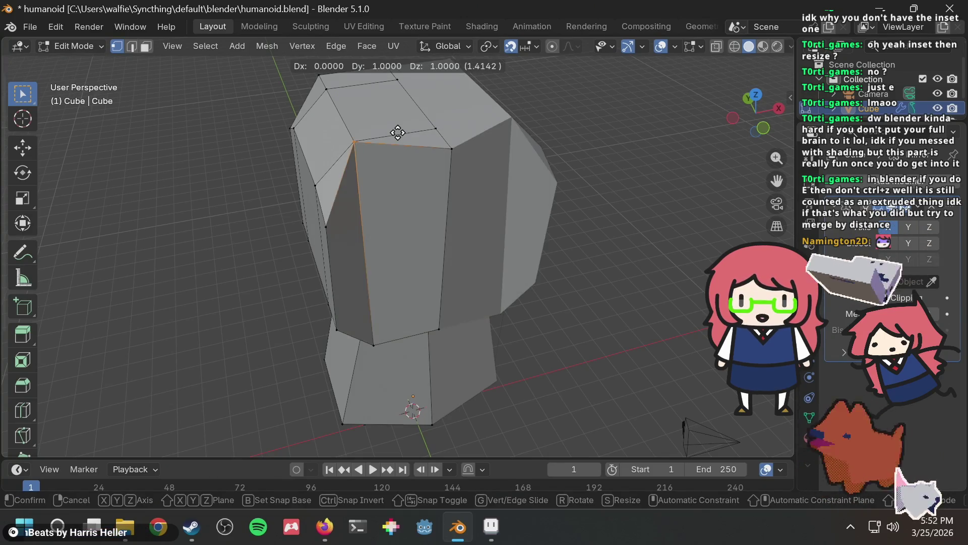
key("Return")
mouse_move(400, 190)
middle_mouse_down()
mouse_move(579, 141)
mouse_move(579, 173)
mouse_move(493, 235)
mouse_move(504, 257)
mouse_move(607, 167)
mouse_move(594, 141)
mouse_move(646, 140)
mouse_move(428, 129)
mouse_move(554, 136)
mouse_move(528, 150)
mouse_move(615, 147)
mouse_move(579, 149)
mouse_move(629, 135)
mouse_move(505, 116)
middle_mouse_up()
key("ctrl+s")
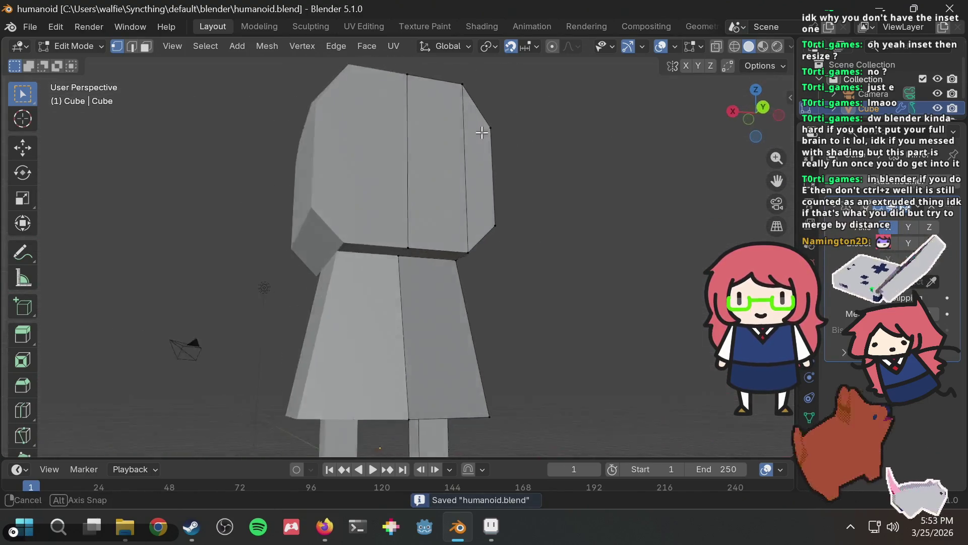
Orbit to face the head and body and begin a loop cut down the middle
scroll(449, 93, "down", 3)
mouse_move(449, 93)
middle_mouse_down()
mouse_move(489, 195)
mouse_move(406, 221)
mouse_move(546, 194)
mouse_move(475, 198)
mouse_move(533, 184)
mouse_move(430, 207)
mouse_move(488, 302)
mouse_move(406, 151)
mouse_move(477, 157)
mouse_move(435, 223)
mouse_move(447, 273)
middle_mouse_up()
scroll(465, 191, "up", 5)
scroll(382, 233, "down", 3)
scroll(451, 271, "down", 2)
mouse_move(447, 325)
middle_mouse_down()
mouse_move(471, 279)
mouse_move(414, 303)
mouse_move(384, 344)
middle_mouse_up()
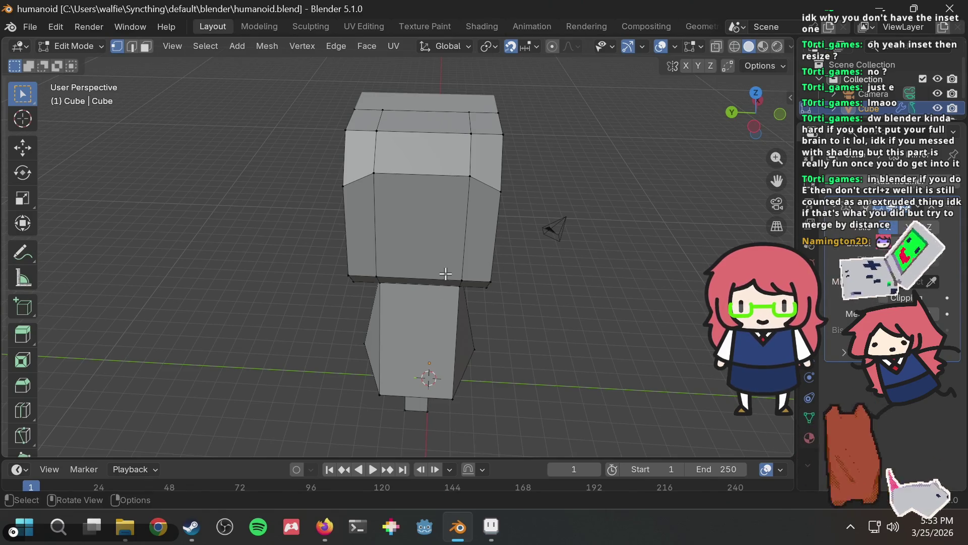
key("ctrl+r")
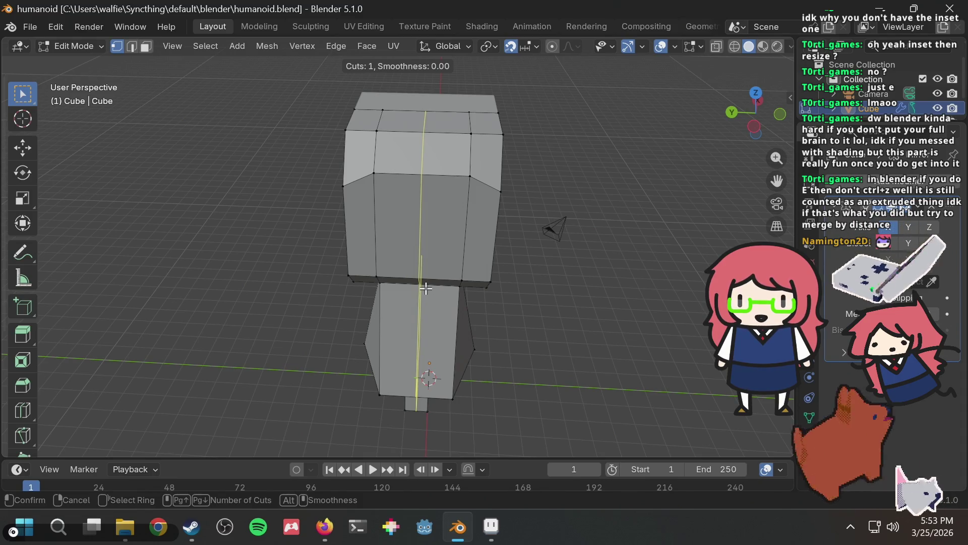
Add a centred vertical loop cut through the head and torso
left_click(454, 339)
mouse_move(454, 339)
middle_mouse_down()
mouse_move(512, 400)
mouse_move(447, 250)
middle_mouse_up()
key("ctrl+r")
left_click(434, 218)
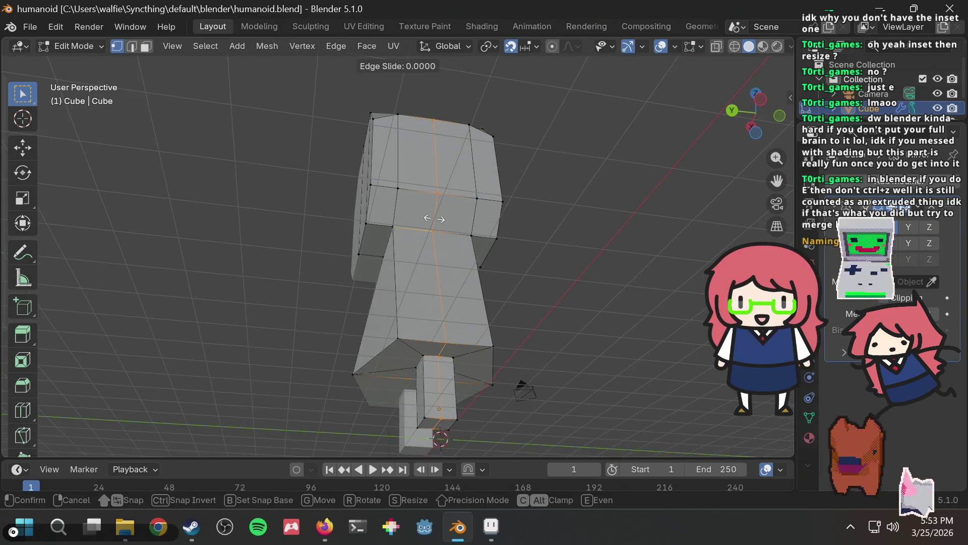
left_click(434, 218)
mouse_move(562, 207)
middle_mouse_down()
mouse_move(545, 259)
mouse_move(515, 290)
mouse_move(584, 285)
mouse_move(534, 303)
mouse_move(508, 365)
mouse_move(557, 346)
mouse_move(588, 374)
mouse_move(545, 374)
mouse_move(493, 348)
mouse_move(423, 194)
middle_mouse_up()
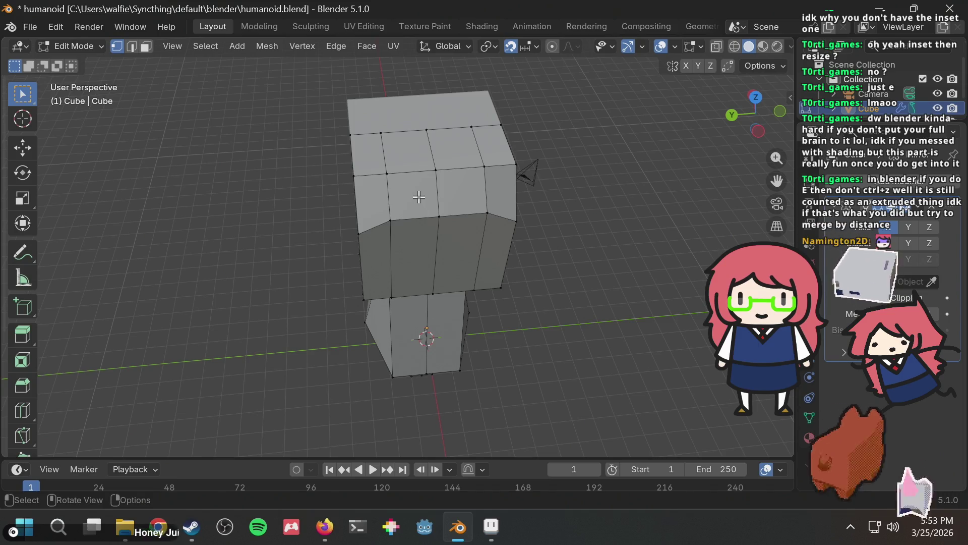
mouse_move(451, 312)
middle_mouse_down()
mouse_move(527, 236)
mouse_move(653, 242)
mouse_move(607, 287)
middle_mouse_up()
Shift the selected edges 1 unit along X and add a vertical loop on the head's side
key("g")
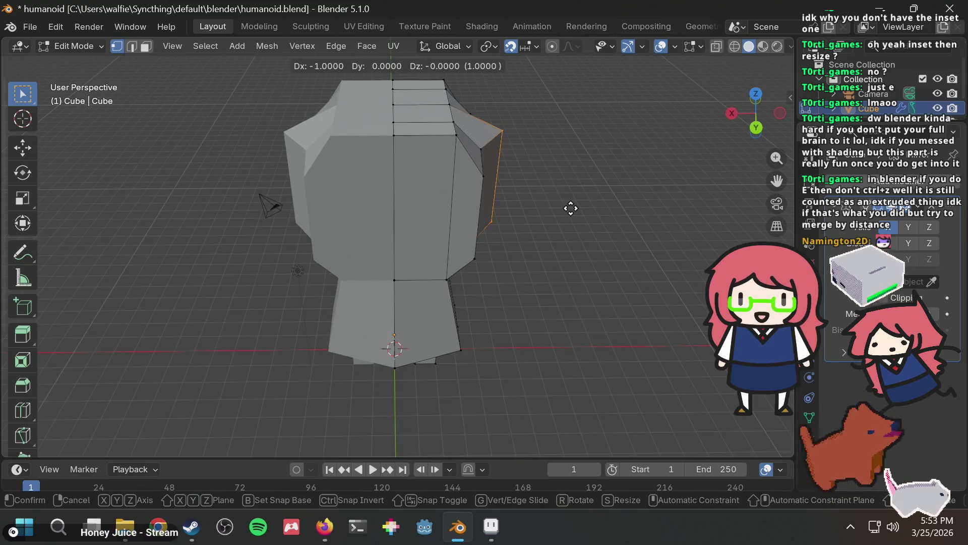
key("Return")
middle_click_drag(570, 209, 538, 173)
key("ctrl+r")
left_click(495, 168)
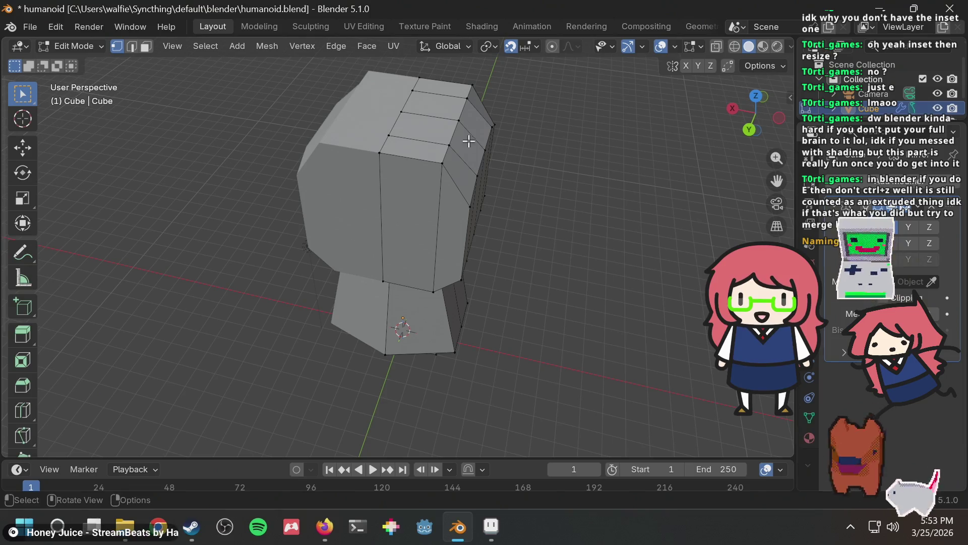
middle_click_drag(429, 171, 391, 173)
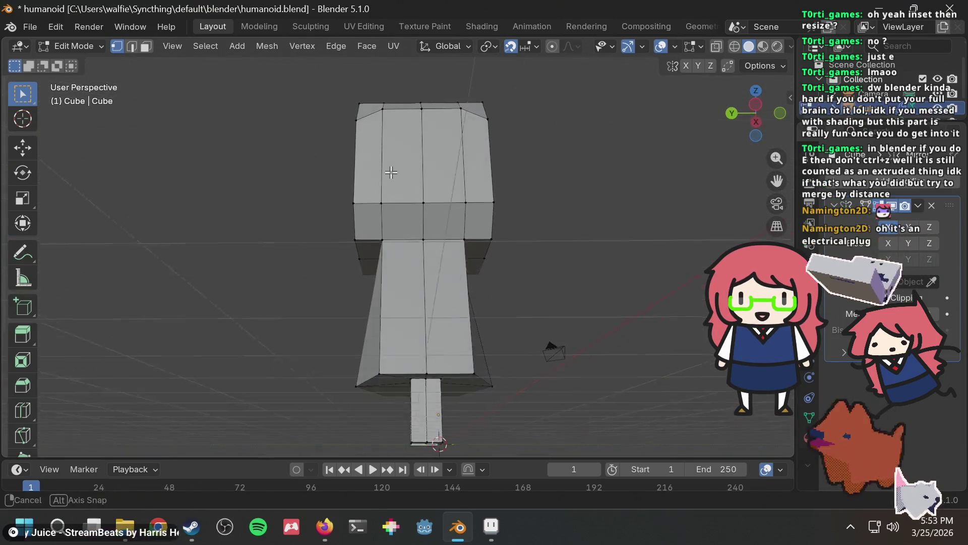
mouse_move(435, 236)
middle_mouse_down()
mouse_move(510, 211)
mouse_move(612, 210)
mouse_move(382, 218)
mouse_move(443, 212)
mouse_move(480, 151)
mouse_move(512, 138)
mouse_move(440, 228)
mouse_move(512, 214)
mouse_move(484, 238)
mouse_move(426, 252)
mouse_move(428, 267)
middle_mouse_up()
middle_click_drag(425, 216, 471, 218)
Check the Animal Crossing cat side-view reference images in Firefox, then return to Blender
key("alt+Tab")
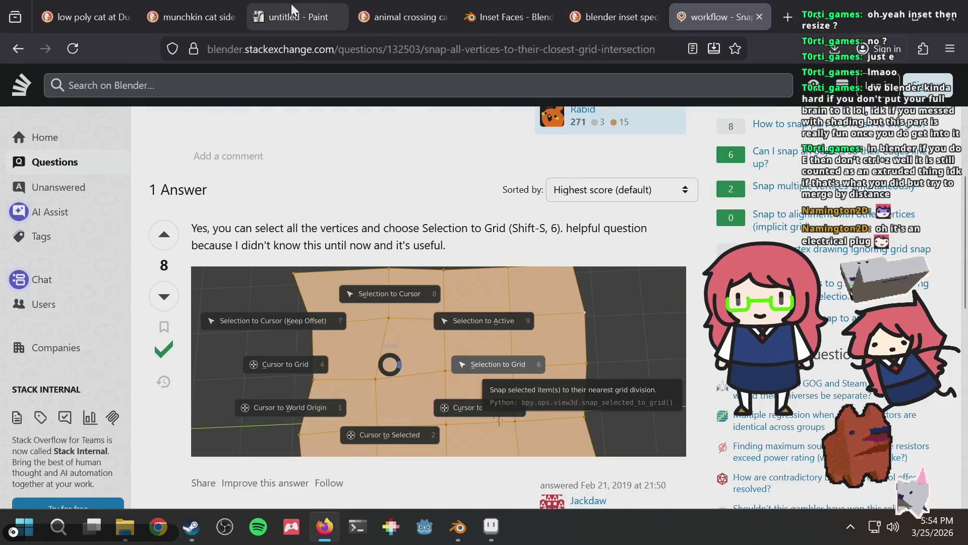
left_click(392, 14)
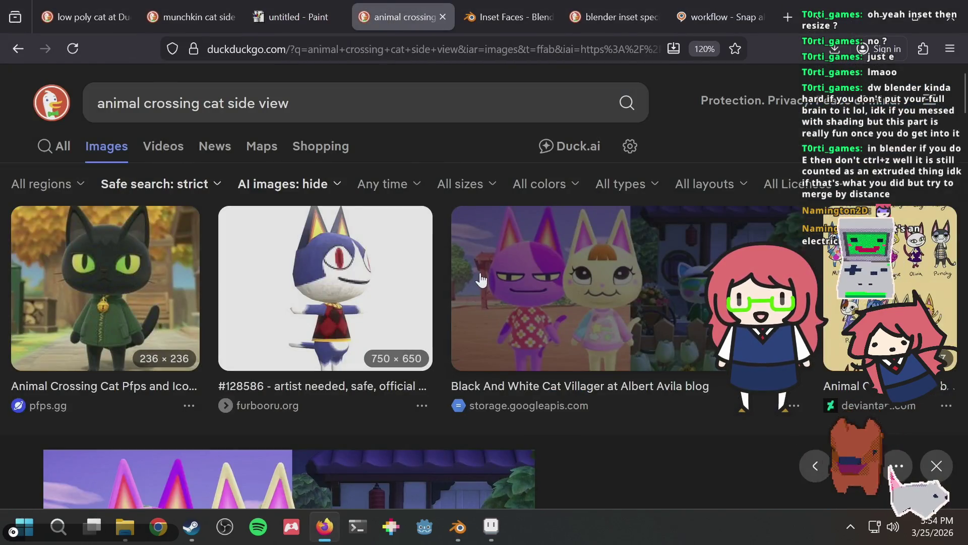
key("alt+Tab")
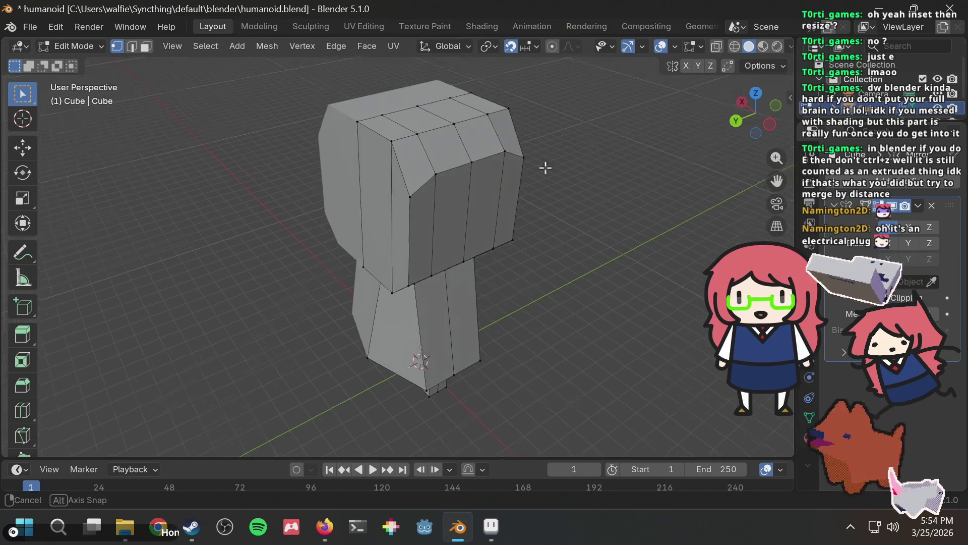
Extrude the head's bottom loop 1 unit down and save the file
middle_click_drag(546, 167, 628, 133)
mouse_move(585, 171)
middle_mouse_down()
mouse_move(425, 198)
mouse_move(519, 145)
mouse_move(528, 108)
mouse_move(510, 145)
mouse_move(456, 97)
middle_mouse_up()
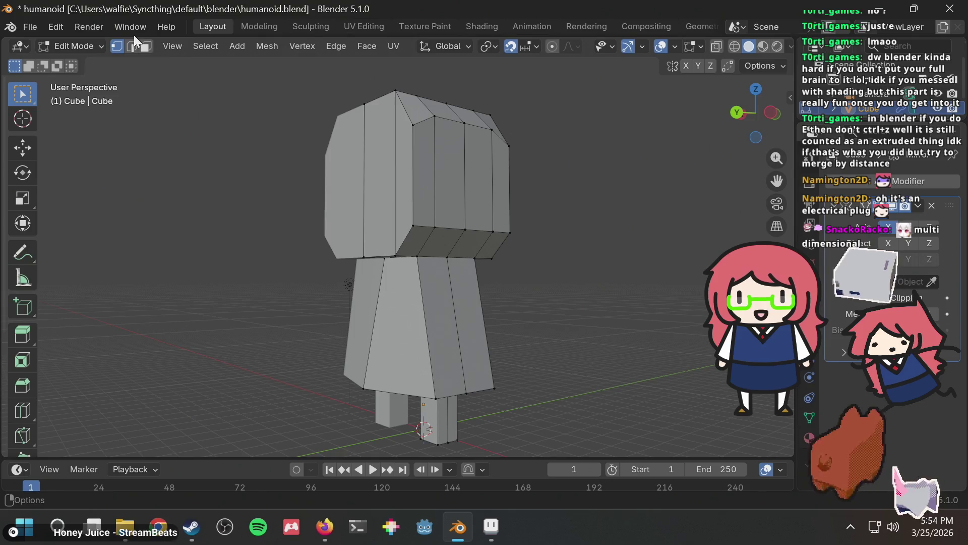
mouse_move(462, 259)
middle_mouse_down()
mouse_move(562, 281)
mouse_move(519, 227)
mouse_move(420, 256)
middle_mouse_up()
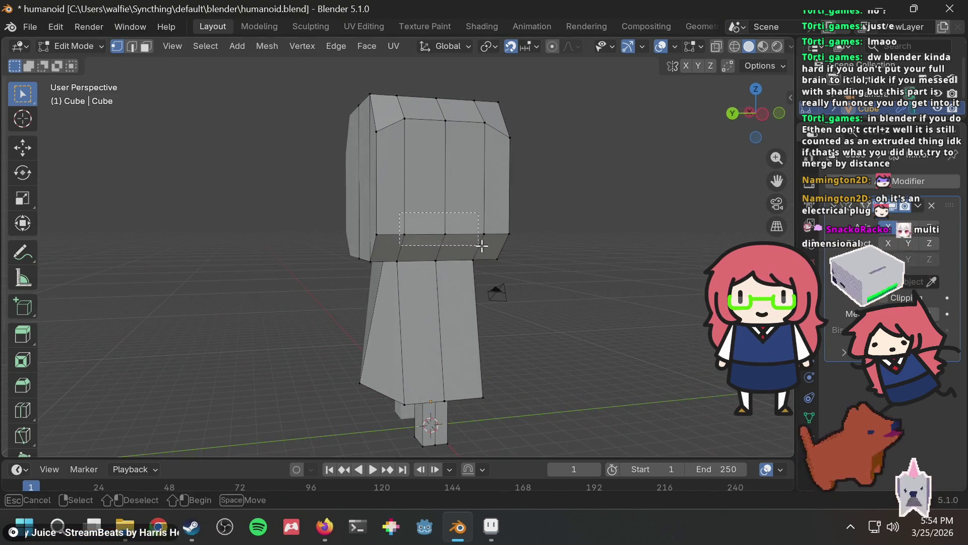
key("e")
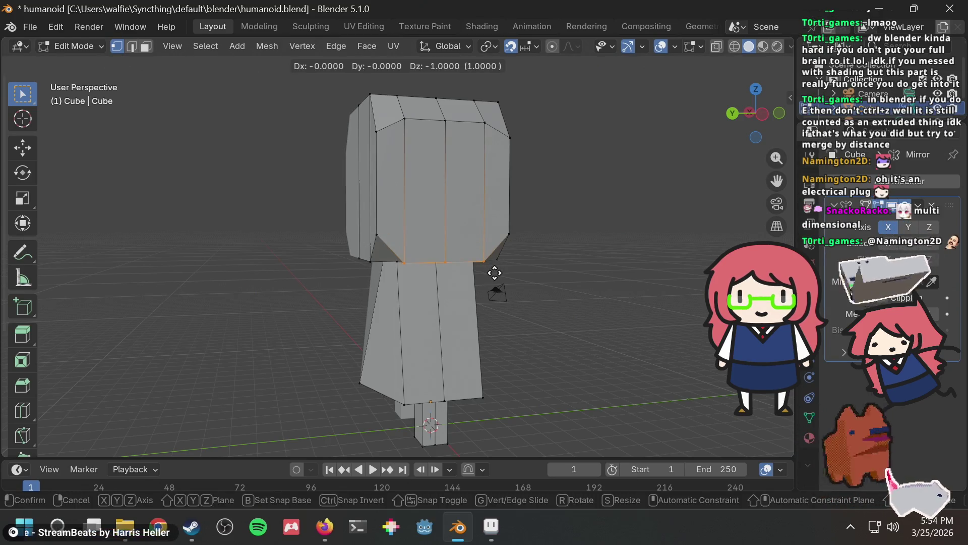
left_click(494, 273)
middle_click_drag(498, 261, 588, 289)
key("ctrl+s")
Shift the selected faces on the head's side 1 unit along X
mouse_move(543, 244)
middle_mouse_down()
mouse_move(627, 292)
mouse_move(303, 225)
mouse_move(515, 283)
mouse_move(443, 322)
mouse_move(445, 350)
mouse_move(439, 334)
mouse_move(430, 337)
mouse_move(456, 304)
mouse_move(554, 281)
mouse_move(504, 294)
mouse_move(403, 206)
mouse_move(549, 229)
mouse_move(518, 190)
middle_mouse_up()
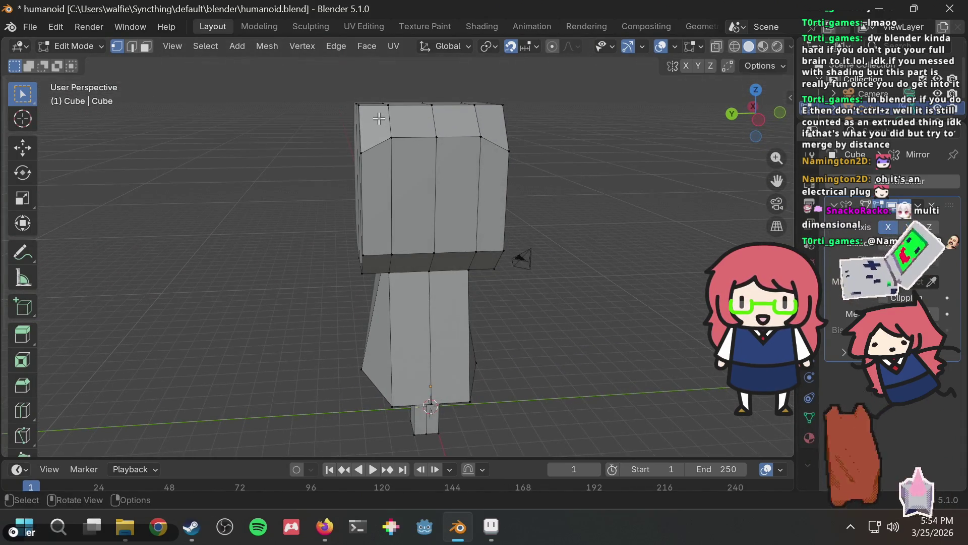
left_click_drag(486, 263, 513, 264)
middle_click_drag(512, 264, 666, 341)
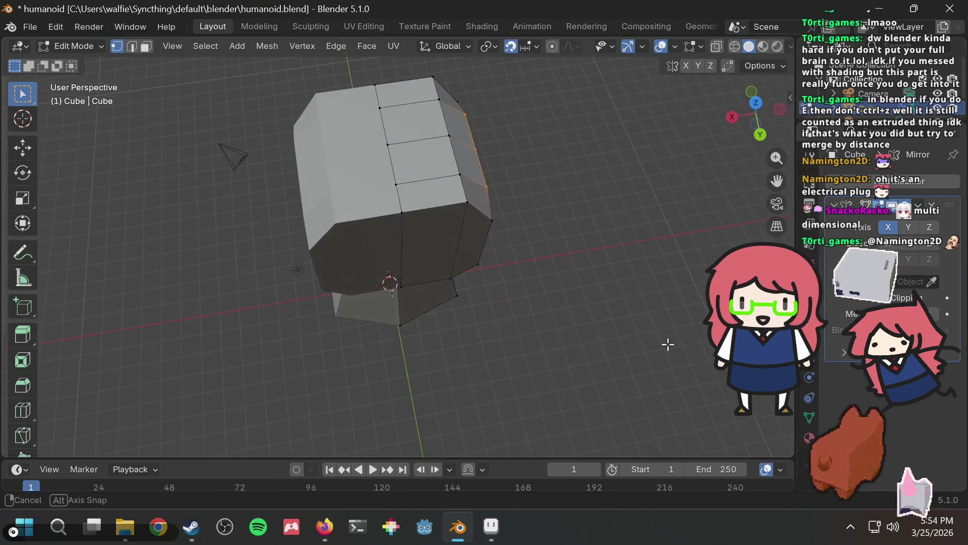
key("g")
left_click(591, 238)
left_click(595, 258)
Box-select the vertices on the mesh's left half, then clear the selection
mouse_move(595, 257)
middle_mouse_down()
mouse_move(477, 162)
mouse_move(429, 159)
mouse_move(399, 207)
mouse_move(382, 215)
middle_mouse_up()
middle_click_drag(470, 196, 485, 200)
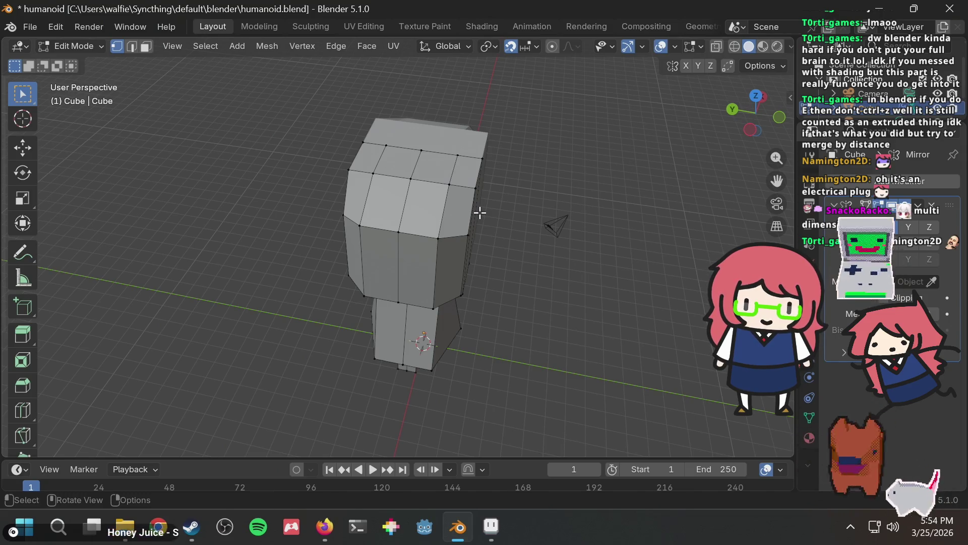
mouse_move(479, 208)
middle_mouse_down()
mouse_move(513, 195)
mouse_move(494, 198)
middle_mouse_up()
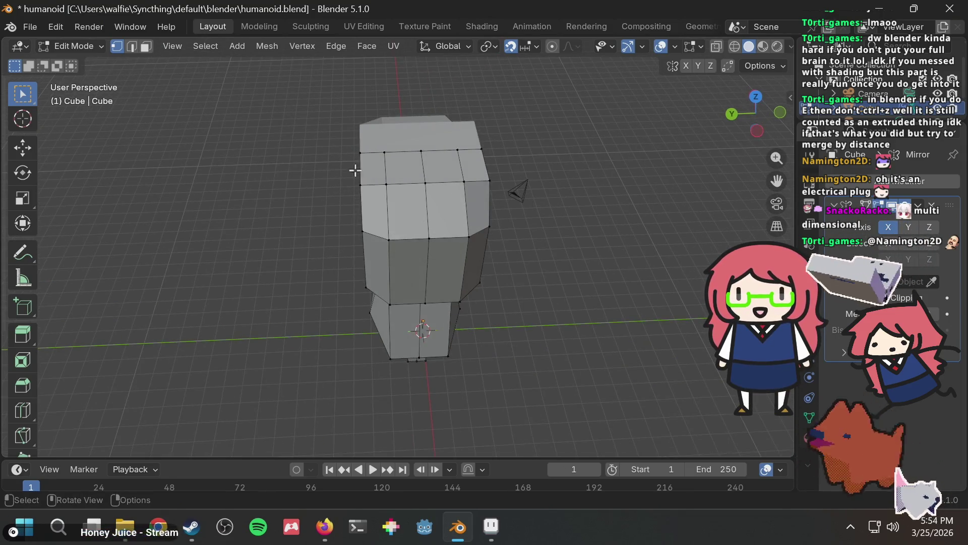
mouse_move(274, 128)
left_mouse_down()
mouse_move(387, 424)
mouse_move(402, 423)
left_mouse_up()
mouse_move(367, 334)
middle_mouse_down()
mouse_move(534, 238)
mouse_move(505, 222)
middle_mouse_up()
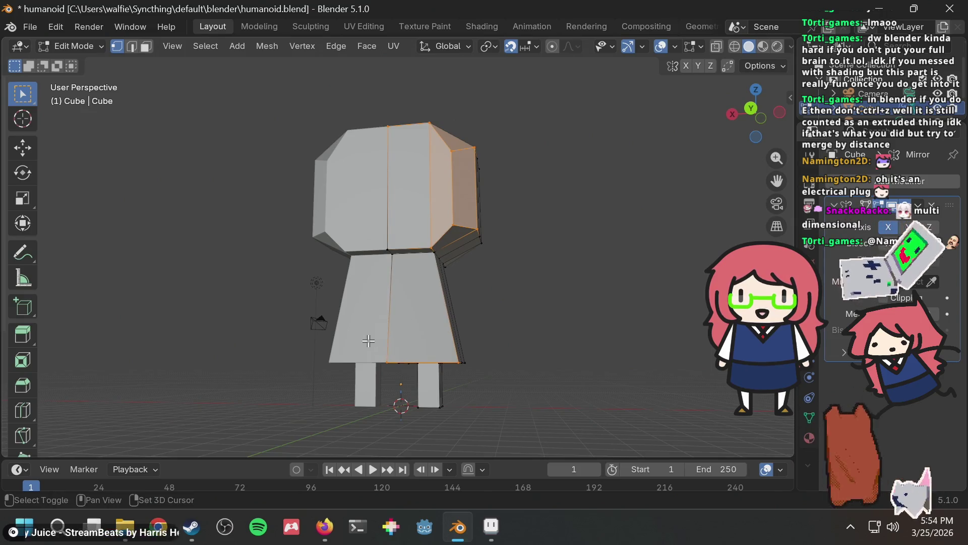
left_click(521, 173)
Select faces on one side of the head and reposition them
mouse_move(459, 229)
middle_mouse_down()
mouse_move(383, 322)
mouse_move(322, 372)
mouse_move(339, 316)
mouse_move(363, 303)
mouse_move(345, 218)
middle_mouse_up()
left_click_drag(324, 160, 376, 346)
middle_click_drag(376, 346, 484, 182)
mouse_move(451, 218)
middle_mouse_down()
mouse_move(428, 234)
mouse_move(454, 205)
mouse_move(406, 201)
mouse_move(513, 205)
mouse_move(420, 286)
mouse_move(402, 242)
mouse_move(439, 263)
mouse_move(389, 322)
mouse_move(361, 336)
middle_mouse_up()
key("g")
key("Return")
Move the selected edges 1 unit along Y to widen the head
mouse_move(324, 309)
middle_mouse_down()
mouse_move(341, 292)
mouse_move(472, 283)
middle_mouse_up()
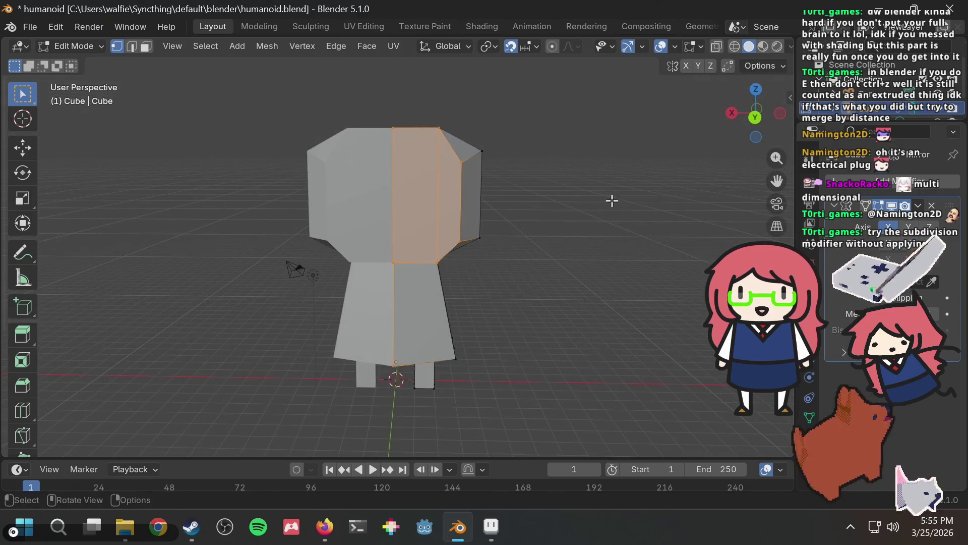
mouse_move(549, 173)
middle_mouse_down()
mouse_move(492, 247)
mouse_move(554, 196)
mouse_move(612, 187)
mouse_move(533, 197)
mouse_move(476, 136)
middle_mouse_up()
key("g")
key("y")
key("1")
key("Return")
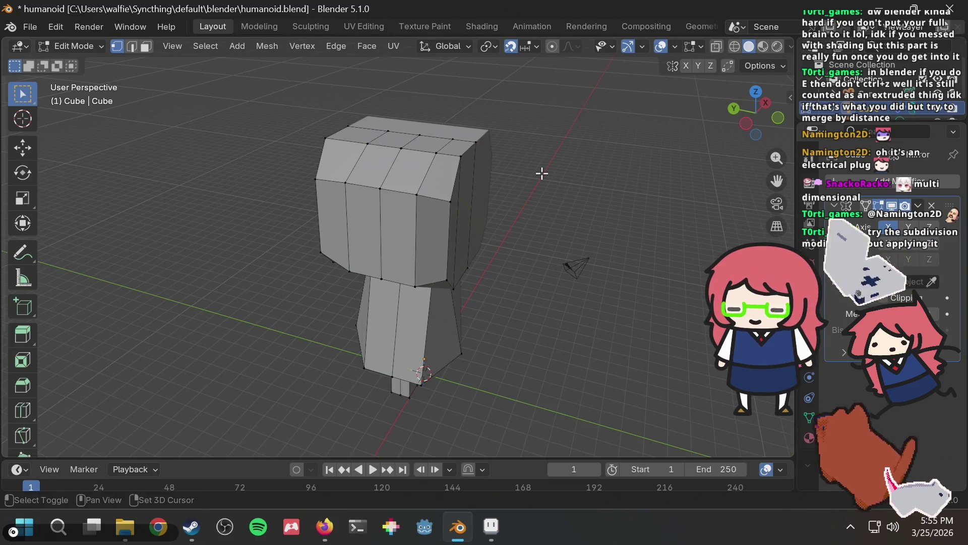
In wireframe view, select the head's and body's right-side edges and move them
key("shift+z")
mouse_move(540, 173)
middle_mouse_down()
mouse_move(588, 166)
mouse_move(597, 198)
mouse_move(518, 170)
middle_mouse_up()
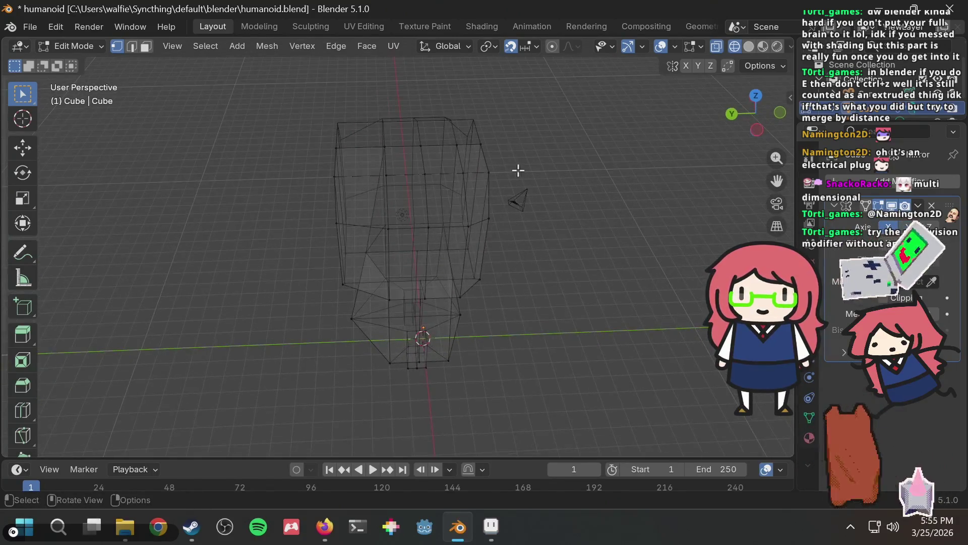
left_click_drag(471, 135, 514, 305)
mouse_move(543, 255)
middle_mouse_down()
mouse_move(537, 226)
mouse_move(511, 233)
middle_mouse_up()
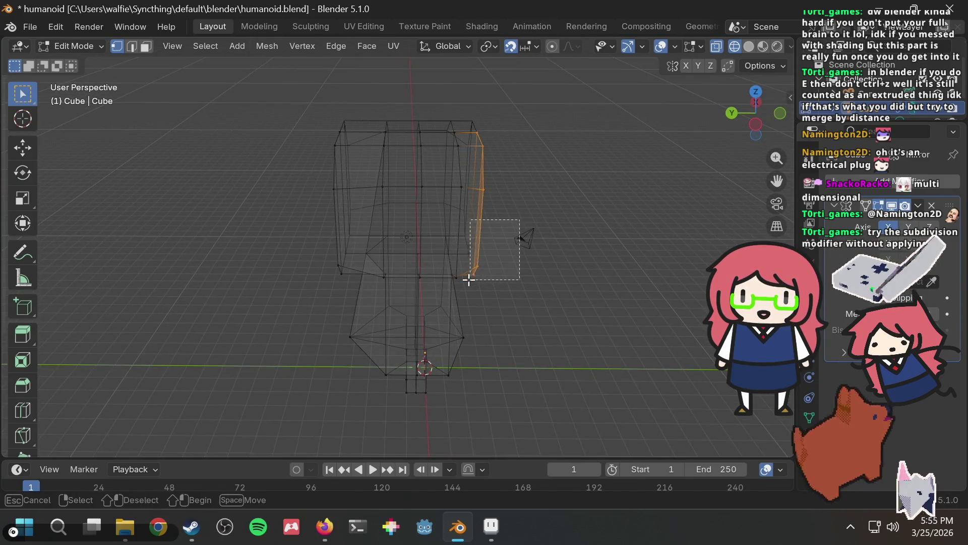
mouse_move(458, 283)
left_mouse_down()
mouse_move(476, 278)
mouse_move(478, 339)
left_mouse_up()
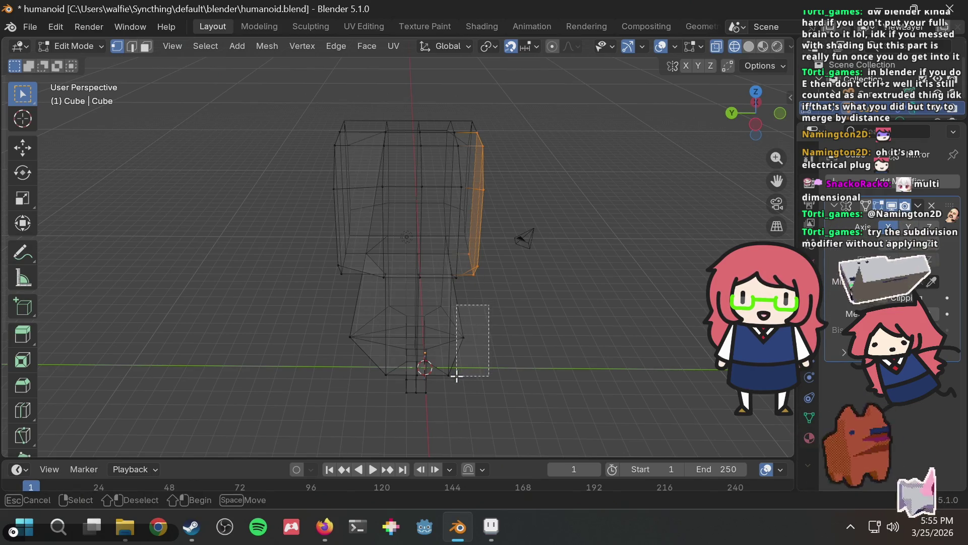
left_click_drag(457, 376, 457, 376)
mouse_move(513, 313)
middle_mouse_down()
mouse_move(498, 231)
mouse_move(531, 256)
middle_mouse_up()
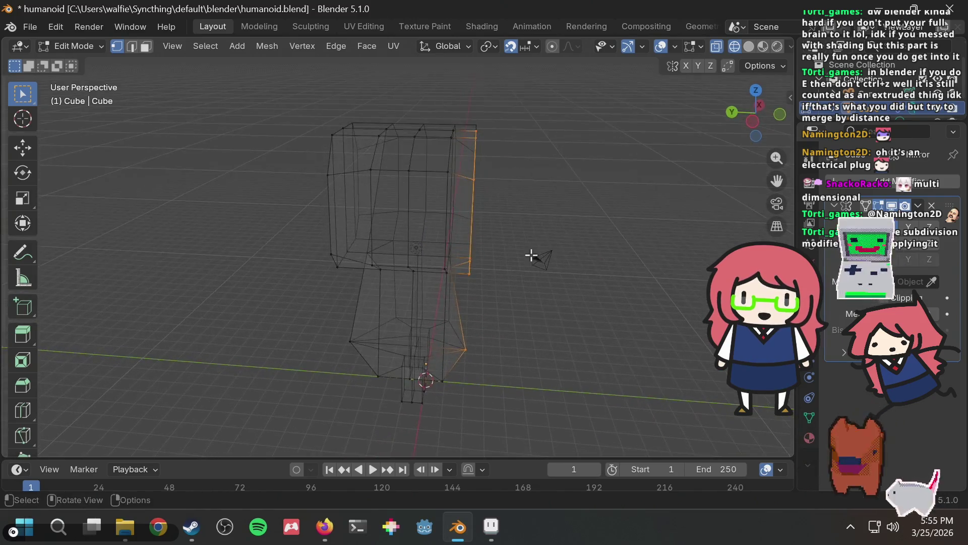
key("g")
key("Return")
mouse_move(562, 208)
middle_mouse_down()
mouse_move(436, 197)
mouse_move(400, 177)
mouse_move(517, 167)
mouse_move(580, 192)
middle_mouse_up()
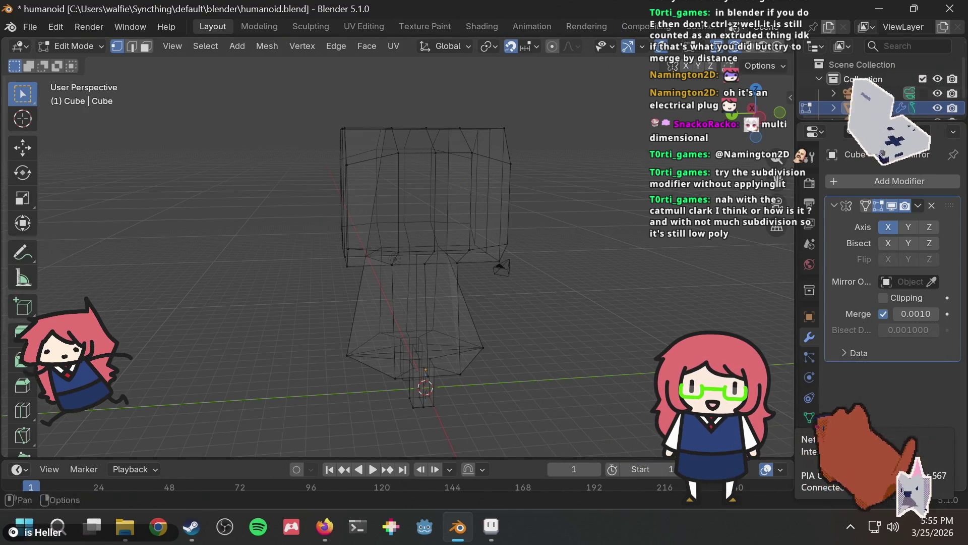
Add a Subdivision Surface modifier and switch the viewport to Solid shading
left_click(857, 180)
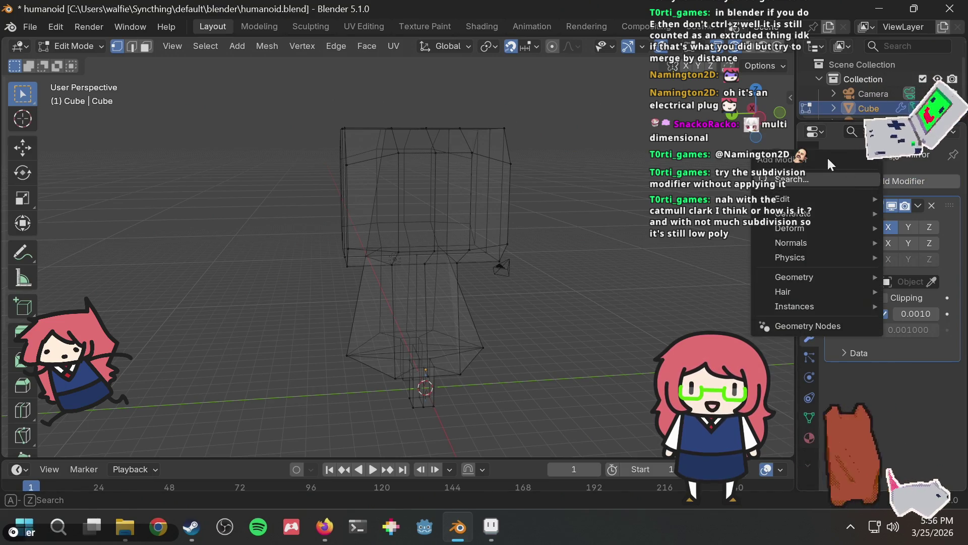
type("subd")
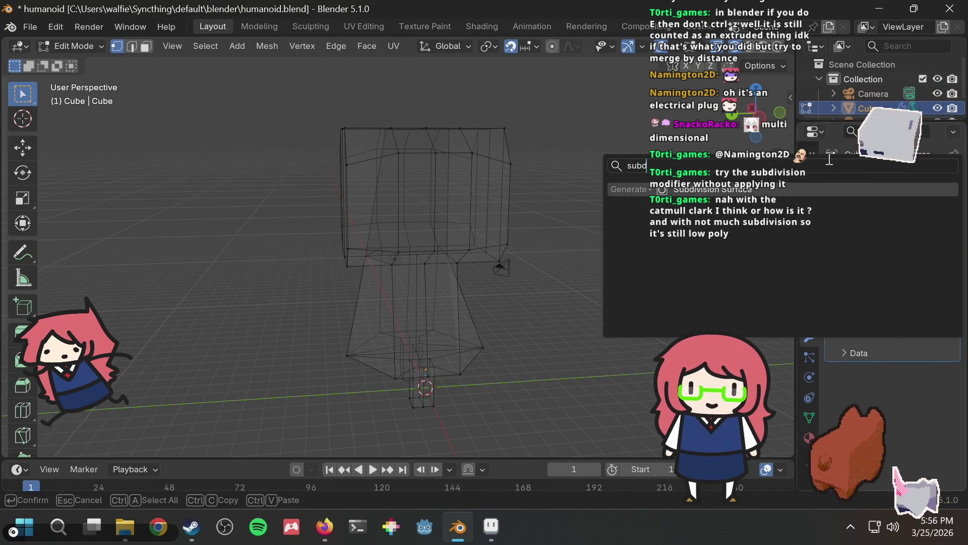
left_click(791, 189)
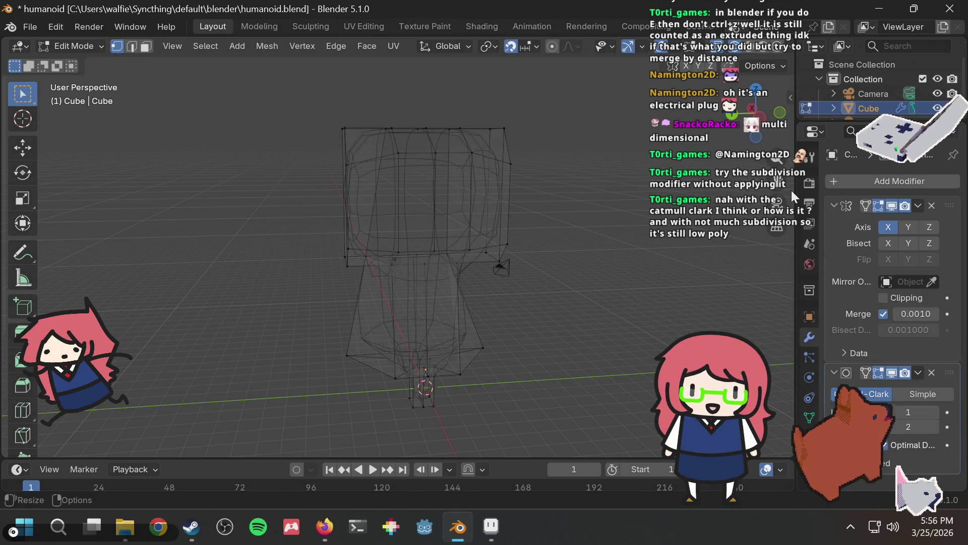
middle_click_drag(548, 227, 620, 234)
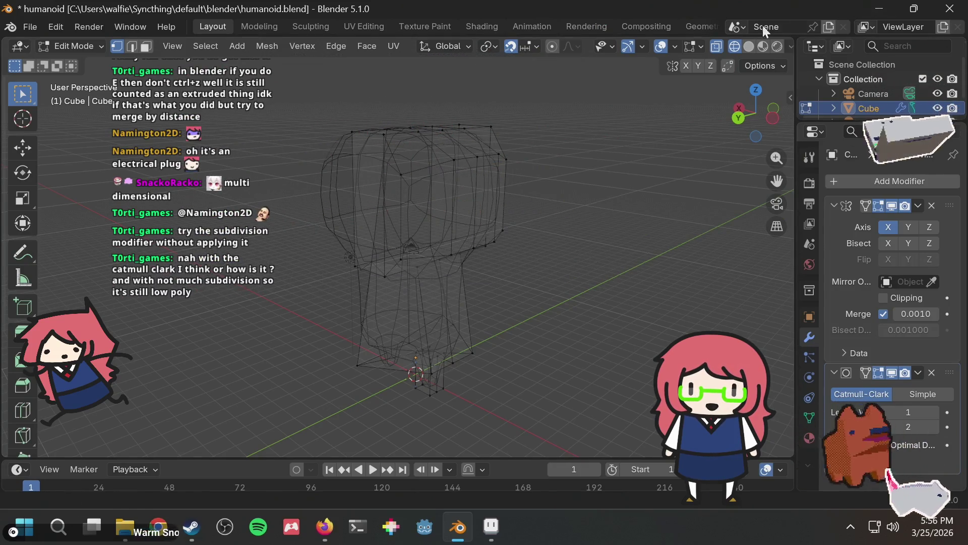
left_click(749, 47)
middle_click_drag(507, 188, 614, 158)
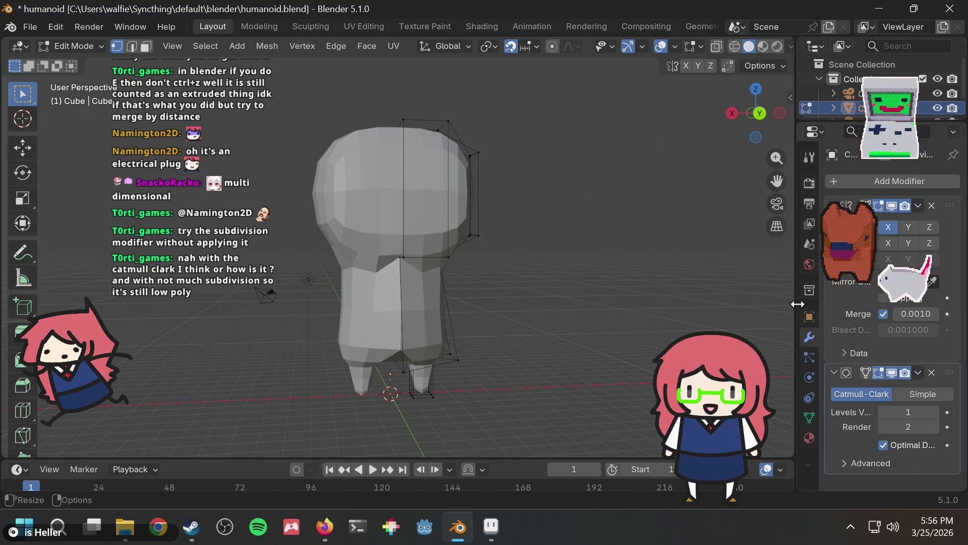
Widen the Properties editor and fold away the Subdivision Surface modifier's settings
mouse_move(796, 317)
left_mouse_down()
mouse_move(715, 318)
mouse_move(811, 313)
left_mouse_up()
left_click(883, 461)
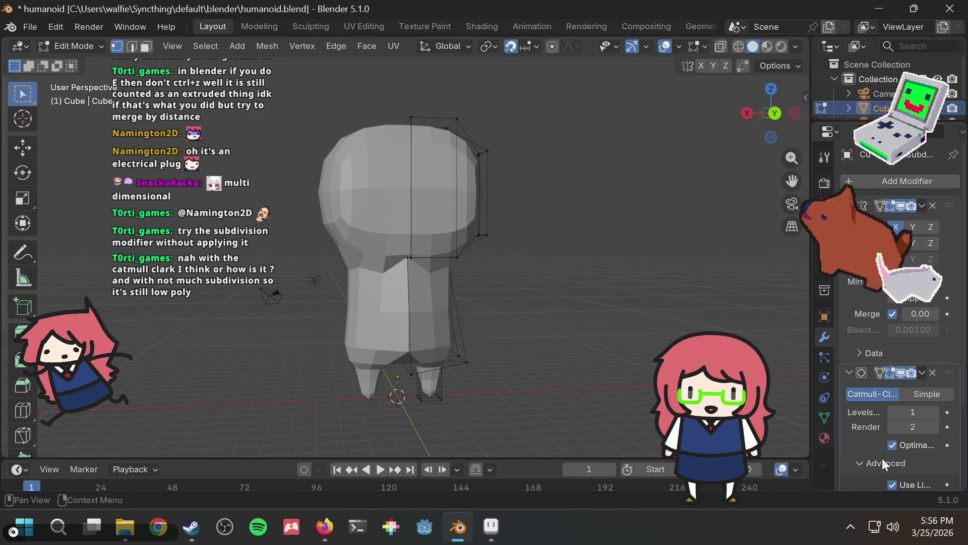
scroll(898, 449, "down", 5)
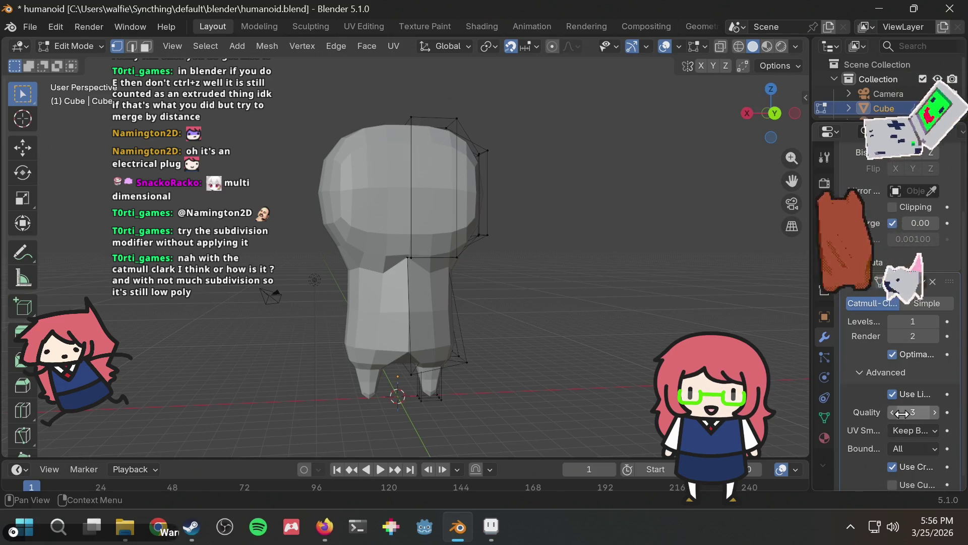
left_click(867, 369)
left_click_drag(812, 320, 780, 318)
scroll(474, 247, "up", 5)
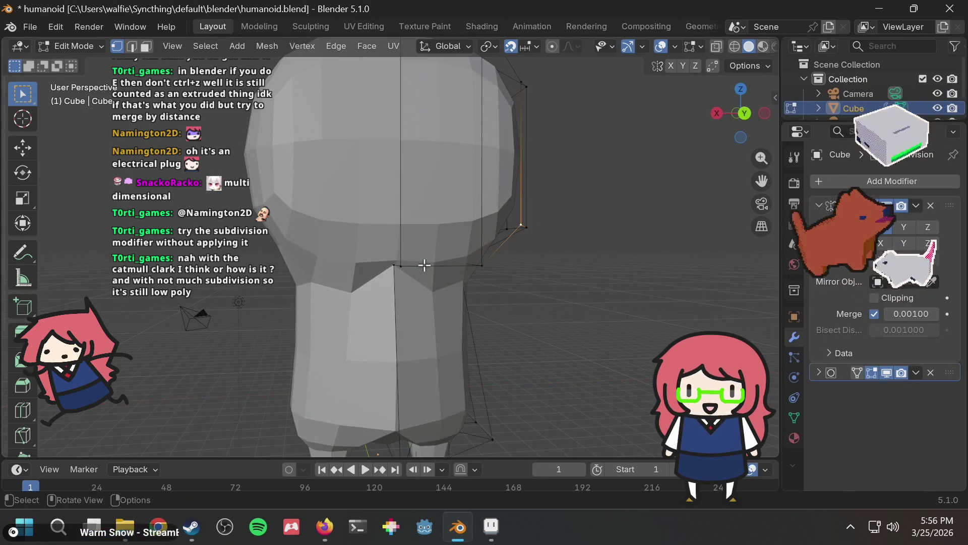
Enable X-Ray and inspect the hidden neck and head edges from several angles
mouse_move(519, 257)
middle_mouse_down()
mouse_move(640, 256)
mouse_move(633, 281)
mouse_move(417, 337)
mouse_move(319, 318)
mouse_move(367, 222)
mouse_move(493, 227)
mouse_move(461, 268)
middle_mouse_up()
scroll(453, 257, "up", 2)
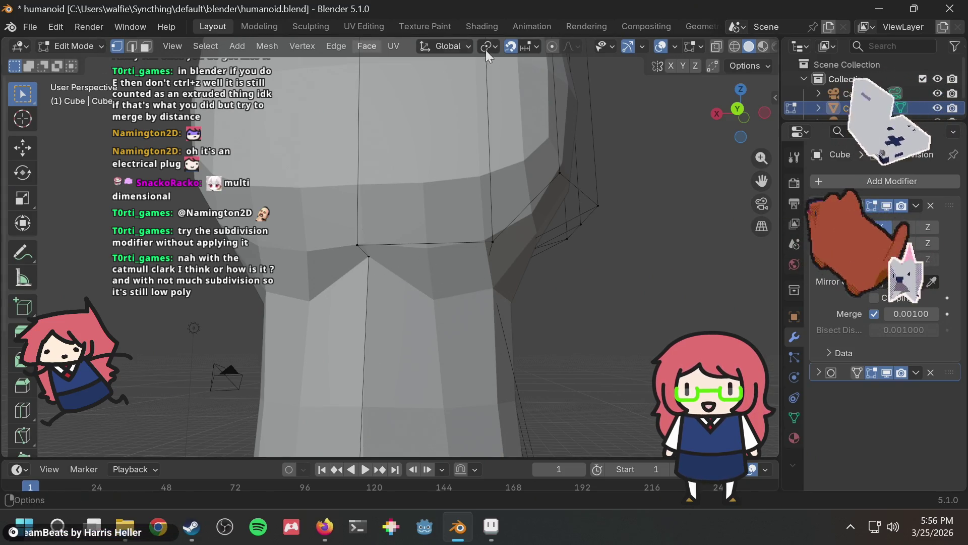
left_click(718, 48)
mouse_move(454, 277)
middle_mouse_down()
mouse_move(339, 287)
mouse_move(447, 228)
mouse_move(419, 287)
mouse_move(422, 206)
mouse_move(397, 250)
mouse_move(441, 283)
mouse_move(460, 288)
mouse_move(445, 270)
mouse_move(475, 271)
mouse_move(469, 253)
mouse_move(411, 286)
mouse_move(443, 153)
mouse_move(440, 170)
mouse_move(377, 29)
middle_mouse_up()
mouse_move(458, 235)
middle_mouse_down()
mouse_move(450, 164)
mouse_move(402, 232)
middle_mouse_up()
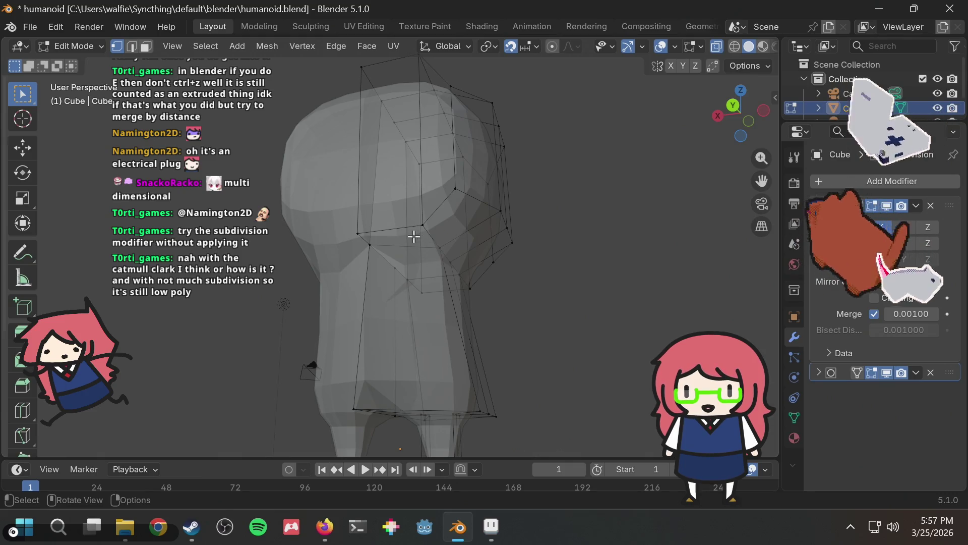
mouse_move(466, 339)
middle_mouse_down()
mouse_move(425, 400)
mouse_move(437, 294)
mouse_move(378, 222)
mouse_move(396, 265)
mouse_move(422, 255)
mouse_move(428, 268)
middle_mouse_up()
scroll(428, 267, "down", 2)
mouse_move(493, 243)
middle_mouse_down()
mouse_move(443, 236)
mouse_move(512, 212)
mouse_move(494, 250)
mouse_move(454, 237)
mouse_move(432, 195)
middle_mouse_up()
scroll(435, 245, "up", 3)
scroll(417, 266, "down", 5)
mouse_move(425, 154)
middle_mouse_down()
mouse_move(476, 154)
mouse_move(442, 149)
middle_mouse_up()
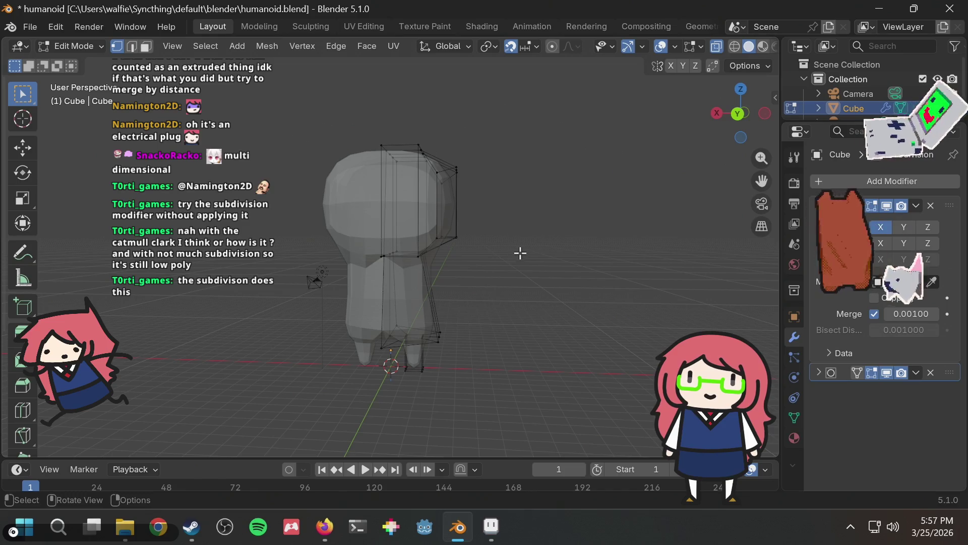
scroll(505, 241, "up", 3)
mouse_move(472, 238)
middle_mouse_down()
mouse_move(453, 177)
mouse_move(423, 147)
mouse_move(422, 156)
middle_mouse_up()
mouse_move(406, 214)
middle_mouse_down()
mouse_move(460, 220)
mouse_move(538, 268)
mouse_move(506, 285)
mouse_move(471, 253)
mouse_move(475, 267)
mouse_move(519, 273)
mouse_move(482, 228)
mouse_move(335, 273)
mouse_move(562, 257)
mouse_move(489, 218)
mouse_move(631, 267)
middle_mouse_up()
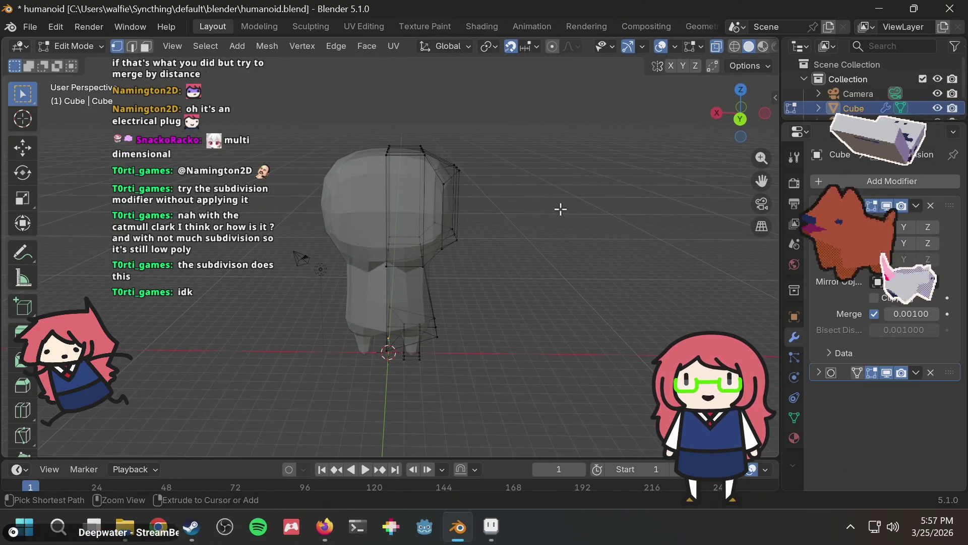
key("ctrl+s")
left_click(739, 120)
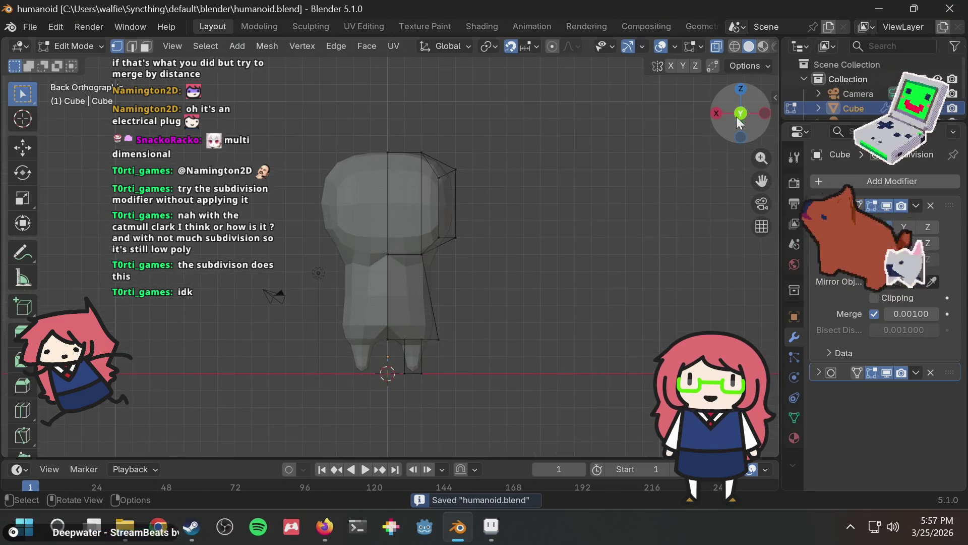
left_click(543, 192)
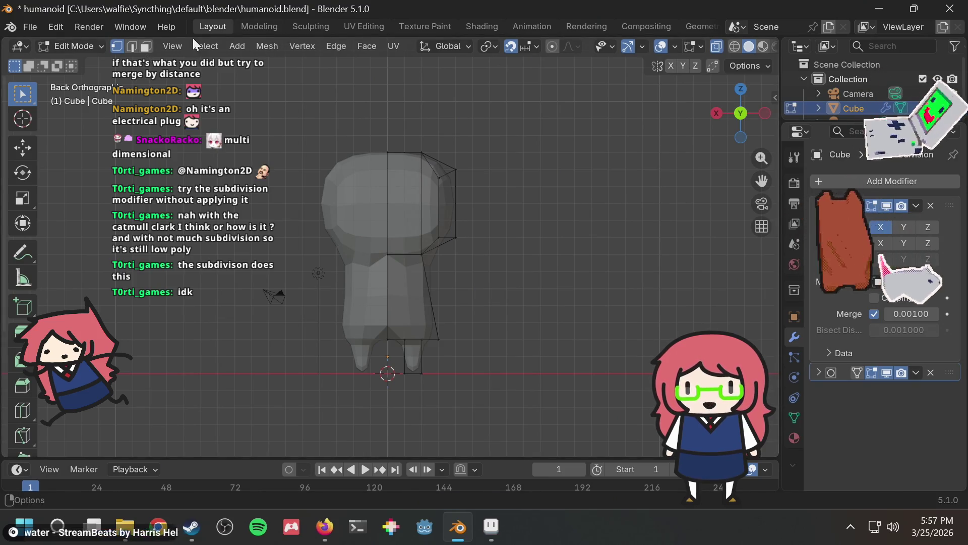
mouse_move(456, 222)
middle_mouse_down()
mouse_move(356, 210)
mouse_move(313, 231)
mouse_move(425, 309)
mouse_move(544, 210)
mouse_move(533, 194)
middle_mouse_up()
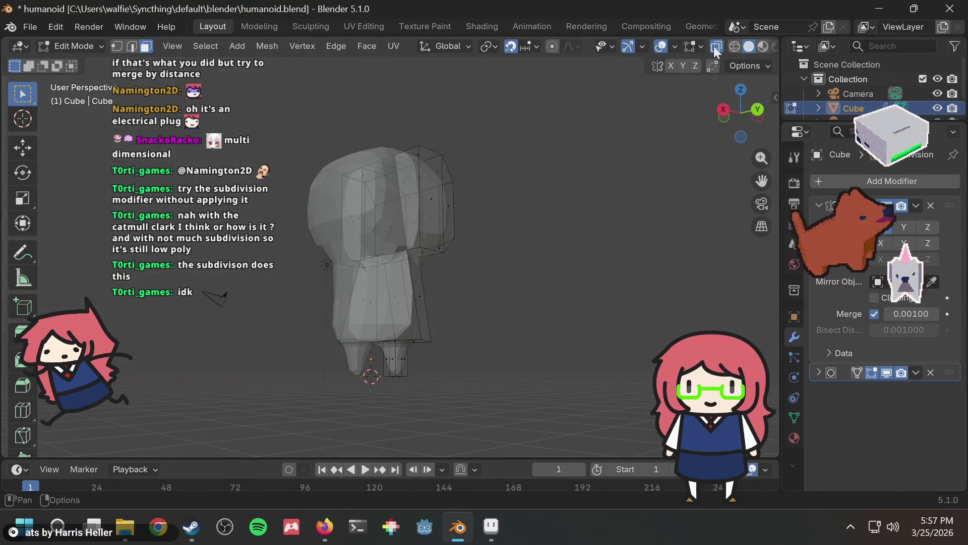
left_click(735, 46)
left_click(749, 46)
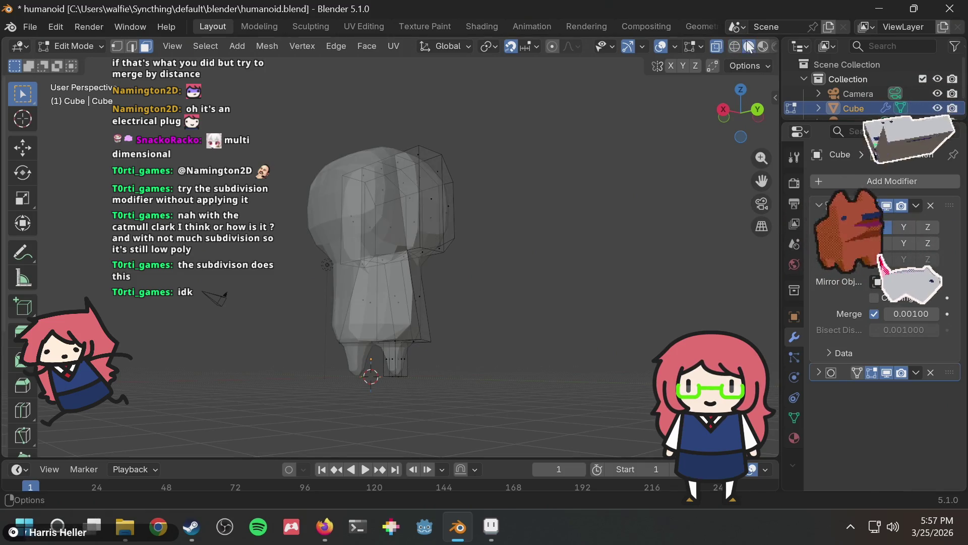
key("shift+z")
key("shift+z")
mouse_move(528, 196)
middle_mouse_down()
mouse_move(478, 232)
mouse_move(479, 202)
middle_mouse_up()
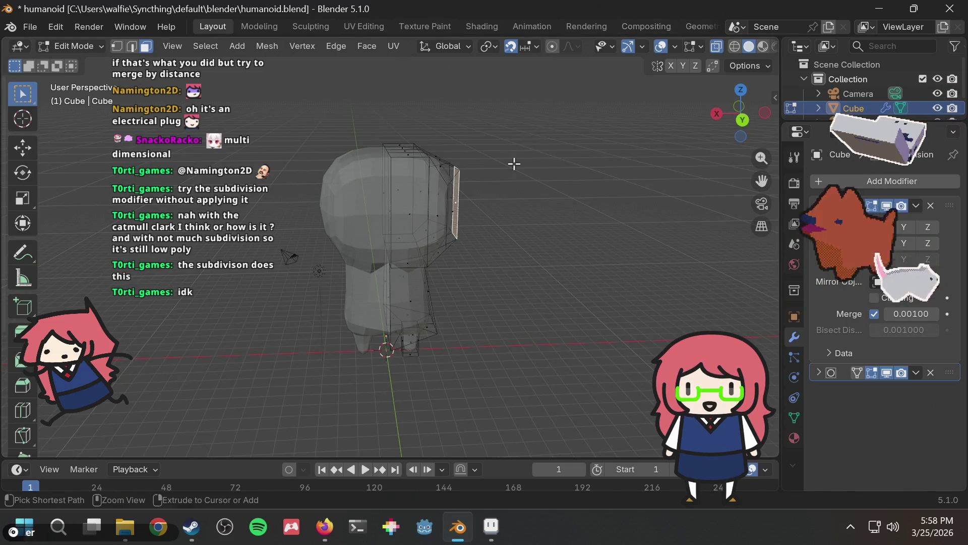
key("ctrl+s")
mouse_move(549, 154)
middle_mouse_down()
mouse_move(380, 136)
mouse_move(613, 149)
middle_mouse_up()
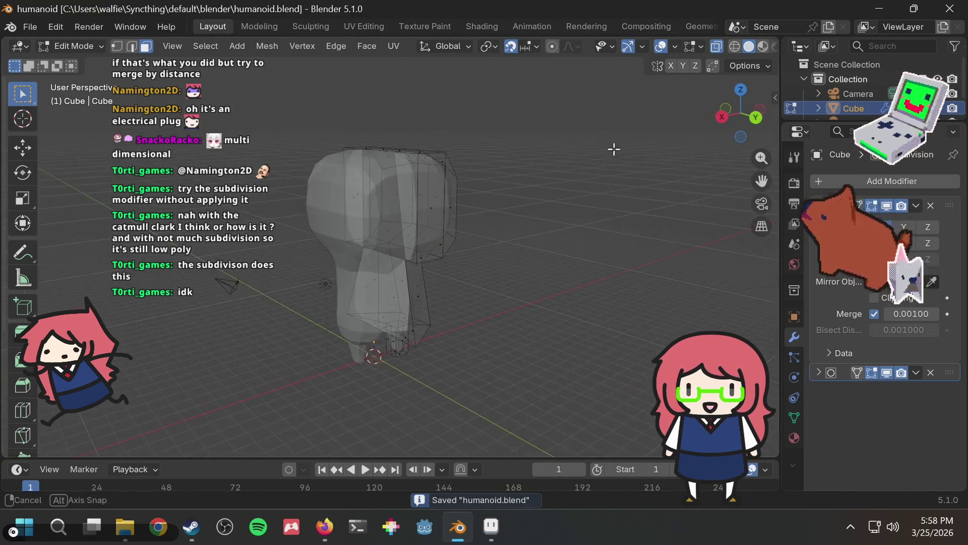
scroll(411, 172, "up", 5)
mouse_move(411, 172)
middle_mouse_down()
mouse_move(573, 154)
mouse_move(479, 151)
mouse_move(559, 121)
mouse_move(404, 153)
mouse_move(454, 179)
mouse_move(430, 246)
mouse_move(504, 141)
mouse_move(488, 181)
mouse_move(434, 216)
mouse_move(447, 218)
mouse_move(447, 167)
mouse_move(429, 197)
middle_mouse_up()
left_click(408, 227)
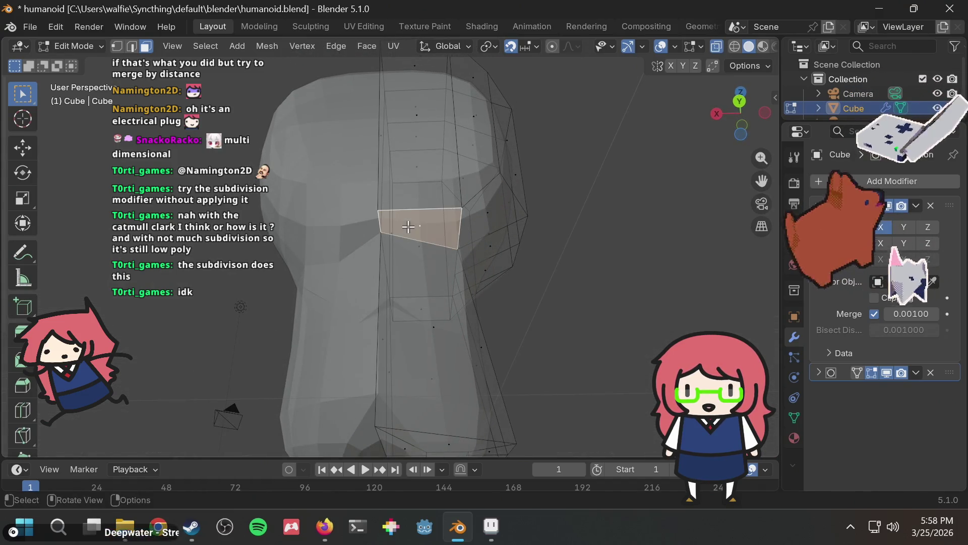
key("g")
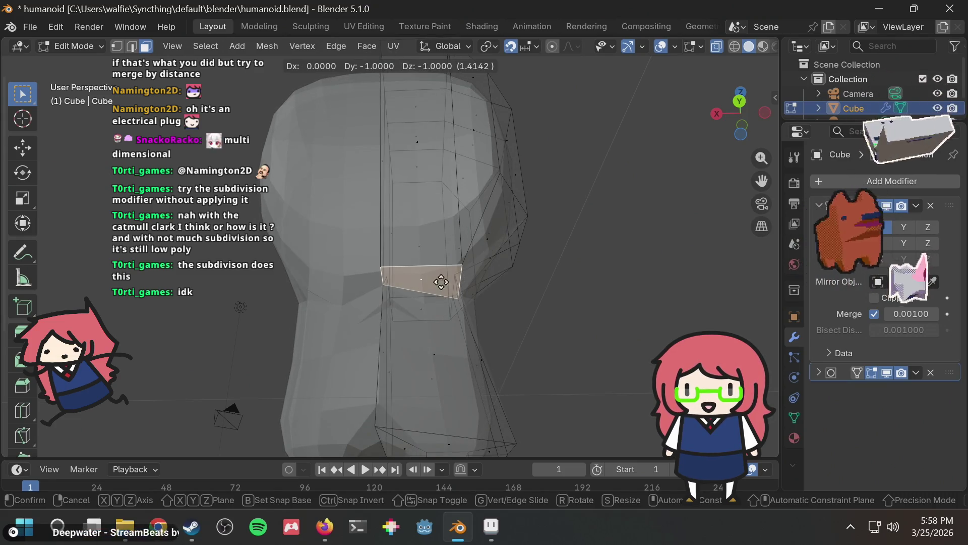
key("Escape")
mouse_move(529, 214)
middle_mouse_down()
mouse_move(616, 214)
mouse_move(447, 209)
mouse_move(380, 226)
mouse_move(444, 259)
mouse_move(449, 252)
middle_mouse_up()
left_click(117, 46)
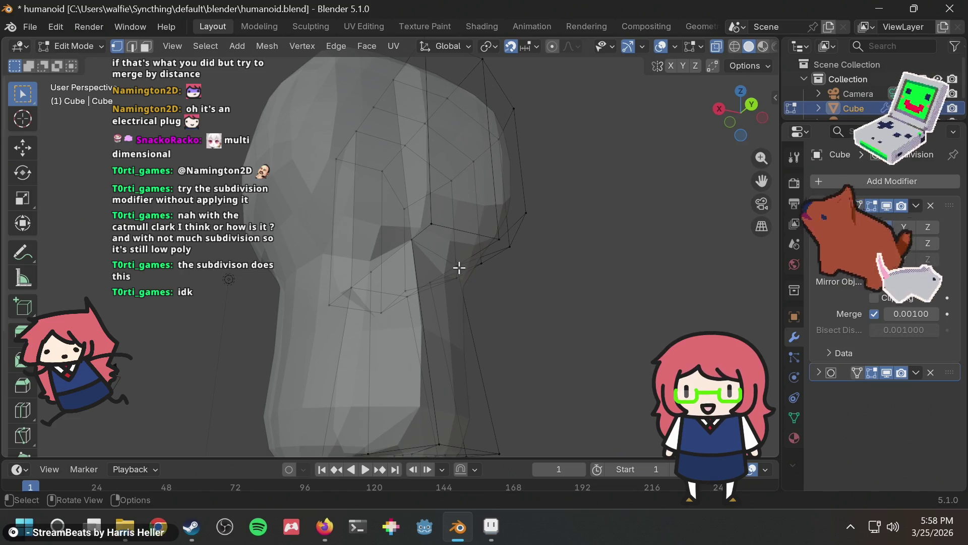
left_click_drag(403, 232, 430, 263)
middle_click_drag(495, 238, 536, 264)
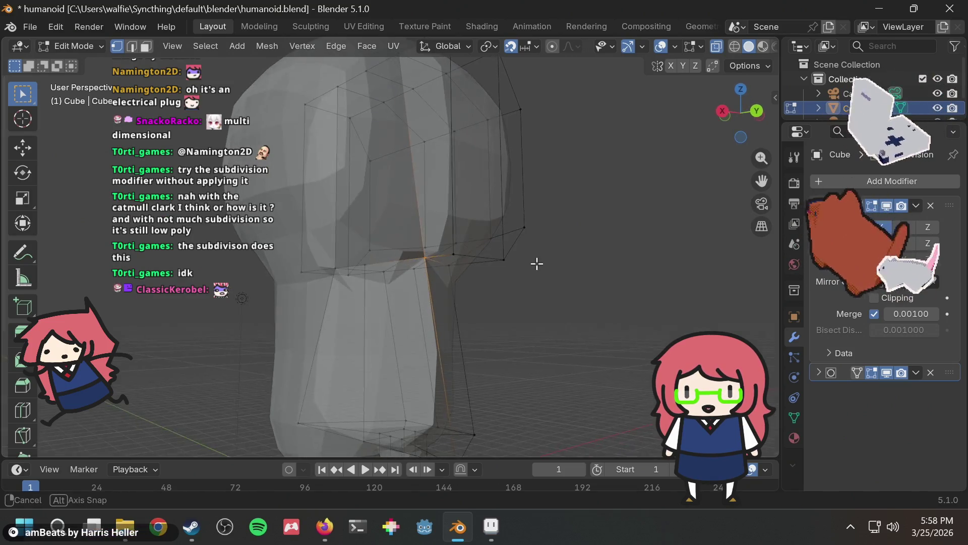
mouse_move(421, 309)
middle_mouse_down()
mouse_move(515, 283)
mouse_move(360, 278)
mouse_move(417, 268)
mouse_move(512, 223)
mouse_move(363, 227)
mouse_move(300, 249)
middle_mouse_up()
key("g")
key("y")
key("1")
key("Return")
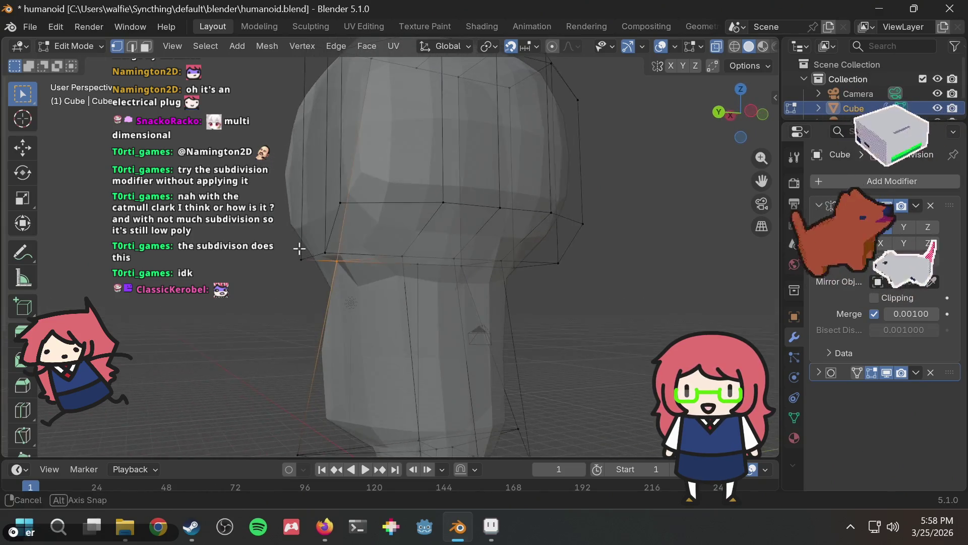
key("g")
key("y")
key("minus")
key("1")
key("Return")
middle_click_drag(372, 281, 574, 245)
key("ctrl+z")
middle_click_drag(518, 219, 575, 245)
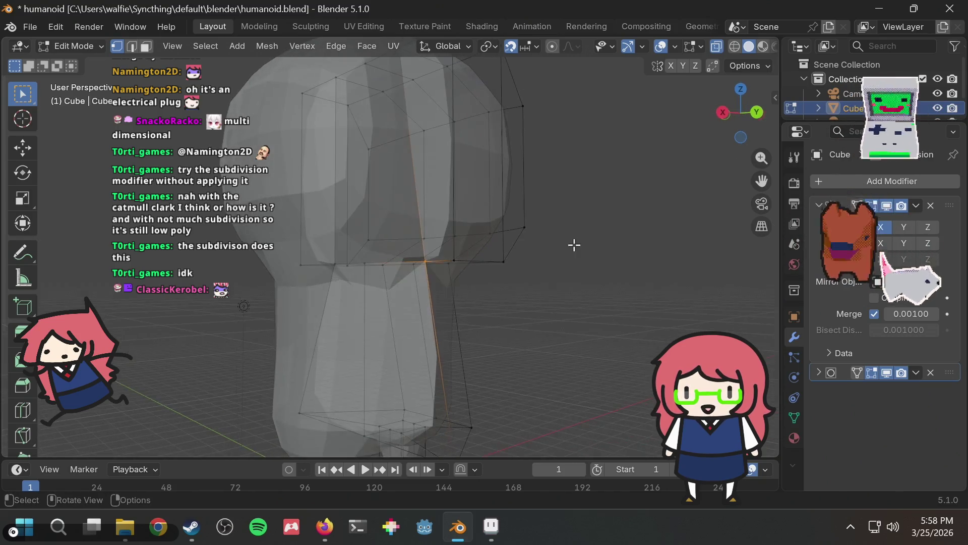
scroll(639, 147, "down", 5)
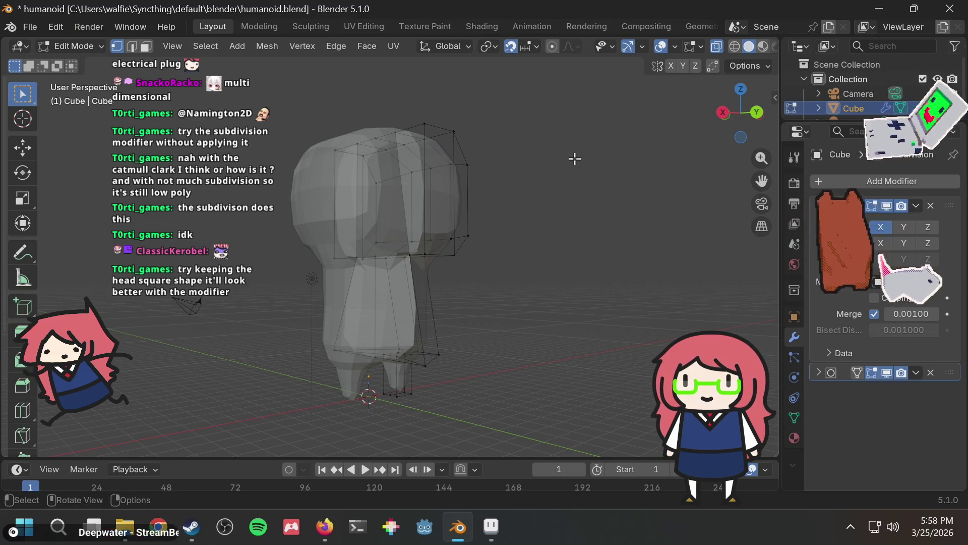
mouse_move(542, 158)
middle_mouse_down()
mouse_move(460, 204)
mouse_move(481, 142)
mouse_move(389, 154)
middle_mouse_up()
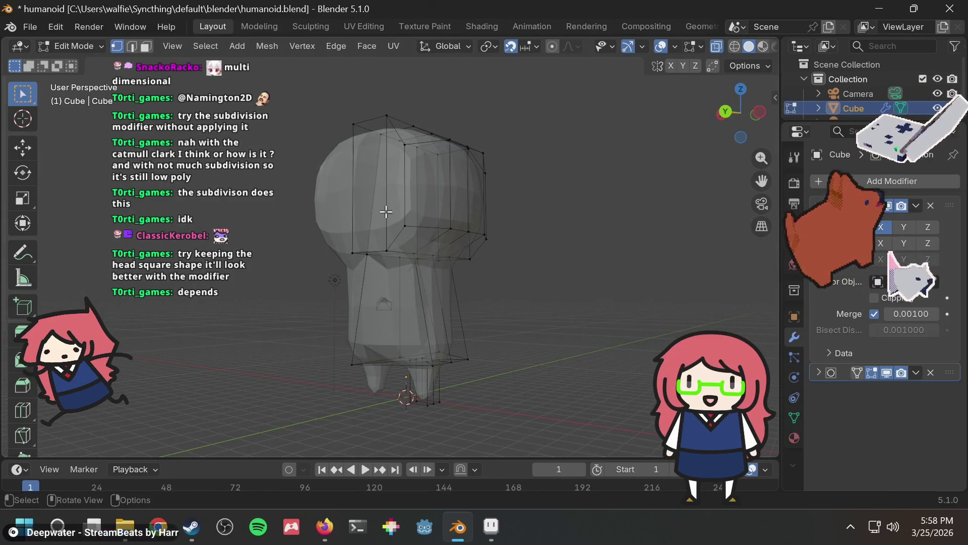
left_click_drag(425, 242, 424, 241)
key("g")
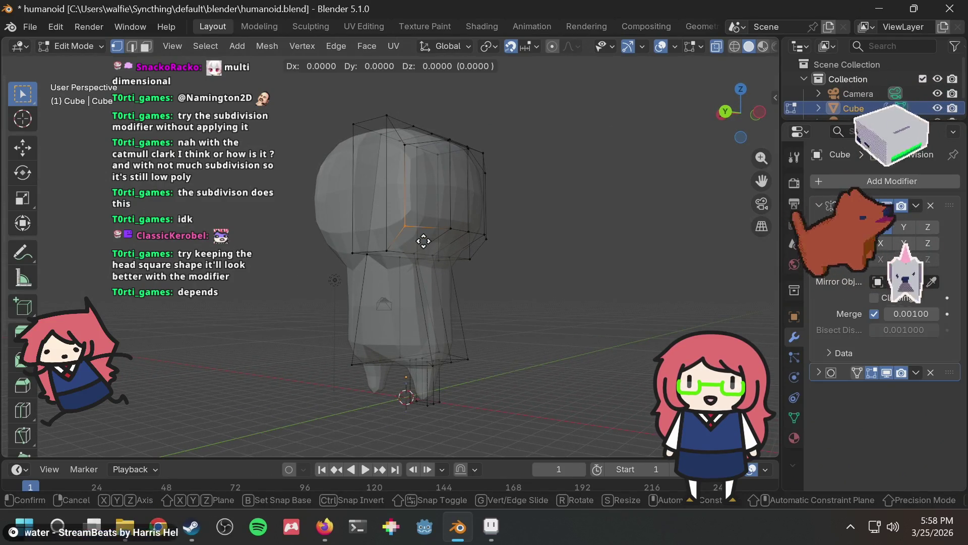
left_click(426, 259)
mouse_move(525, 210)
middle_mouse_down()
mouse_move(552, 182)
mouse_move(519, 222)
mouse_move(367, 144)
middle_mouse_up()
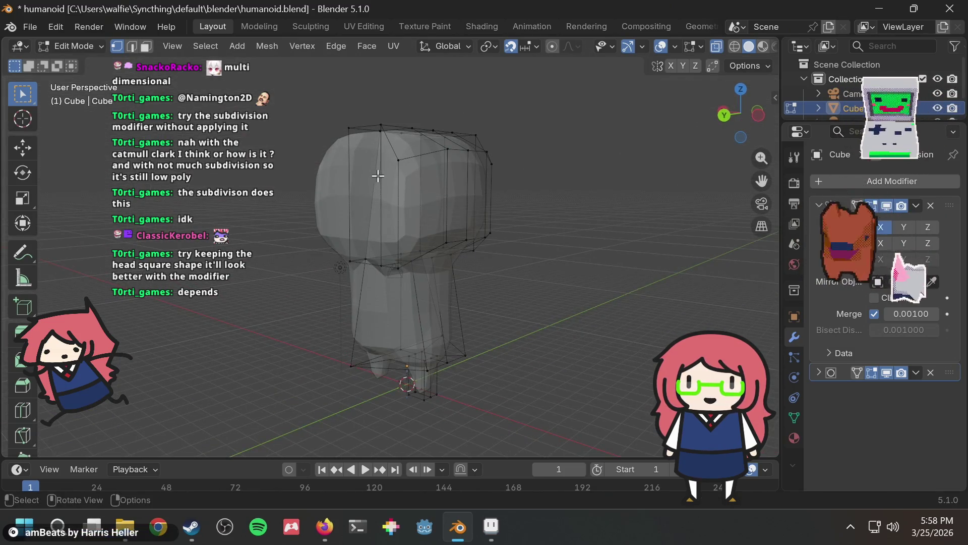
left_click_drag(408, 140, 407, 139)
key("g")
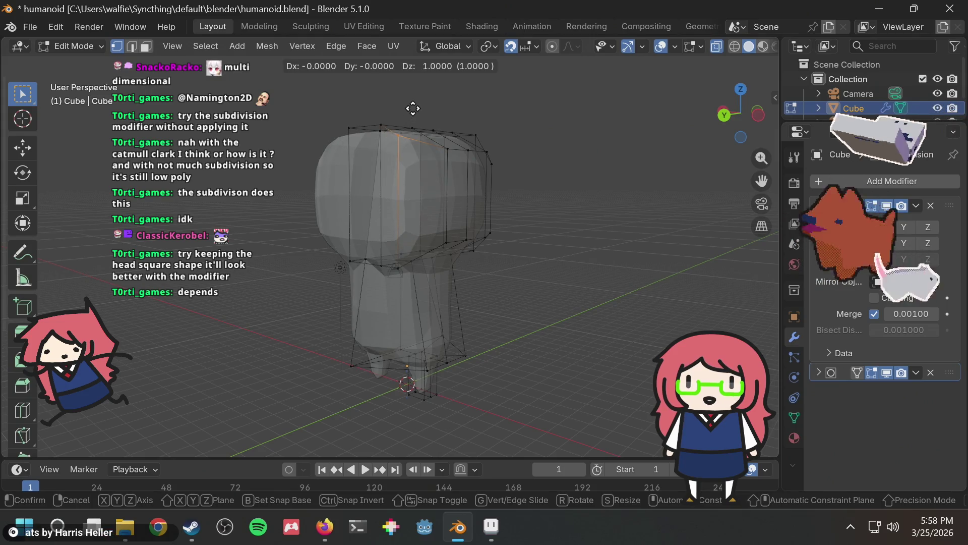
left_click(418, 125)
mouse_move(417, 115)
middle_mouse_down()
mouse_move(435, 123)
mouse_move(460, 168)
mouse_move(431, 196)
mouse_move(392, 205)
mouse_move(378, 196)
mouse_move(363, 143)
mouse_move(473, 129)
mouse_move(584, 150)
mouse_move(529, 108)
mouse_move(417, 104)
mouse_move(267, 154)
mouse_move(620, 155)
middle_mouse_up()
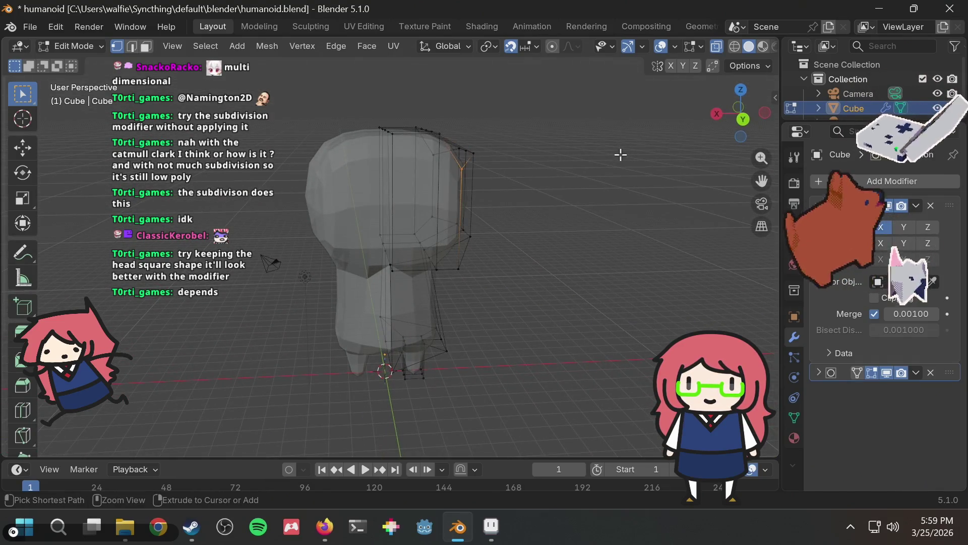
mouse_move(558, 151)
middle_mouse_down()
mouse_move(382, 117)
mouse_move(586, 149)
middle_mouse_up()
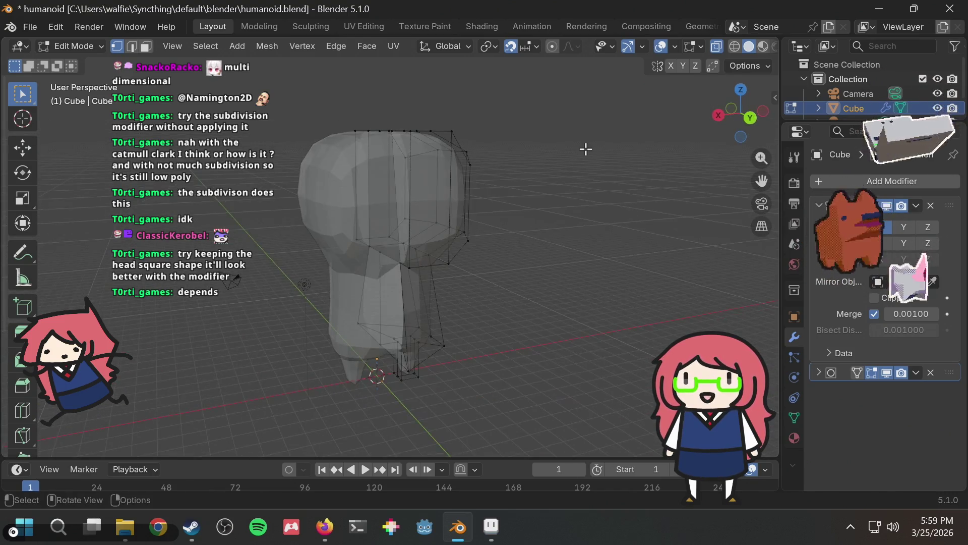
mouse_move(524, 173)
middle_mouse_down()
mouse_move(593, 149)
mouse_move(555, 167)
mouse_move(571, 190)
mouse_move(448, 189)
middle_mouse_up()
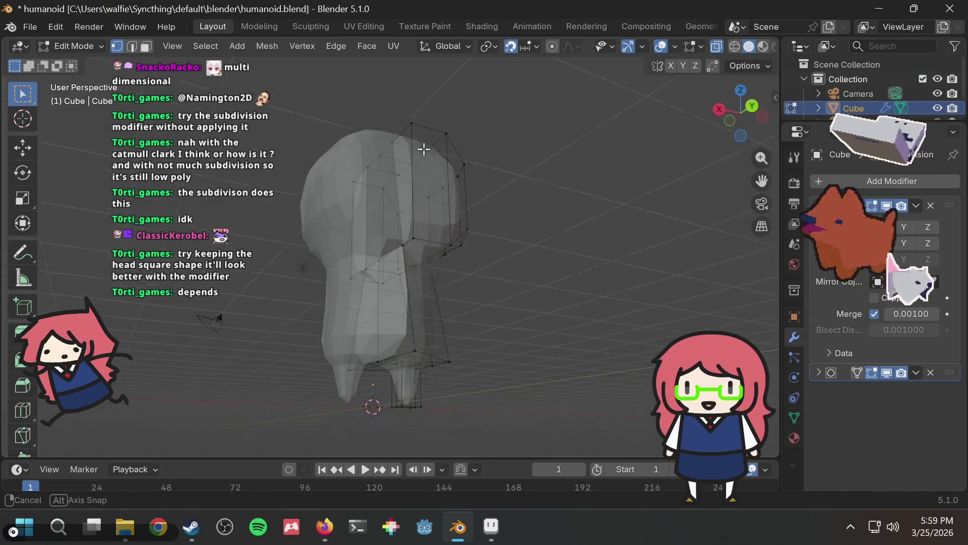
middle_click_drag(423, 150, 391, 165)
mouse_move(505, 208)
middle_mouse_down()
mouse_move(492, 180)
mouse_move(443, 179)
mouse_move(523, 249)
mouse_move(428, 225)
mouse_move(422, 182)
mouse_move(454, 227)
mouse_move(481, 228)
mouse_move(461, 250)
middle_mouse_up()
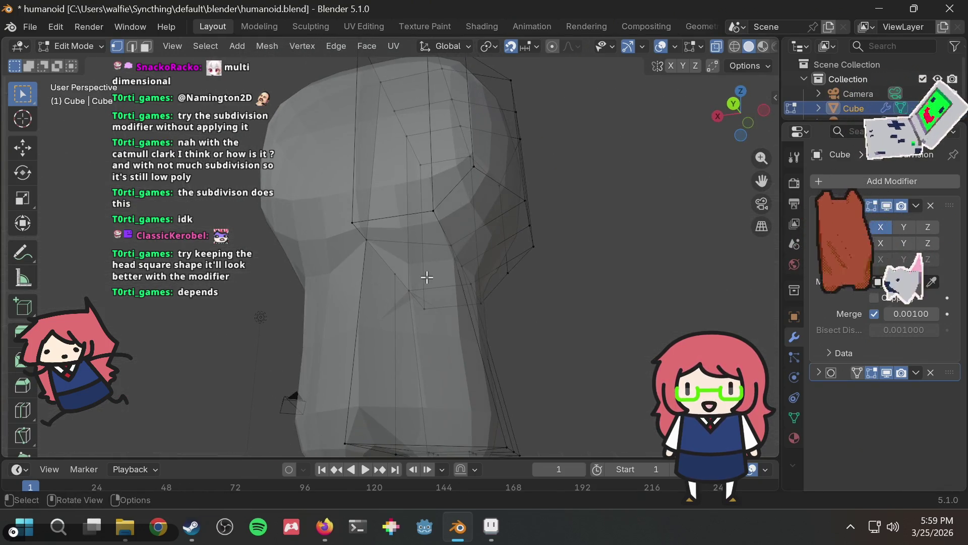
scroll(424, 275, "down", 5)
mouse_move(514, 231)
middle_mouse_down()
mouse_move(534, 219)
mouse_move(518, 222)
middle_mouse_up()
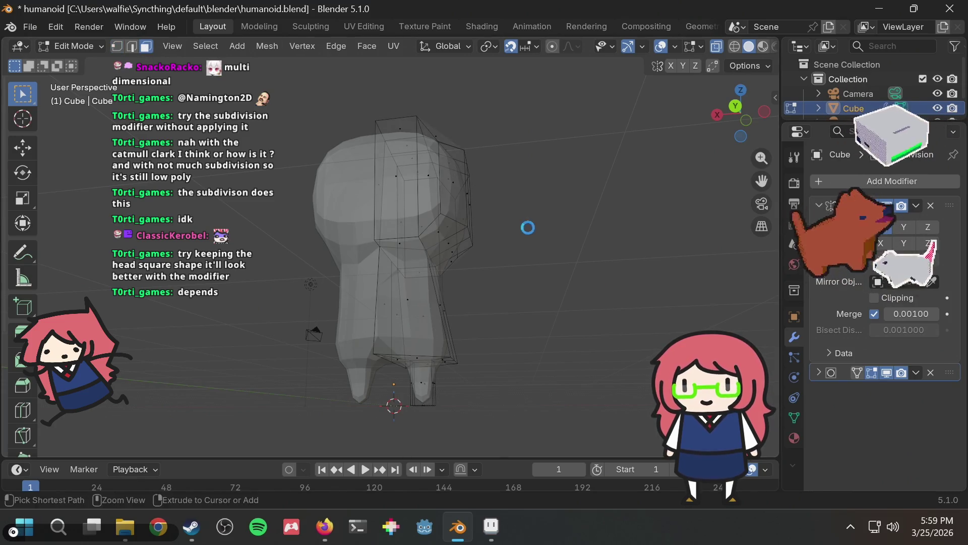
left_click(412, 299)
Select the neck and body faces that will be split off
middle_click_drag(421, 281, 341, 302)
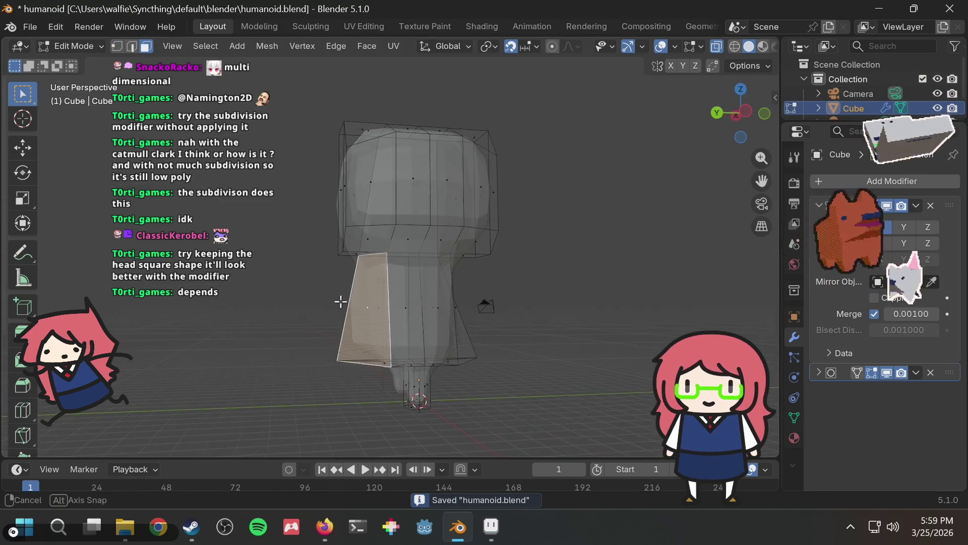
left_click(411, 296, "shift")
left_click(434, 292, "shift")
middle_click_drag(434, 293, 378, 308)
left_click(378, 308, "shift")
left_click(363, 313, "shift")
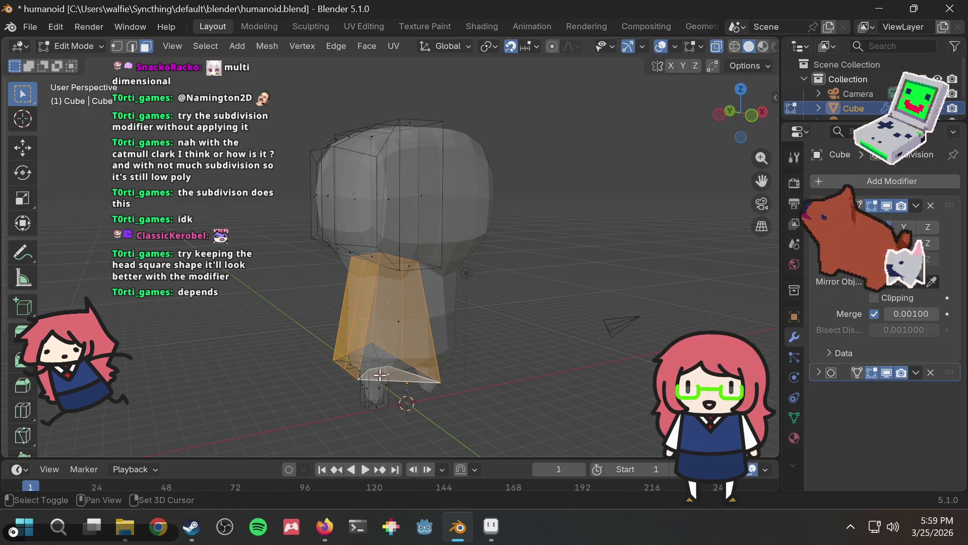
left_click_drag(304, 411, 535, 283)
Separate the selected faces into a new object through the F3 search
mouse_move(519, 285)
middle_mouse_down()
mouse_move(609, 210)
mouse_move(675, 212)
mouse_move(631, 205)
mouse_move(693, 222)
mouse_move(702, 298)
middle_mouse_up()
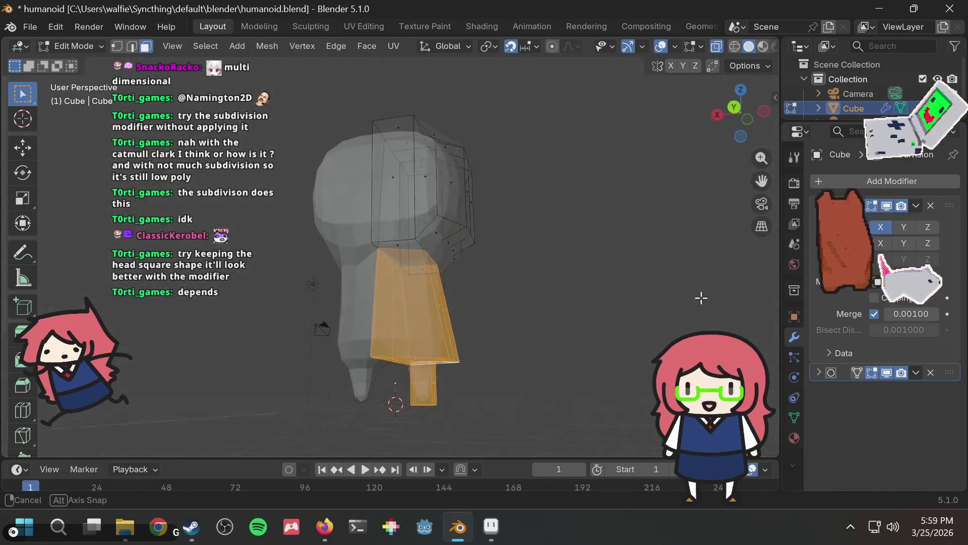
middle_click_drag(615, 247, 627, 248)
key("F3")
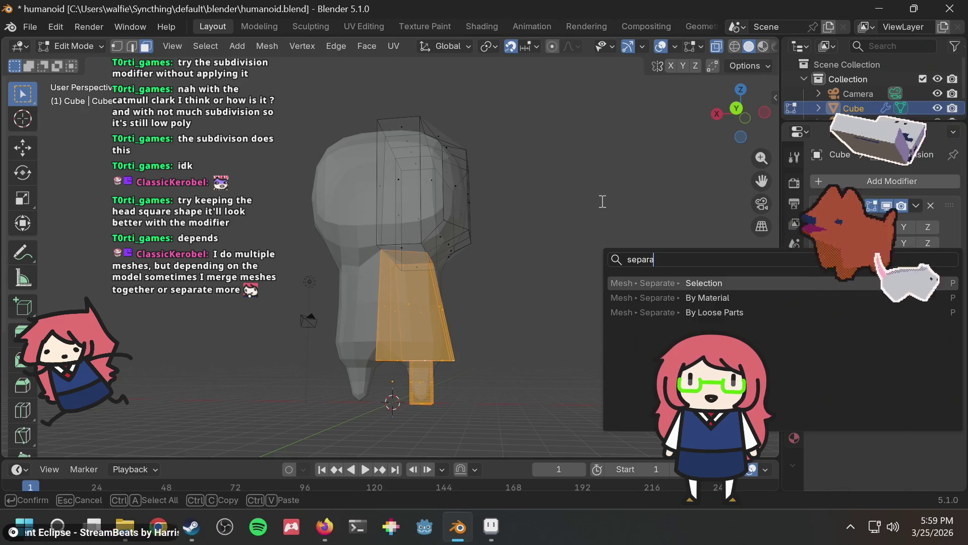
key("Return")
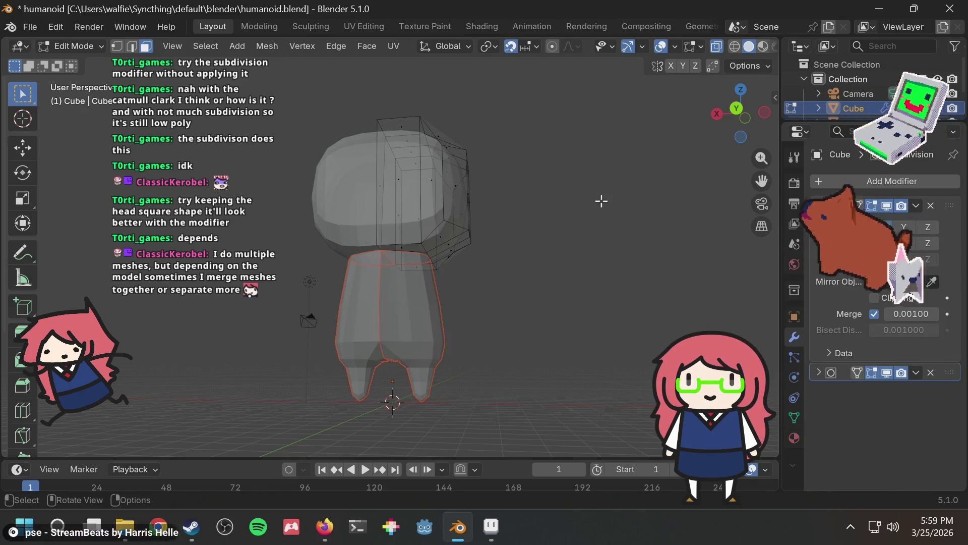
Orbit around the humanoid to inspect the separated head and body
middle_click_drag(585, 199, 431, 217)
middle_click_drag(543, 230, 612, 206)
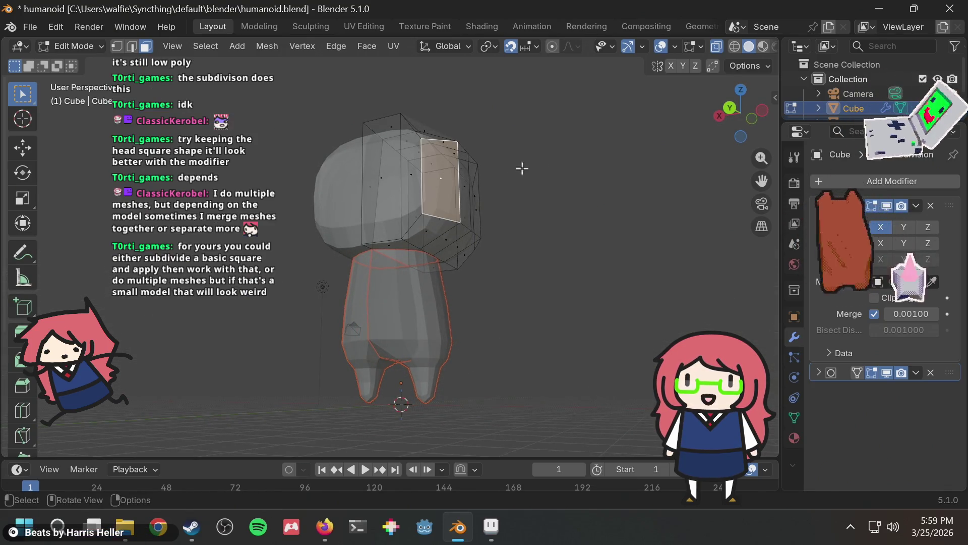
middle_click_drag(566, 165, 597, 185)
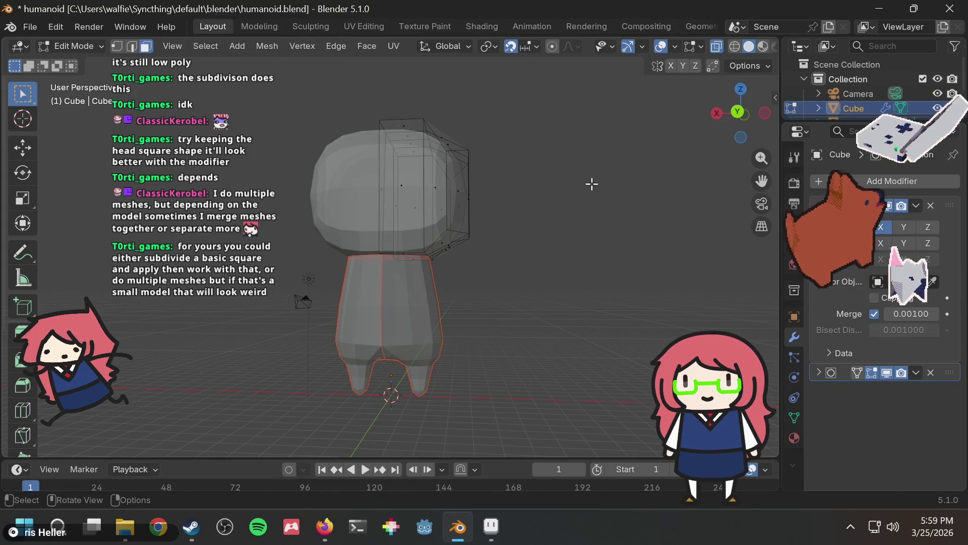
mouse_move(523, 168)
middle_mouse_down()
mouse_move(514, 188)
mouse_move(510, 154)
mouse_move(480, 140)
mouse_move(439, 152)
mouse_move(440, 191)
middle_mouse_up()
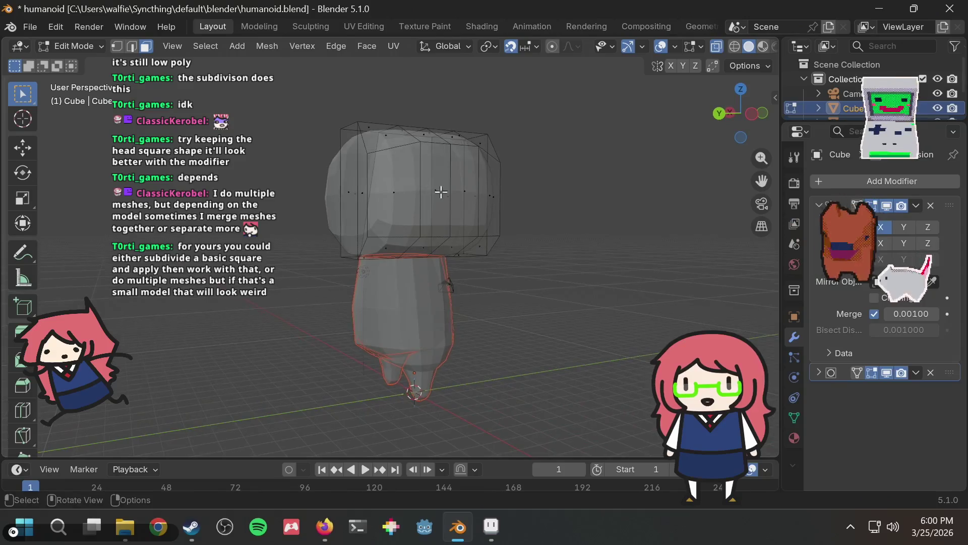
middle_click_drag(539, 210, 672, 192)
mouse_move(611, 203)
middle_mouse_down()
mouse_move(584, 164)
mouse_move(550, 216)
mouse_move(615, 236)
middle_mouse_up()
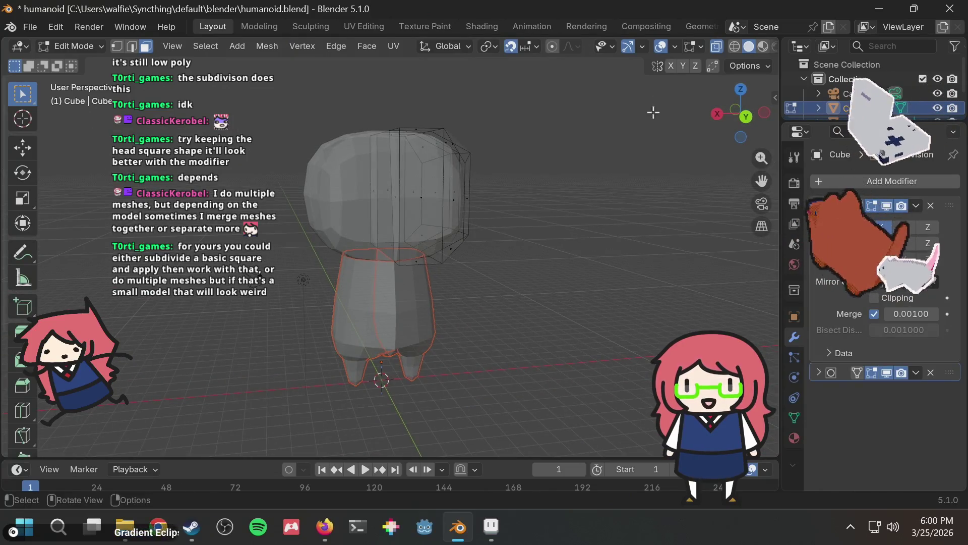
In Object Mode, deselect everything, turn X-Ray off, and return to Edit Mode
key("Tab")
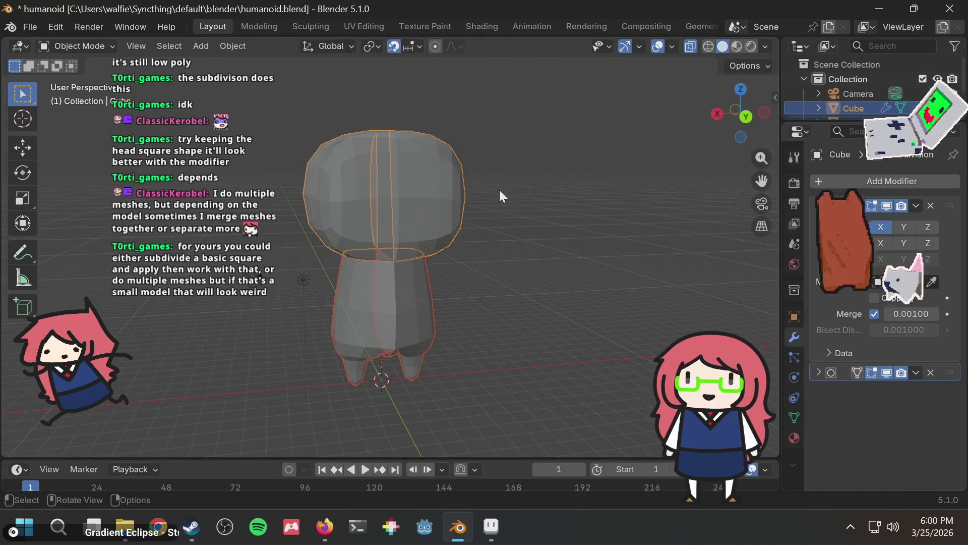
left_click(572, 179)
mouse_move(559, 168)
middle_mouse_down()
mouse_move(580, 132)
mouse_move(485, 159)
mouse_move(415, 161)
mouse_move(496, 152)
middle_mouse_up()
key("shift+z")
key("shift+z")
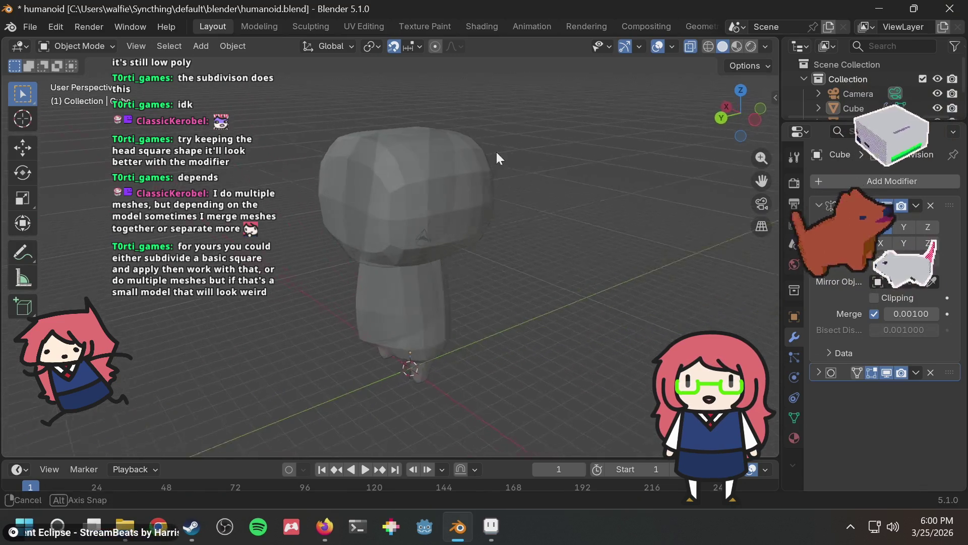
left_click(686, 46)
mouse_move(554, 183)
middle_mouse_down()
mouse_move(628, 161)
mouse_move(612, 174)
mouse_move(655, 182)
mouse_move(579, 186)
mouse_move(658, 181)
mouse_move(606, 194)
mouse_move(501, 192)
mouse_move(633, 191)
mouse_move(550, 200)
mouse_move(409, 204)
mouse_move(609, 216)
middle_mouse_up()
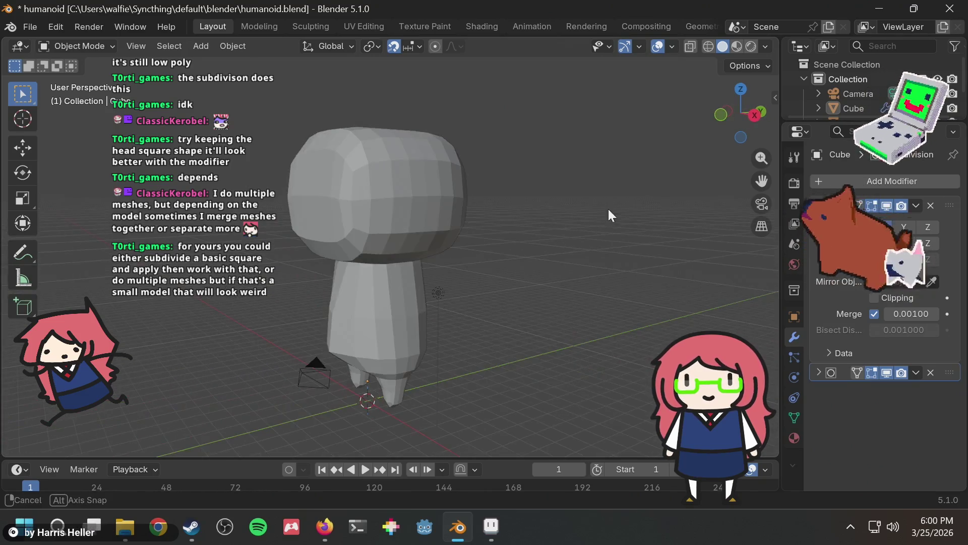
key("Tab")
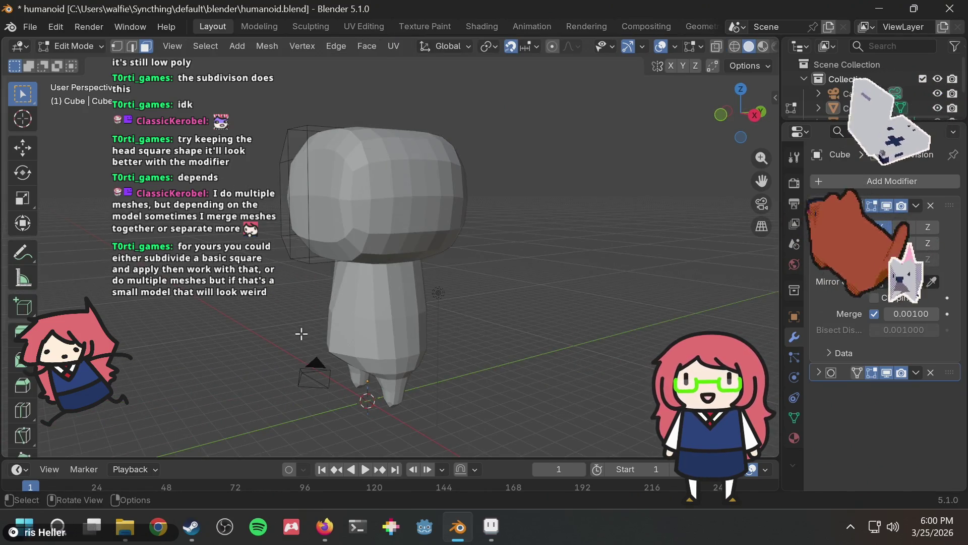
Rename Cube to Head and Cube.001 to Body, then save humanoid.blend
middle_click_drag(301, 333, 345, 332)
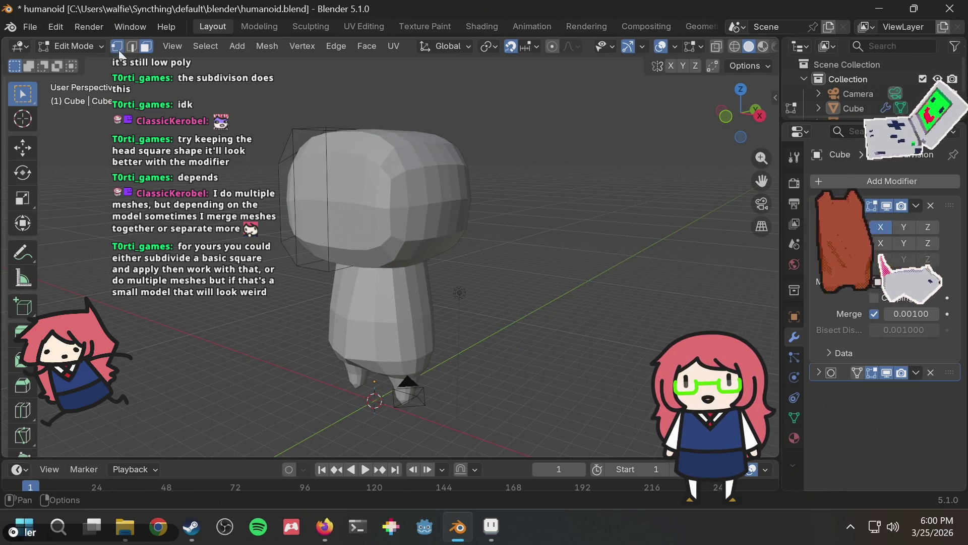
mouse_move(340, 361)
middle_mouse_down()
mouse_move(385, 281)
mouse_move(414, 262)
middle_mouse_up()
scroll(874, 101, "down", 2)
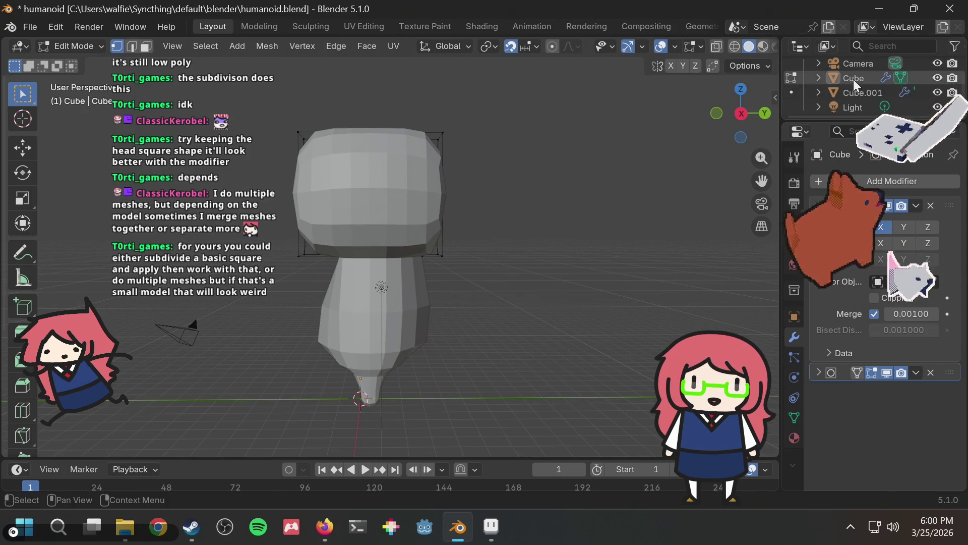
double_click(888, 78)
type("Head")
key("Return")
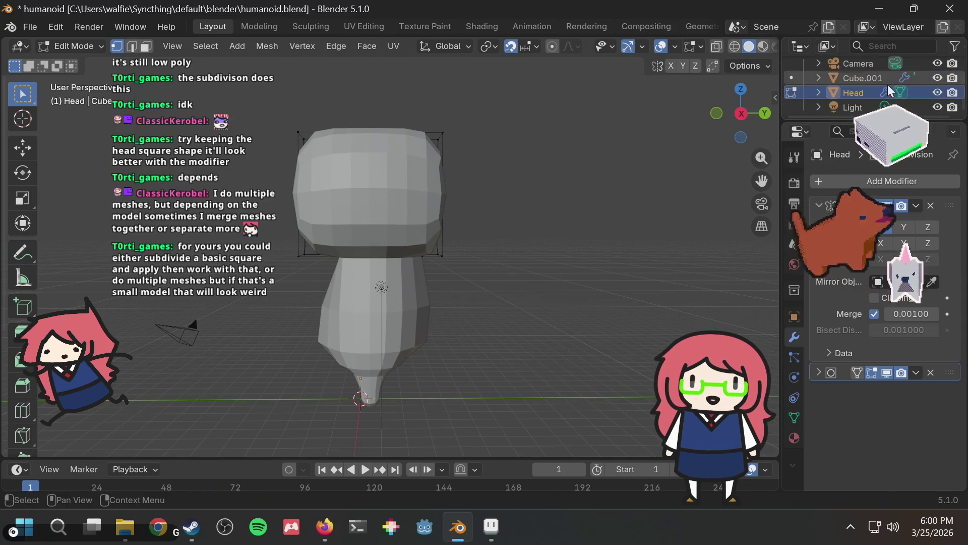
double_click(855, 78)
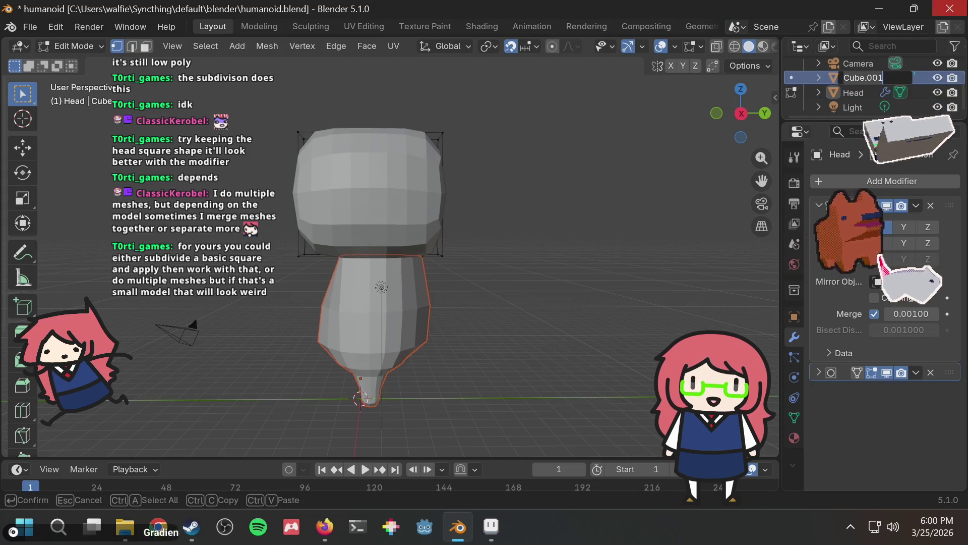
type("Body")
key("Return")
key("ctrl+s")
Turn X-Ray back on to show the head's cage
mouse_move(388, 196)
middle_mouse_down()
mouse_move(517, 207)
mouse_move(244, 349)
middle_mouse_up()
left_click_drag(318, 365, 317, 365)
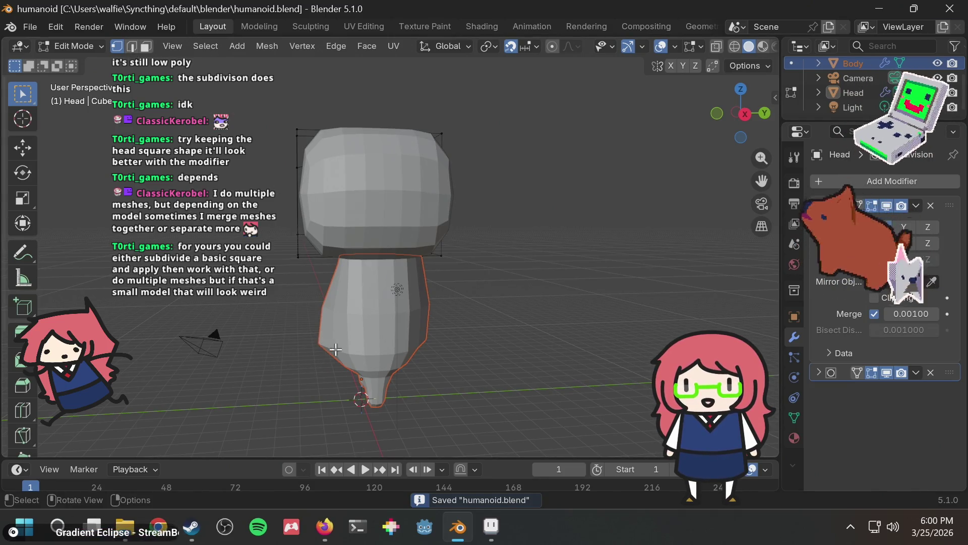
left_click(721, 49)
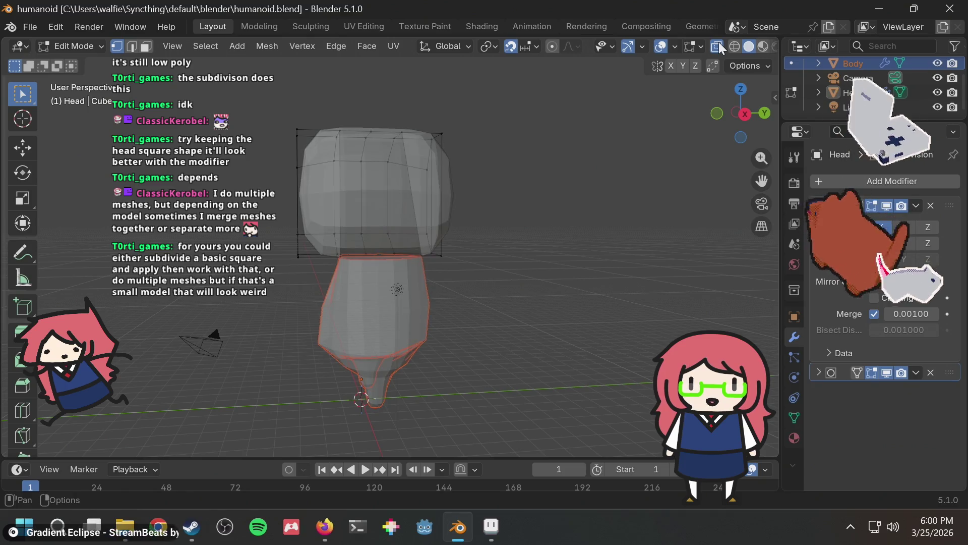
Select the Body object in the Outliner, expanding it to check its Cube.001 mesh
middle_click_drag(540, 244, 565, 232)
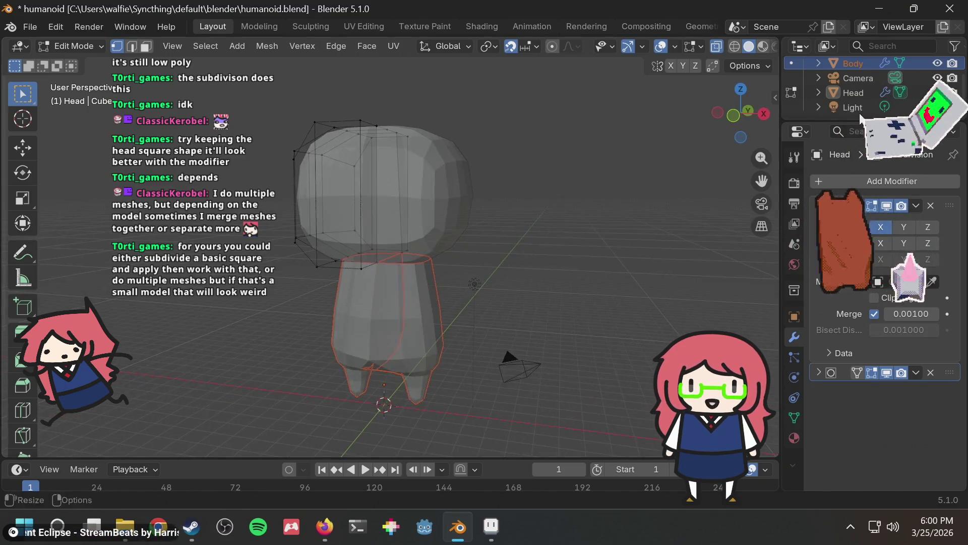
left_click(860, 77)
left_click(855, 63)
mouse_move(588, 201)
middle_mouse_down()
mouse_move(545, 212)
mouse_move(403, 293)
middle_mouse_up()
mouse_move(269, 364)
middle_mouse_down()
mouse_move(367, 320)
mouse_move(432, 320)
mouse_move(489, 295)
mouse_move(479, 298)
middle_mouse_up()
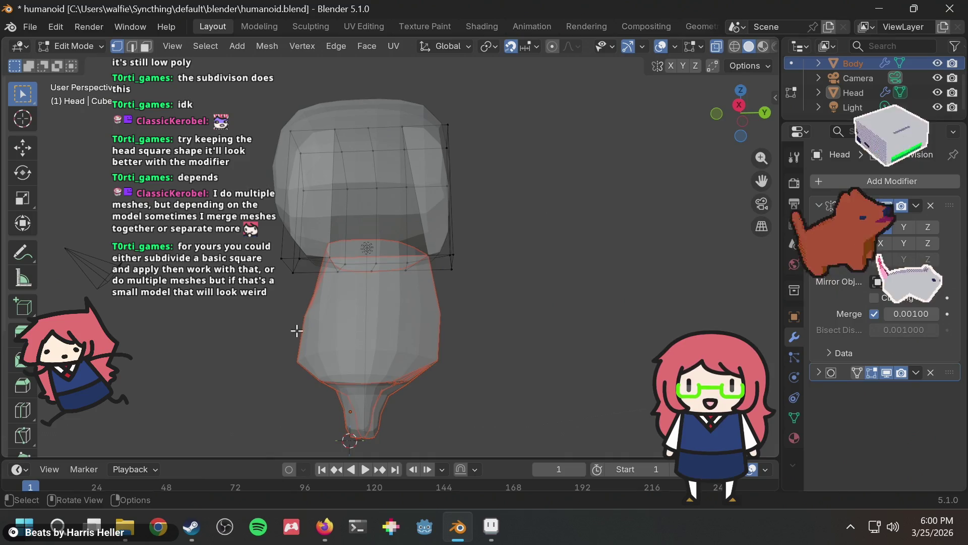
mouse_move(303, 362)
middle_mouse_down()
mouse_move(292, 335)
mouse_move(417, 313)
mouse_move(457, 330)
mouse_move(352, 348)
mouse_move(441, 417)
mouse_move(621, 322)
middle_mouse_up()
left_click(818, 63)
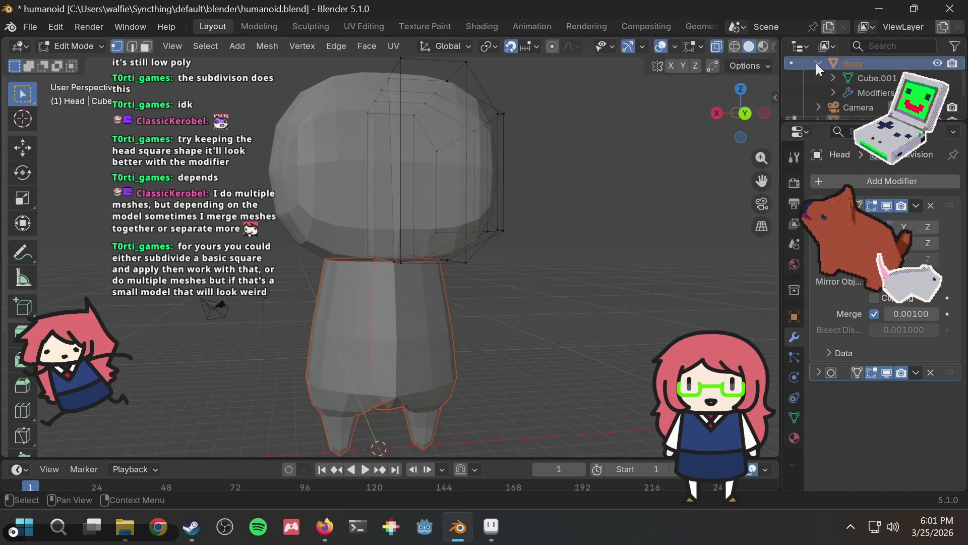
left_click(867, 81)
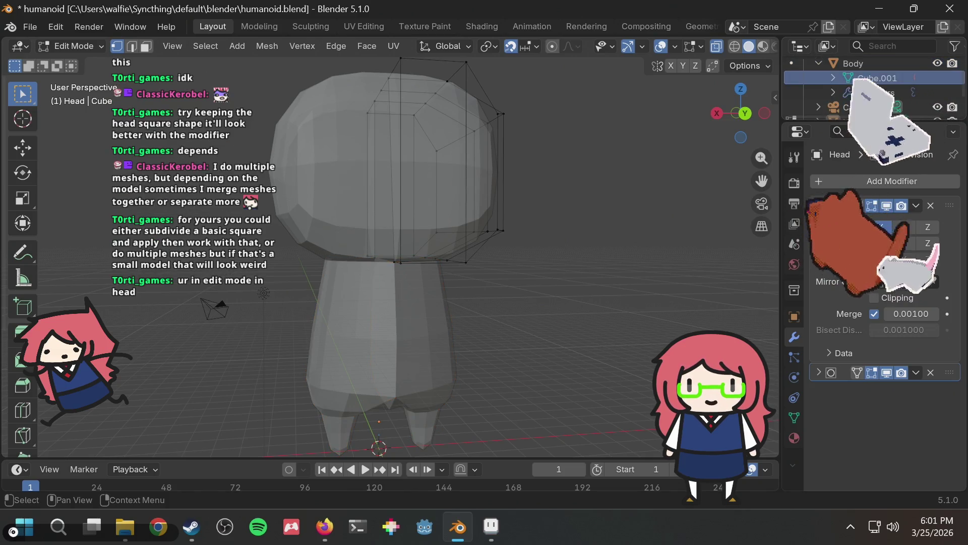
mouse_move(480, 278)
middle_mouse_down()
mouse_move(558, 271)
mouse_move(499, 292)
middle_mouse_up()
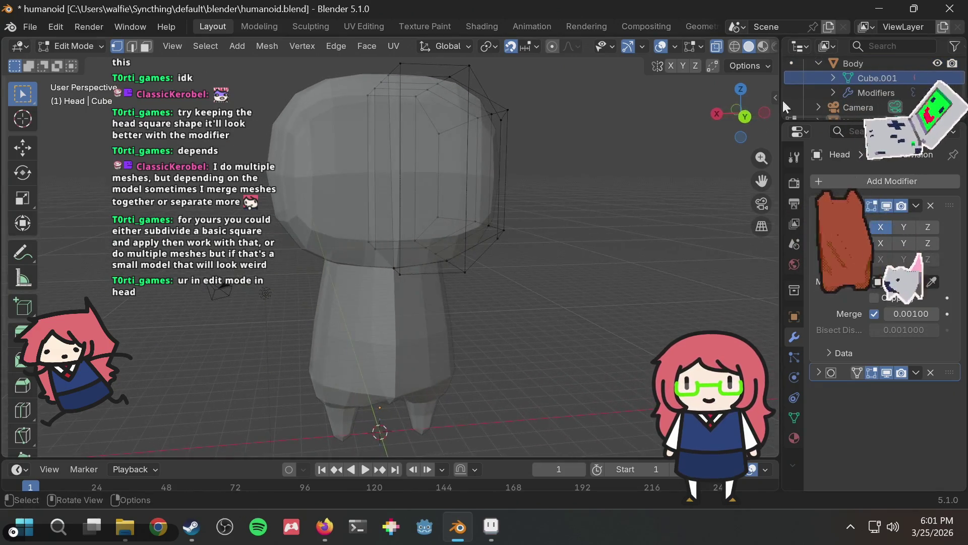
left_click(855, 61)
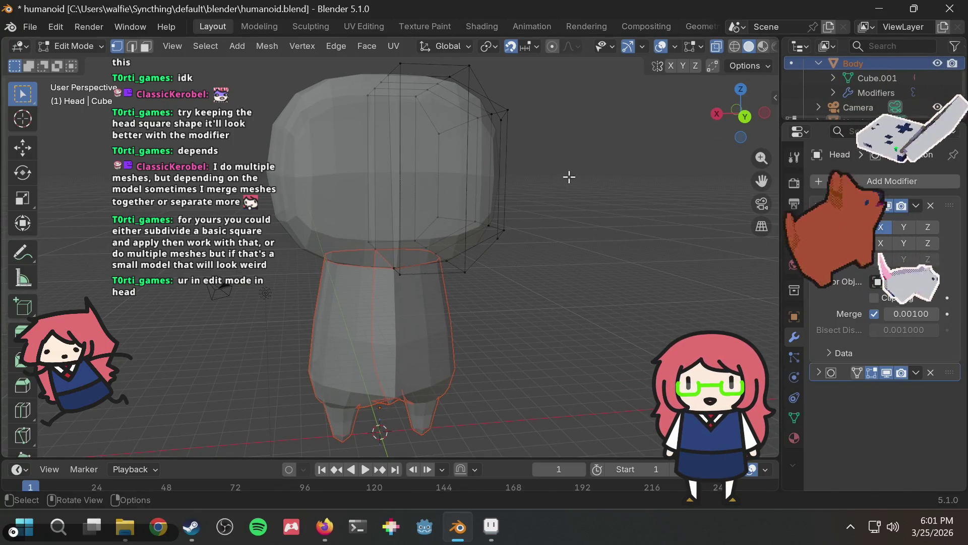
Leave Edit Mode on the head, make Body active, and enter Edit Mode on it
key("Tab")
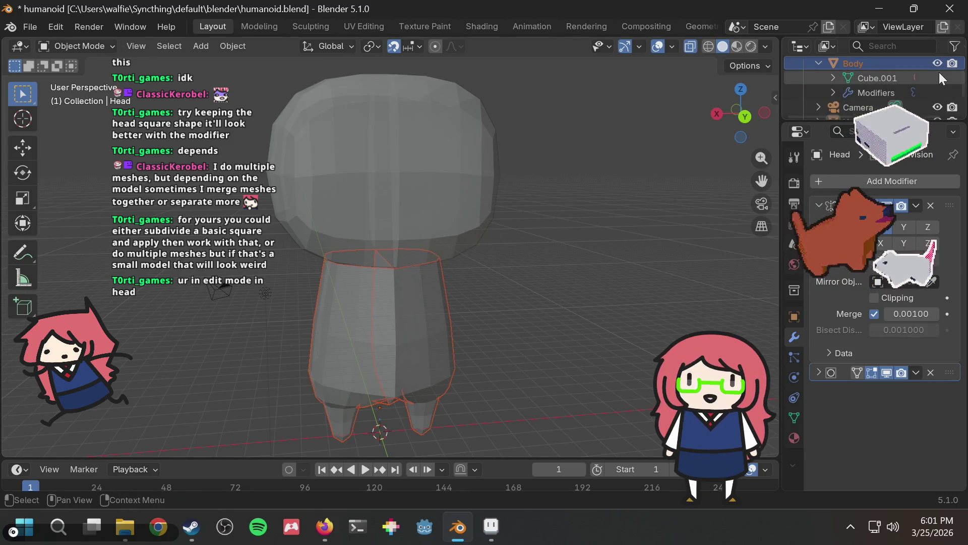
left_click(466, 201)
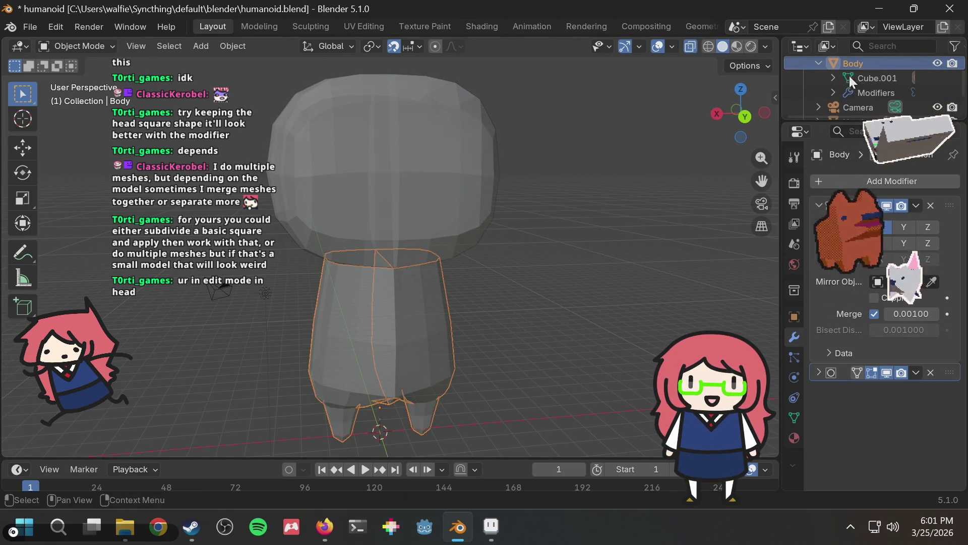
left_click(417, 339)
key("Tab")
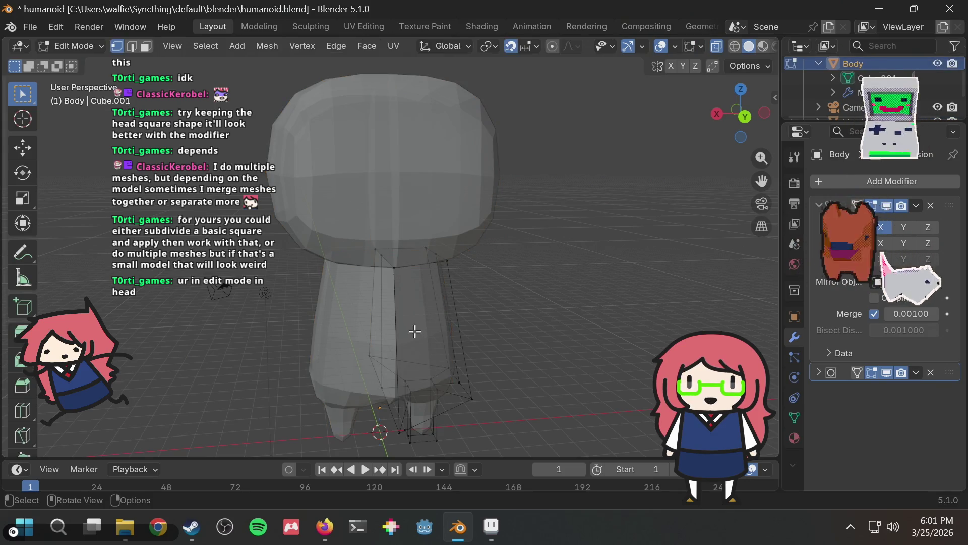
Pull two lower body vertices inward to taper the torso
mouse_move(474, 290)
middle_mouse_down()
mouse_move(592, 237)
mouse_move(631, 246)
mouse_move(210, 410)
mouse_move(334, 372)
mouse_move(383, 425)
middle_mouse_up()
mouse_move(503, 369)
middle_mouse_down()
mouse_move(395, 422)
mouse_move(605, 319)
mouse_move(455, 263)
mouse_move(521, 285)
middle_mouse_up()
key("g")
left_click(404, 412)
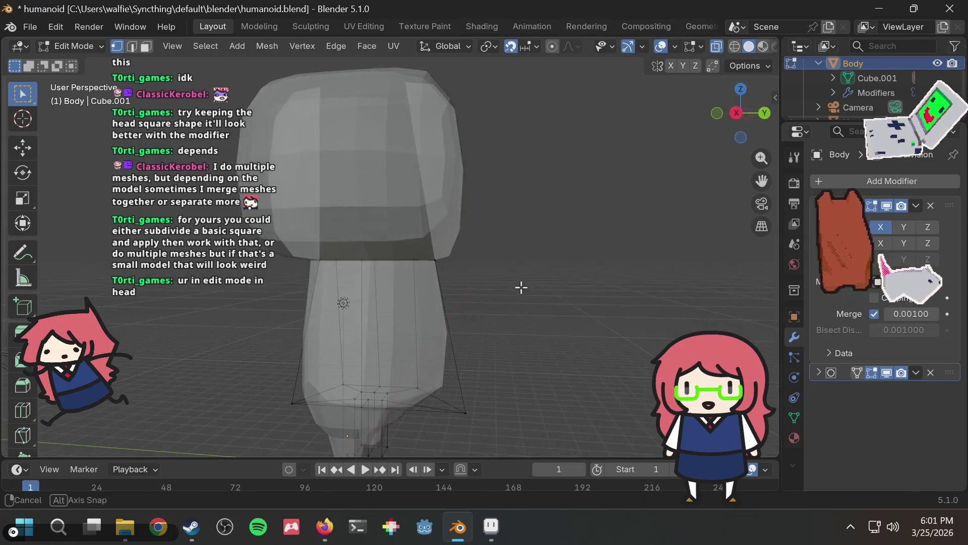
key("g")
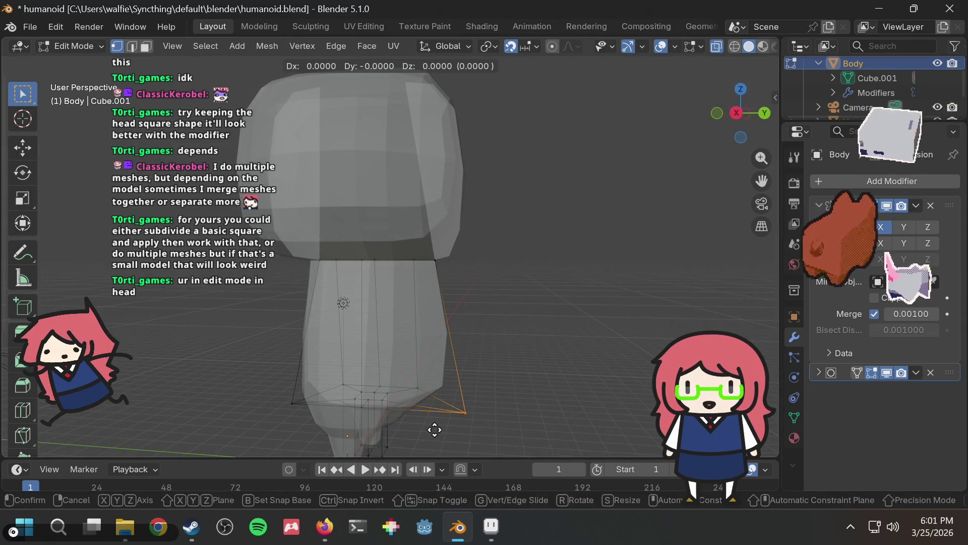
left_click(426, 445)
Move the body's top-right corner vertex one unit inward (−1 on Y)
mouse_move(551, 350)
middle_mouse_down()
mouse_move(576, 314)
mouse_move(493, 292)
mouse_move(447, 237)
mouse_move(393, 242)
mouse_move(340, 199)
mouse_move(313, 233)
mouse_move(243, 284)
mouse_move(303, 328)
mouse_move(395, 281)
mouse_move(635, 237)
middle_mouse_up()
left_click(428, 257)
key("g")
left_click(394, 277)
scroll(852, 85, "up", 2)
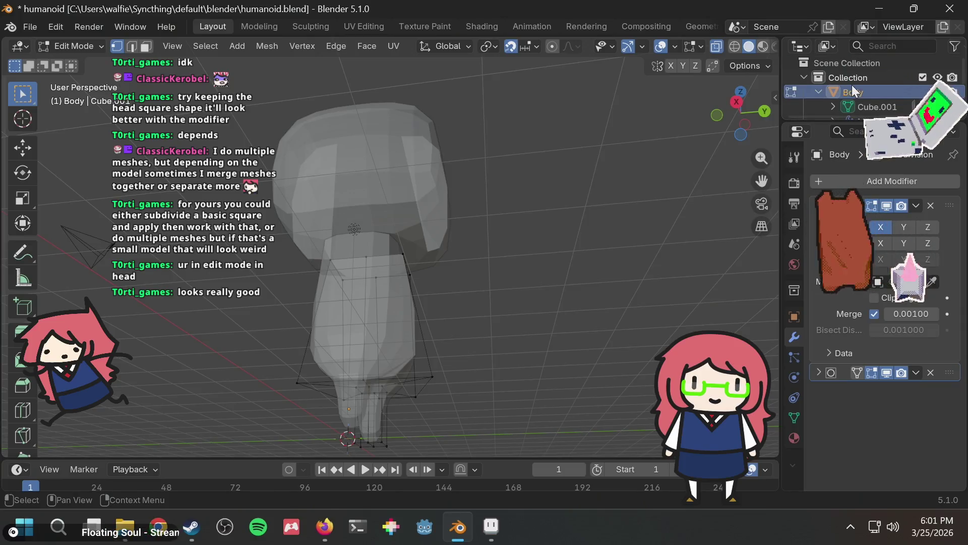
Save the file and select the Head object in the outliner
key("ctrl+s")
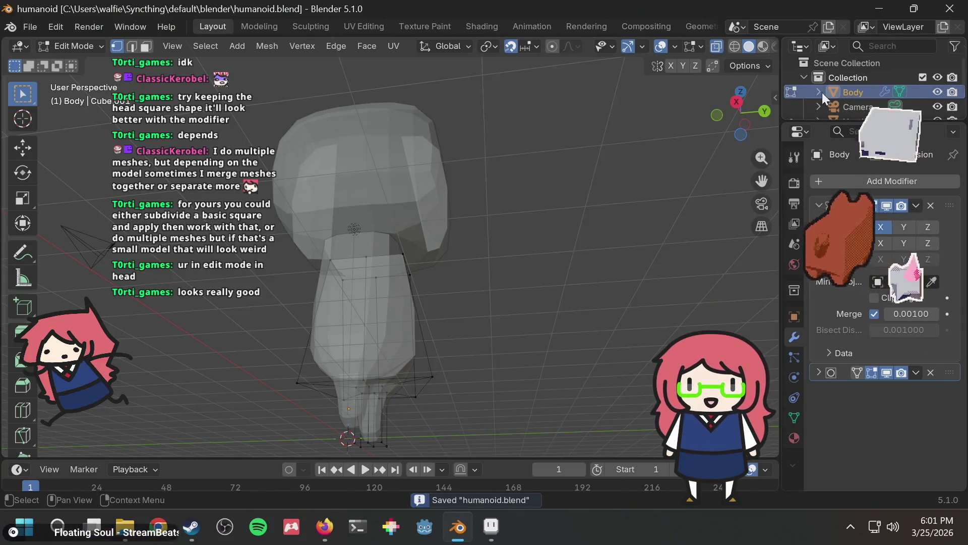
scroll(842, 94, "down", 2)
left_click(855, 91)
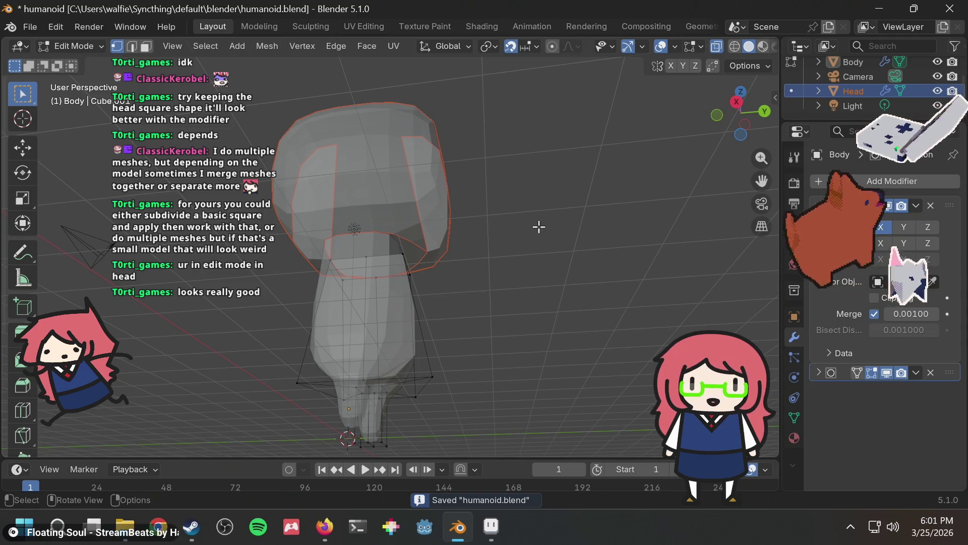
middle_click_drag(538, 225, 478, 207)
scroll(426, 235, "up", 3)
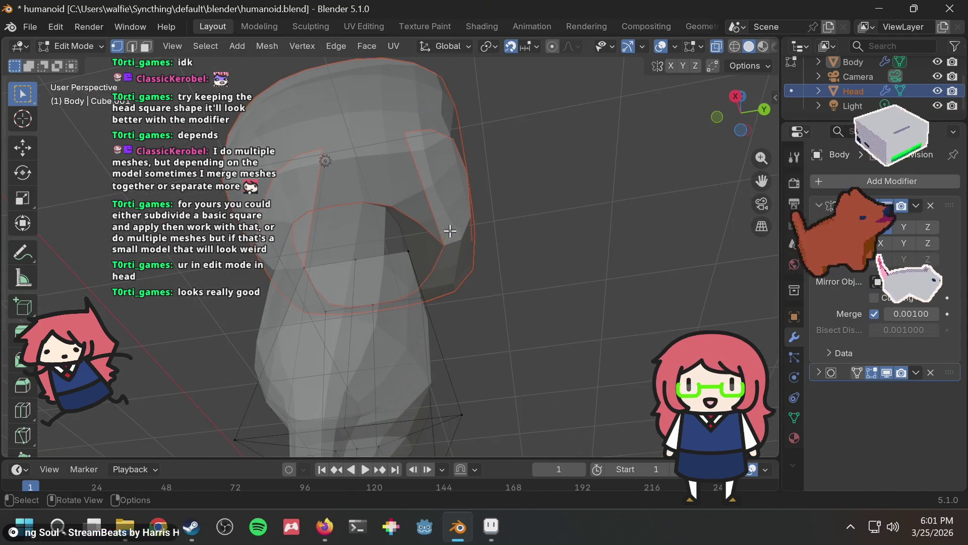
Switch Edit Mode from the body to the Head mesh and pick a vertex on its lower edge
key("Tab")
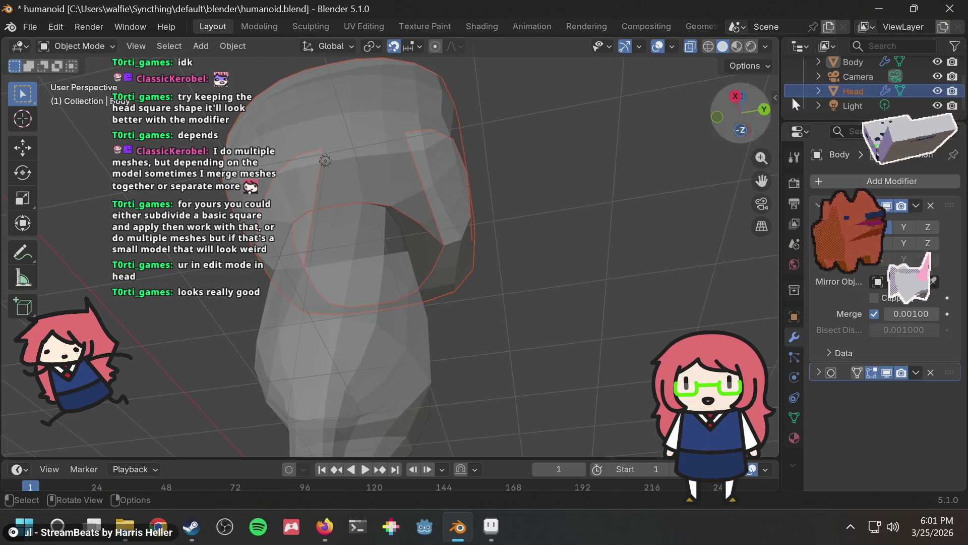
left_click(852, 90)
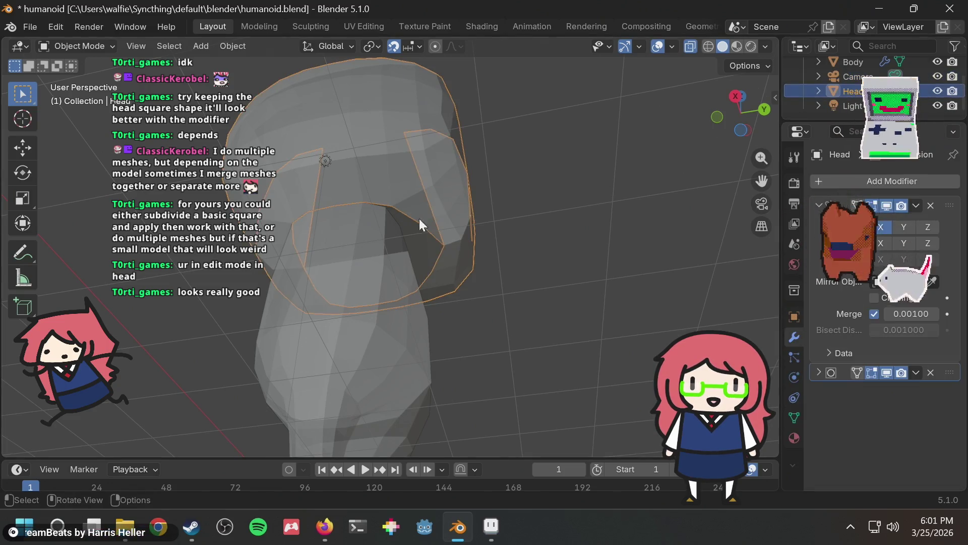
key("Tab")
left_click(444, 245)
key("g")
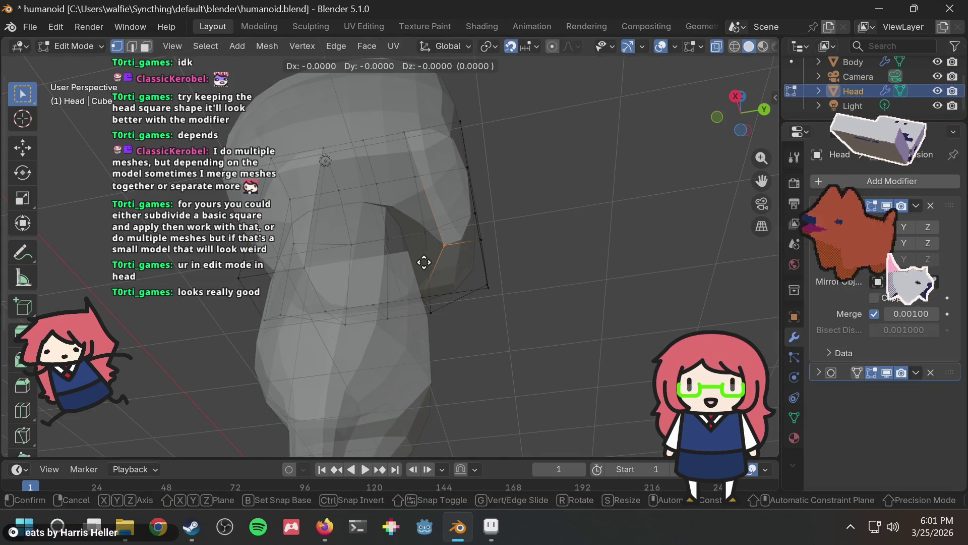
key("Escape")
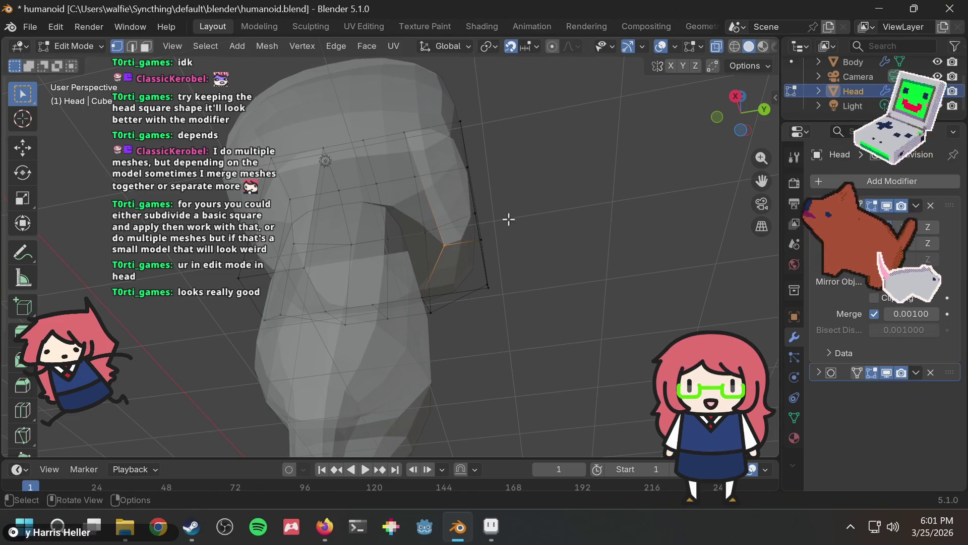
Isolate the Head mesh in Local View and orbit to face its open neck hole
scroll(508, 219, "up", 3)
mouse_move(400, 214)
middle_mouse_down()
mouse_move(432, 194)
mouse_move(410, 237)
mouse_move(431, 196)
middle_mouse_up()
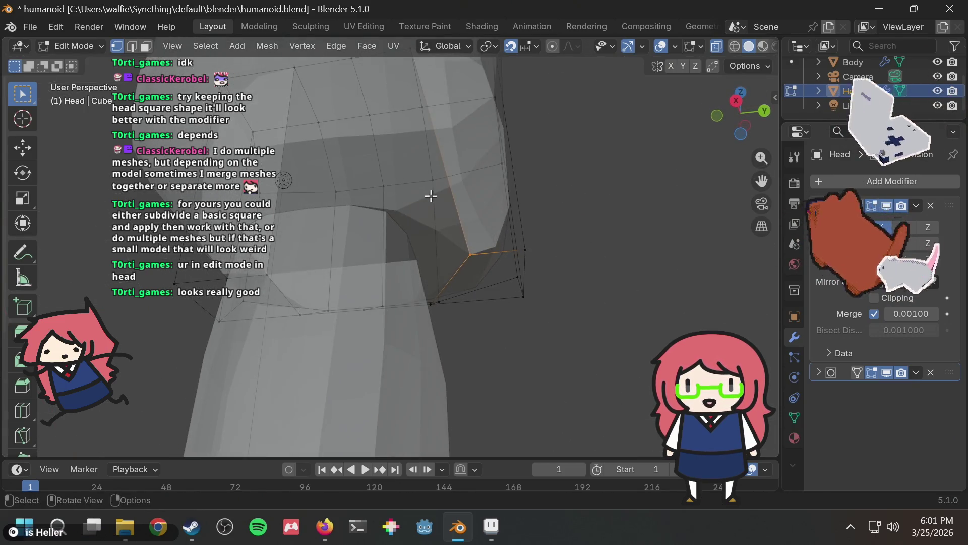
scroll(434, 196, "down", 2)
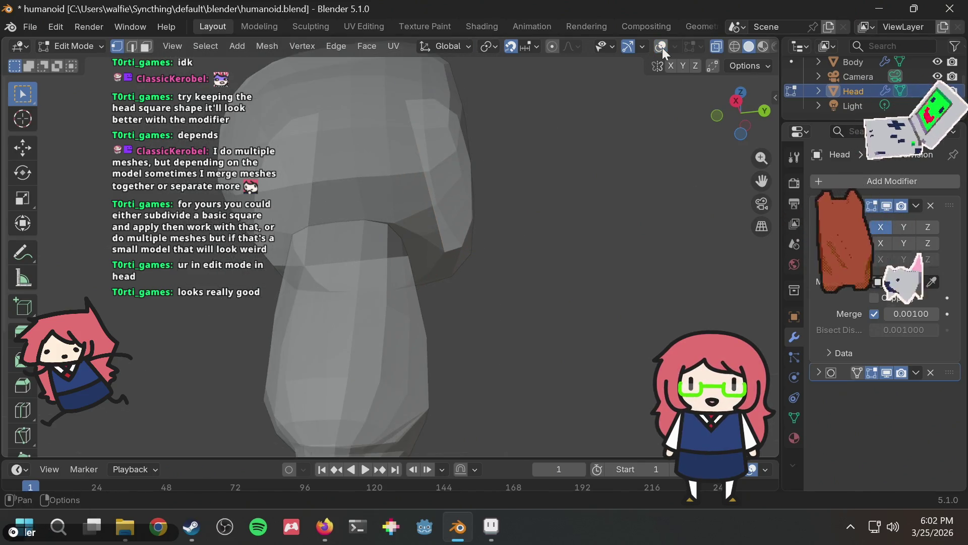
mouse_move(366, 227)
middle_mouse_down()
mouse_move(452, 205)
mouse_move(395, 234)
mouse_move(368, 229)
middle_mouse_up()
scroll(442, 225, "down", 3)
scroll(437, 225, "up", 6)
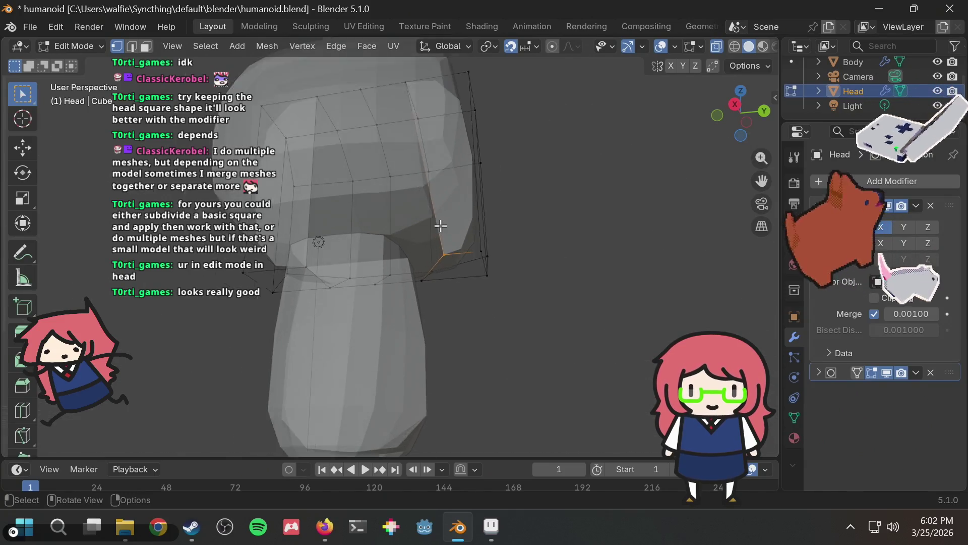
mouse_move(437, 225)
middle_mouse_down()
mouse_move(477, 202)
mouse_move(487, 213)
mouse_move(411, 231)
mouse_move(357, 227)
mouse_move(398, 274)
mouse_move(493, 253)
mouse_move(521, 230)
mouse_move(514, 268)
middle_mouse_up()
key("KP_Divide")
mouse_move(375, 278)
middle_mouse_down()
mouse_move(395, 237)
mouse_move(321, 240)
mouse_move(414, 256)
middle_mouse_up()
key("g")
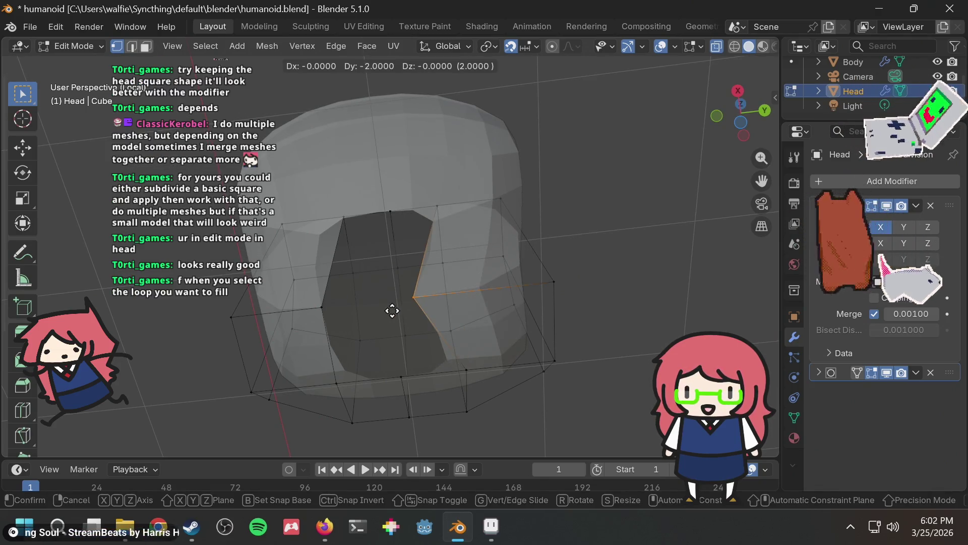
key("Escape")
In edge select mode, select the neck boundary loop and fill it with a face
left_click(411, 212)
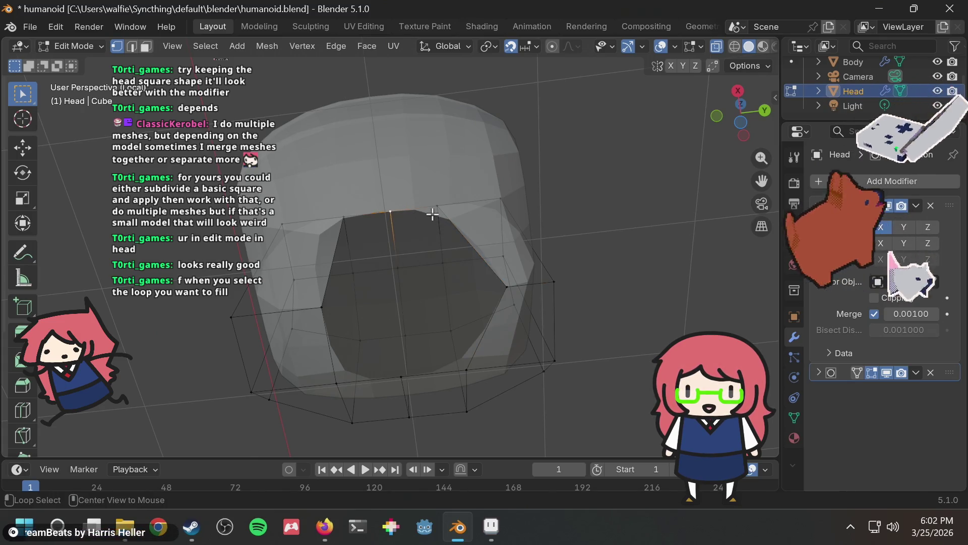
left_click(433, 214, "alt")
left_click(389, 211, "alt")
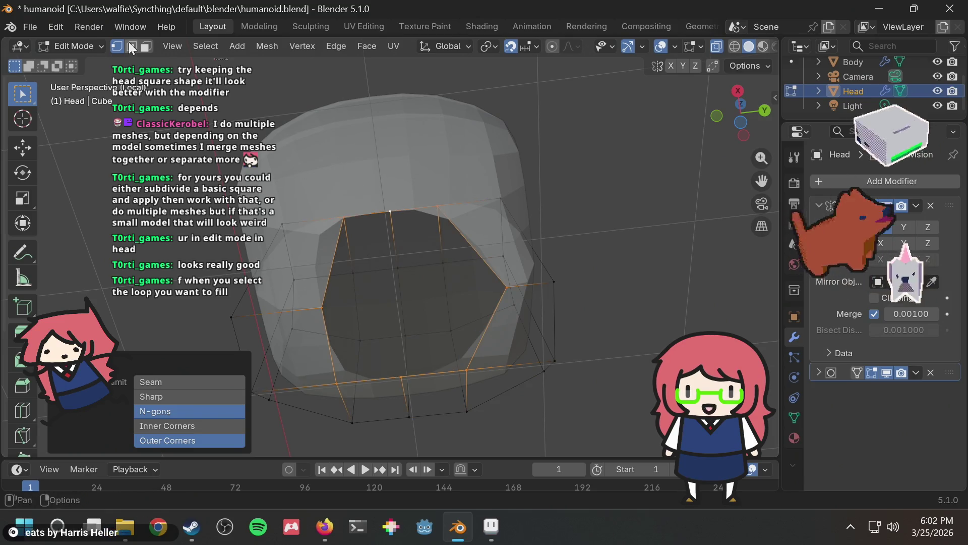
left_click(133, 46)
left_click(568, 181)
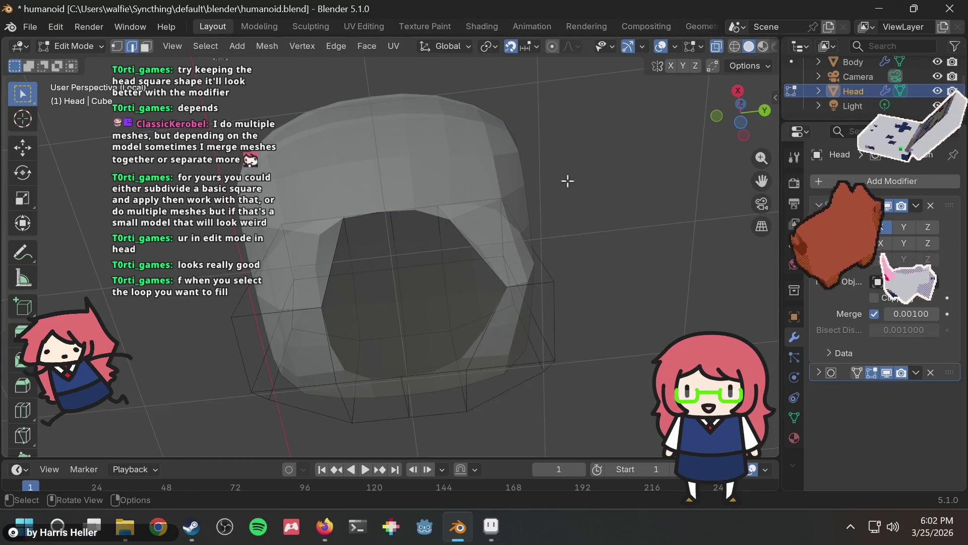
left_click(389, 210, "alt")
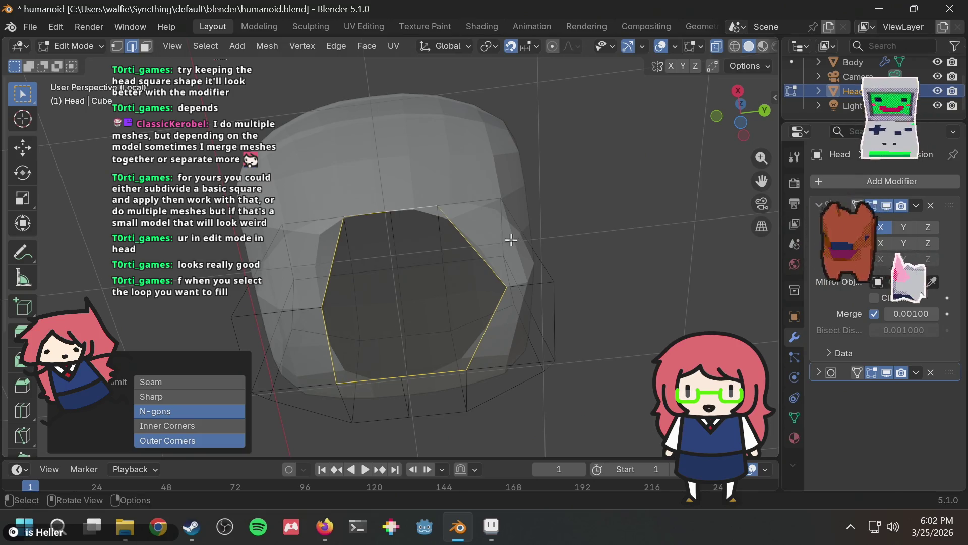
key("f")
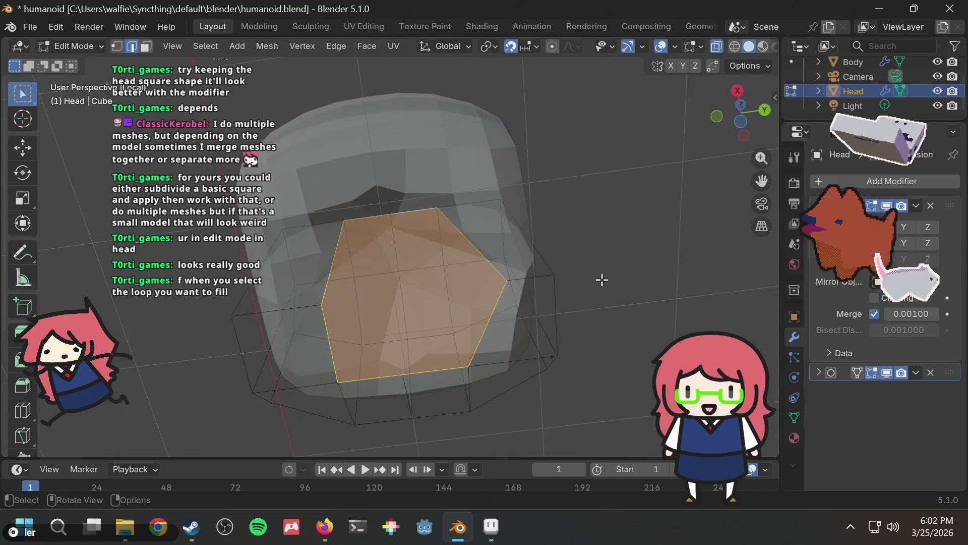
left_click(575, 244)
Undo the fill, orbit into the neck opening, and select one edge on its rim
mouse_move(576, 244)
middle_mouse_down()
mouse_move(515, 233)
mouse_move(426, 263)
mouse_move(413, 324)
mouse_move(480, 301)
mouse_move(504, 263)
mouse_move(575, 210)
middle_mouse_up()
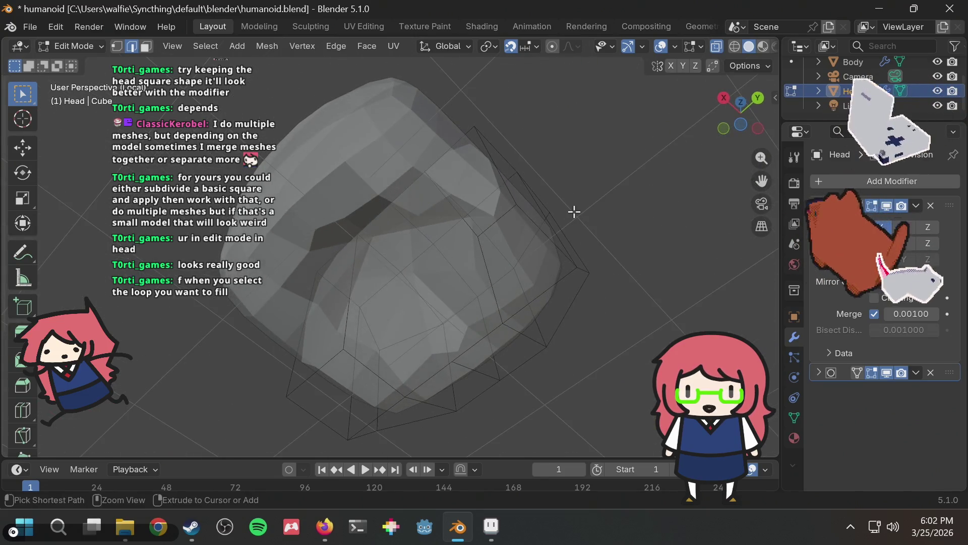
key("ctrl+z")
key("ctrl+z")
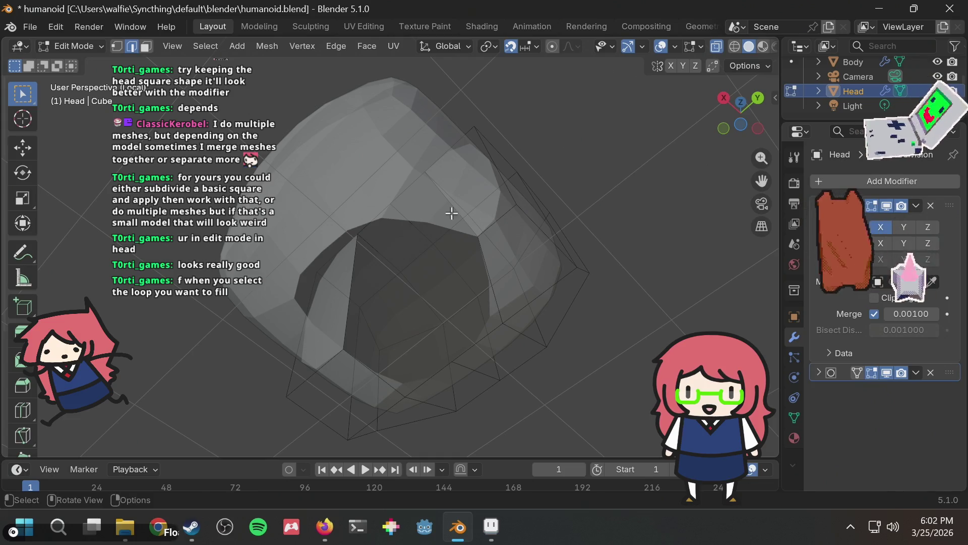
left_click(457, 212, "alt")
mouse_move(457, 212)
middle_mouse_down()
mouse_move(657, 275)
mouse_move(630, 337)
mouse_move(528, 216)
mouse_move(510, 228)
middle_mouse_up()
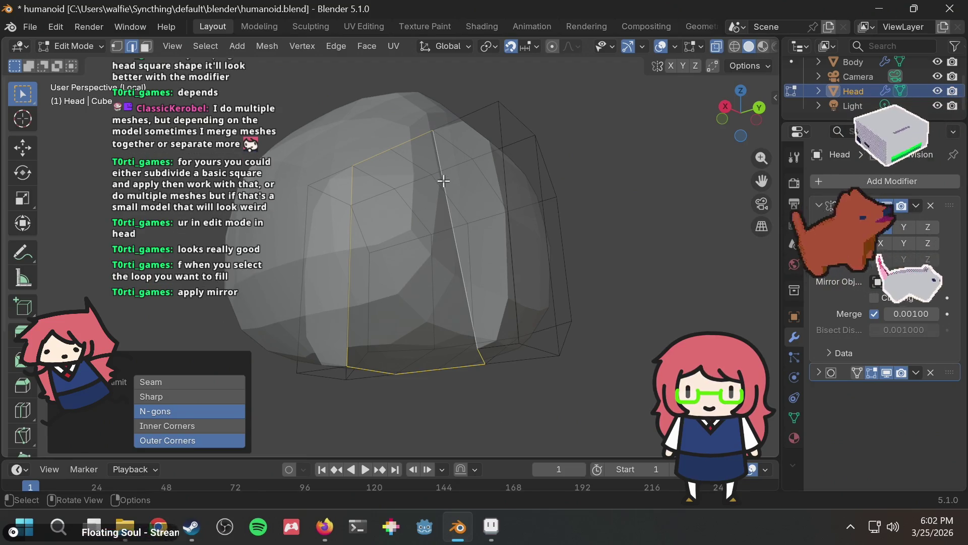
mouse_move(443, 180)
middle_mouse_down()
mouse_move(538, 164)
mouse_move(458, 280)
middle_mouse_up()
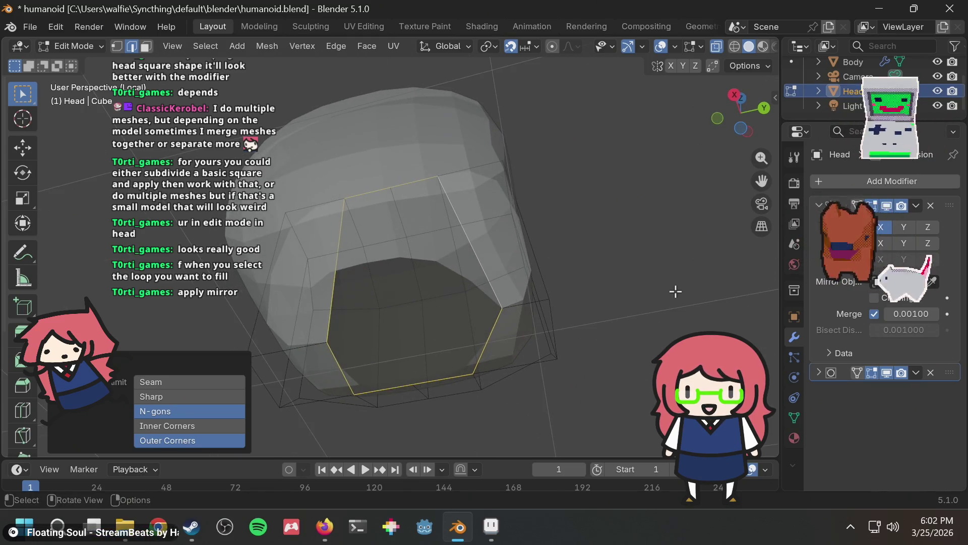
left_click(655, 278)
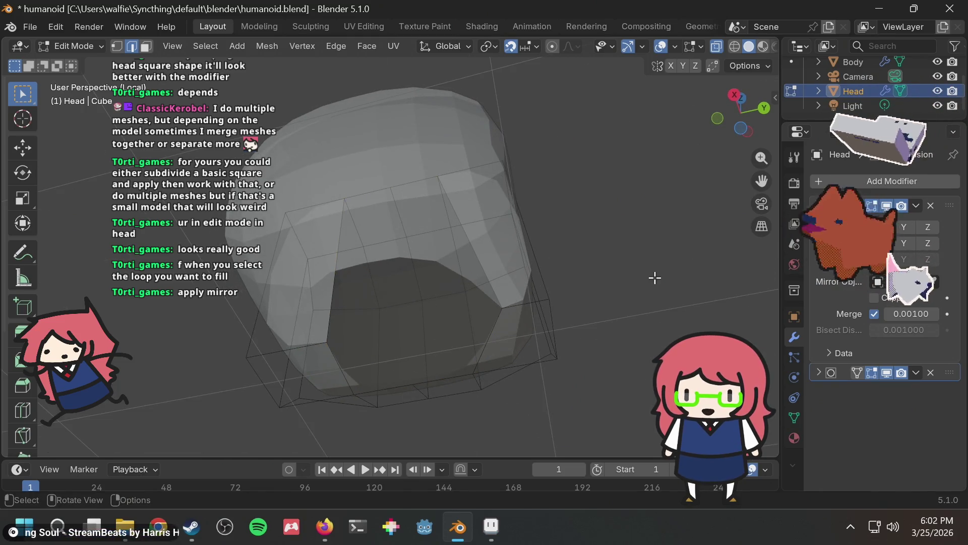
mouse_move(603, 248)
middle_mouse_down()
mouse_move(630, 225)
mouse_move(631, 250)
middle_mouse_up()
mouse_move(493, 231)
middle_mouse_down()
mouse_move(549, 213)
mouse_move(426, 245)
mouse_move(384, 289)
mouse_move(583, 210)
mouse_move(426, 238)
mouse_move(473, 188)
mouse_move(536, 164)
middle_mouse_up()
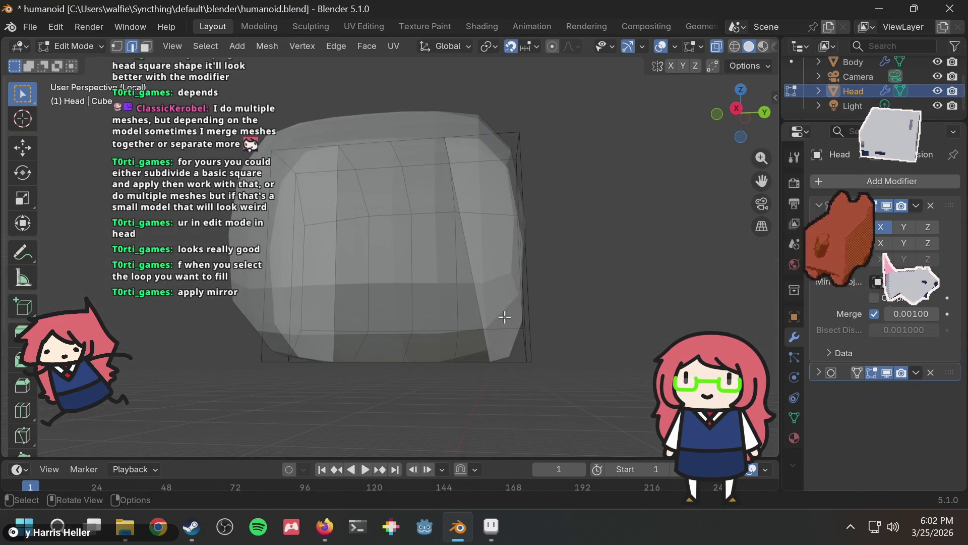
mouse_move(550, 210)
middle_mouse_down()
mouse_move(565, 207)
mouse_move(569, 274)
mouse_move(563, 246)
middle_mouse_up()
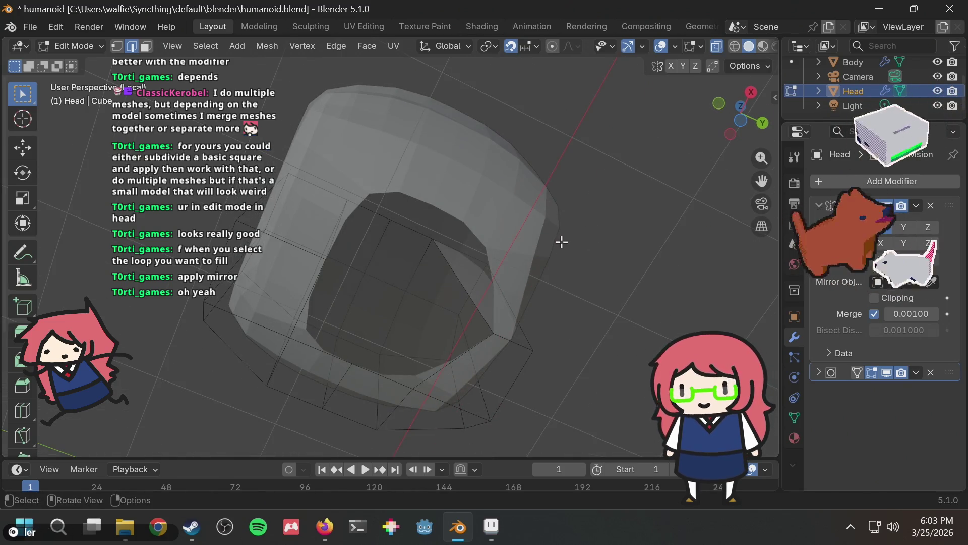
mouse_move(541, 243)
middle_mouse_down()
mouse_move(537, 205)
mouse_move(476, 201)
mouse_move(538, 208)
middle_mouse_up()
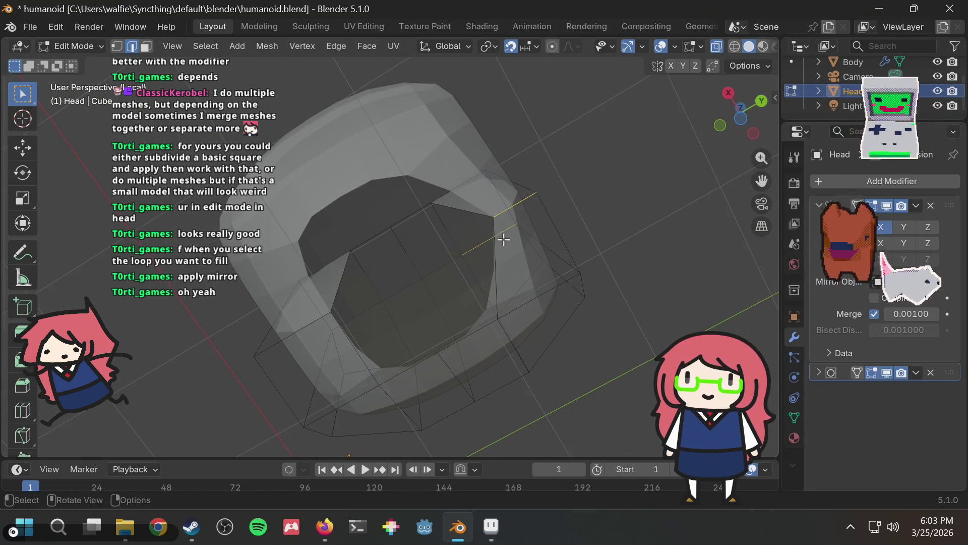
left_click(471, 200)
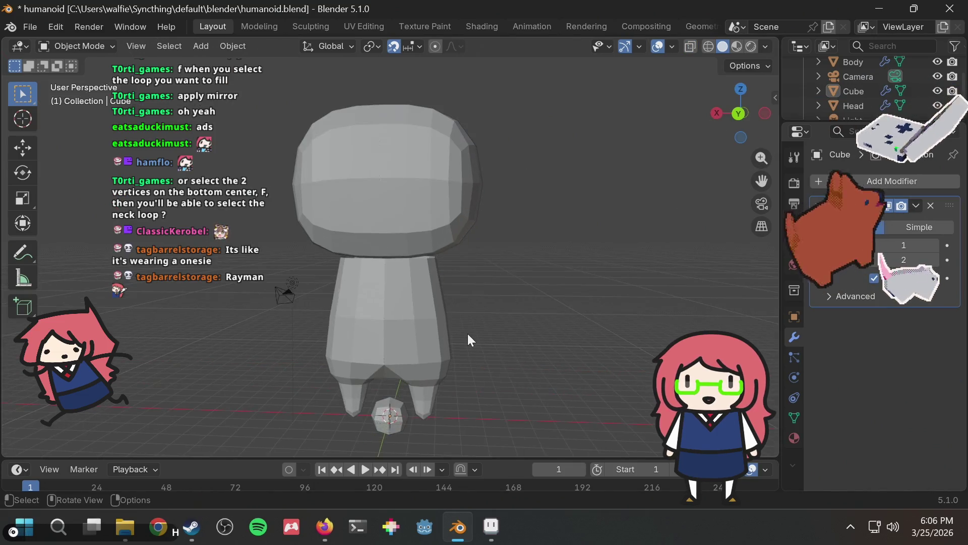
Orbit and zoom around the whole figure to view the new sphere by its feet
scroll(467, 334, "down", 3)
mouse_move(470, 332)
middle_mouse_down()
mouse_move(352, 357)
mouse_move(422, 337)
mouse_move(513, 336)
middle_mouse_up()
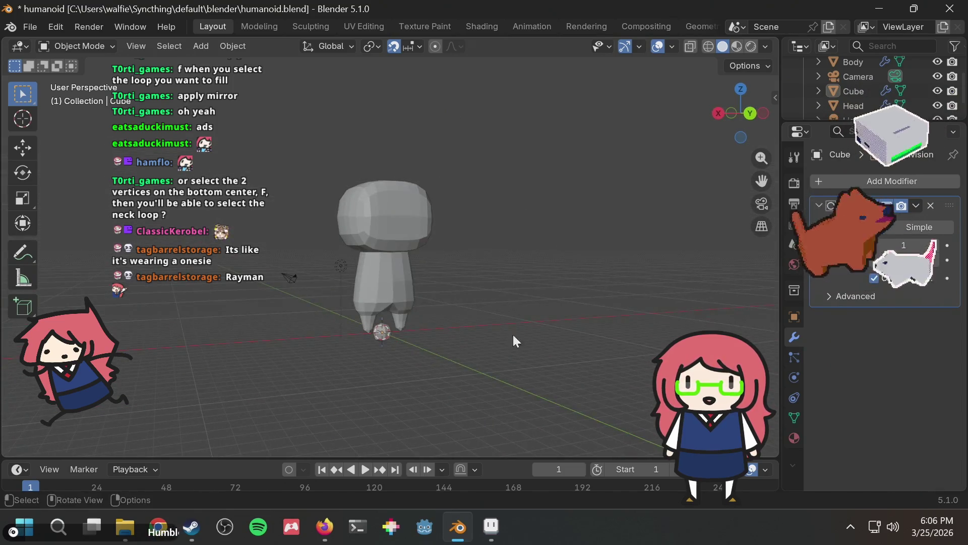
middle_click_drag(482, 299, 427, 299)
scroll(419, 302, "up", 2)
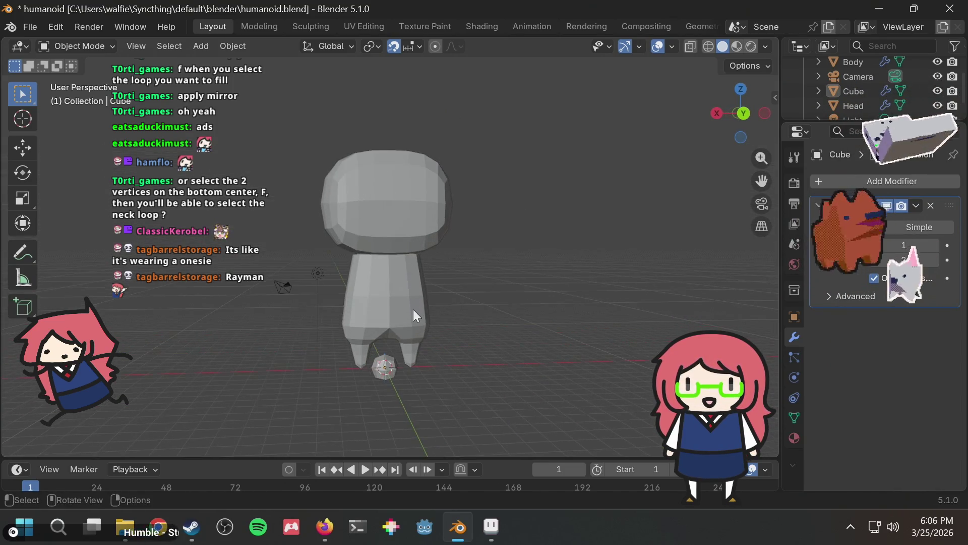
scroll(399, 383, "up", 1)
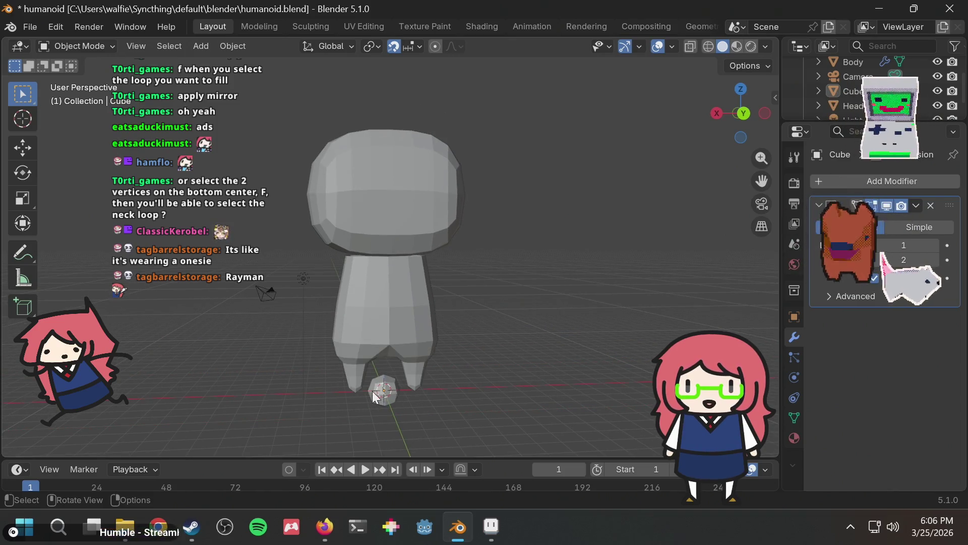
Move the small sphere out to the figure's side and raise it
left_click(381, 391)
key("g")
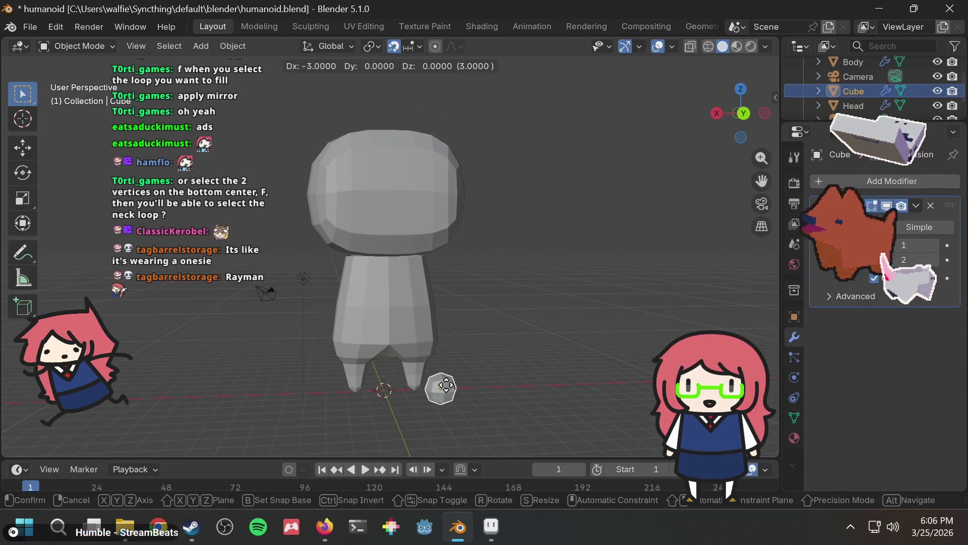
left_click(444, 391)
mouse_move(444, 384)
middle_mouse_down()
mouse_move(514, 307)
mouse_move(451, 314)
mouse_move(554, 295)
middle_mouse_up()
key("g")
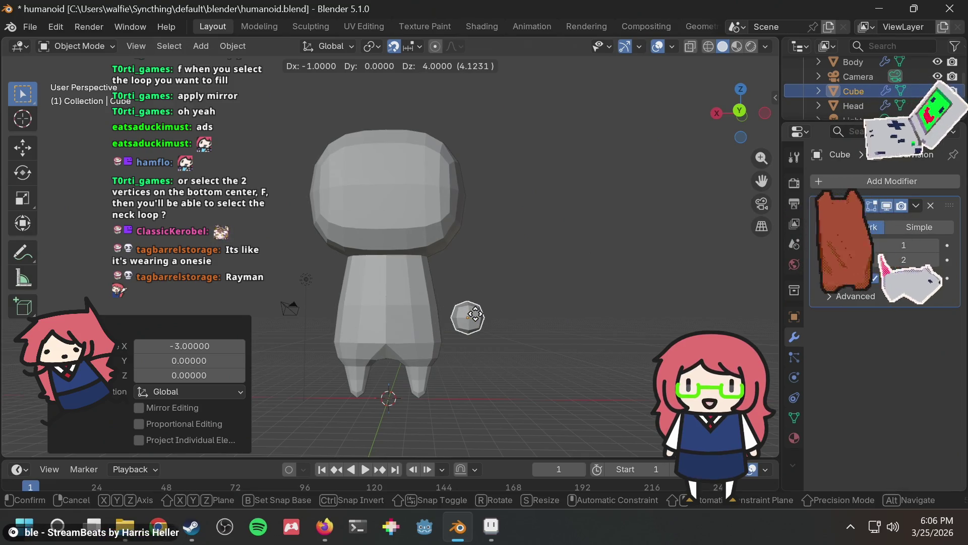
left_click(460, 314)
left_click(497, 298)
mouse_move(497, 291)
middle_mouse_down()
mouse_move(398, 304)
mouse_move(490, 336)
mouse_move(455, 295)
middle_mouse_up()
scroll(443, 297, "up", 5)
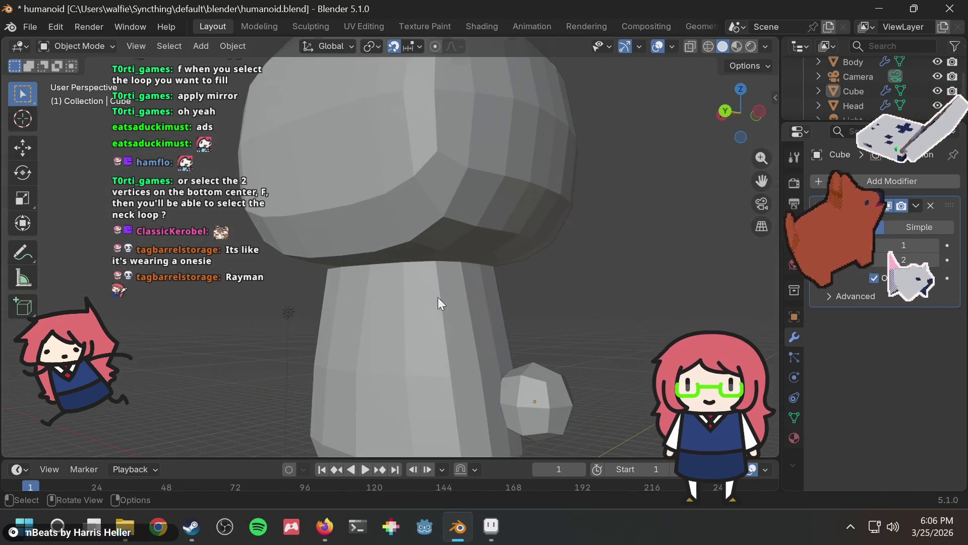
scroll(509, 302, "down", 4)
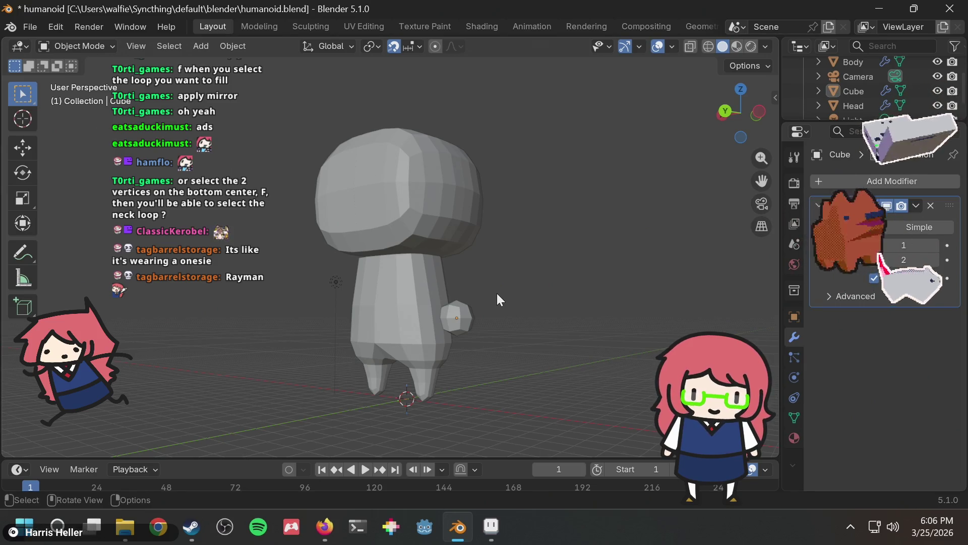
middle_click_drag(497, 294, 541, 300)
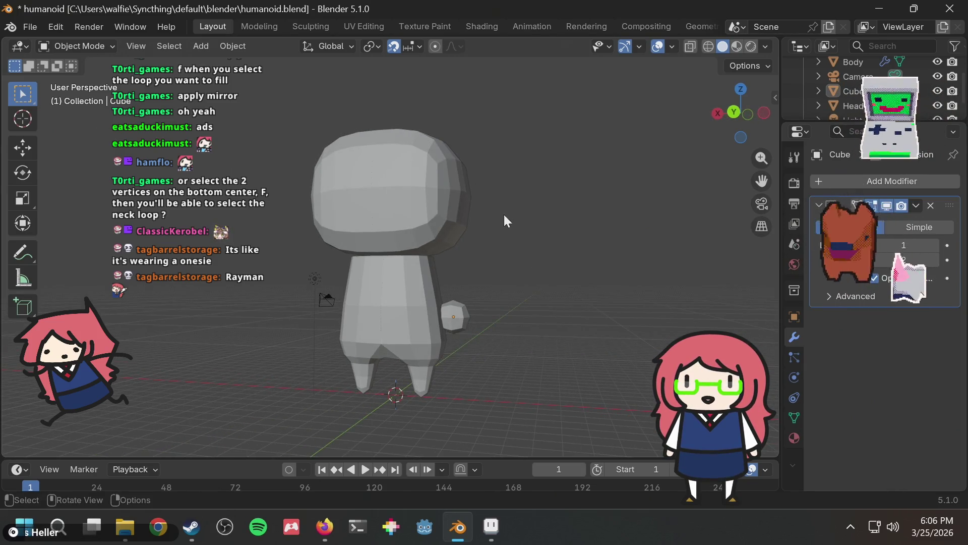
scroll(504, 225, "up", 3)
Save the blend file, reselect the sphere, and undo an accidental move of the body
key("ctrl+s")
mouse_move(517, 223)
middle_mouse_down()
mouse_move(437, 230)
mouse_move(428, 261)
mouse_move(412, 87)
middle_mouse_up()
mouse_move(395, 160)
middle_mouse_down()
mouse_move(558, 150)
mouse_move(546, 248)
mouse_move(502, 225)
middle_mouse_up()
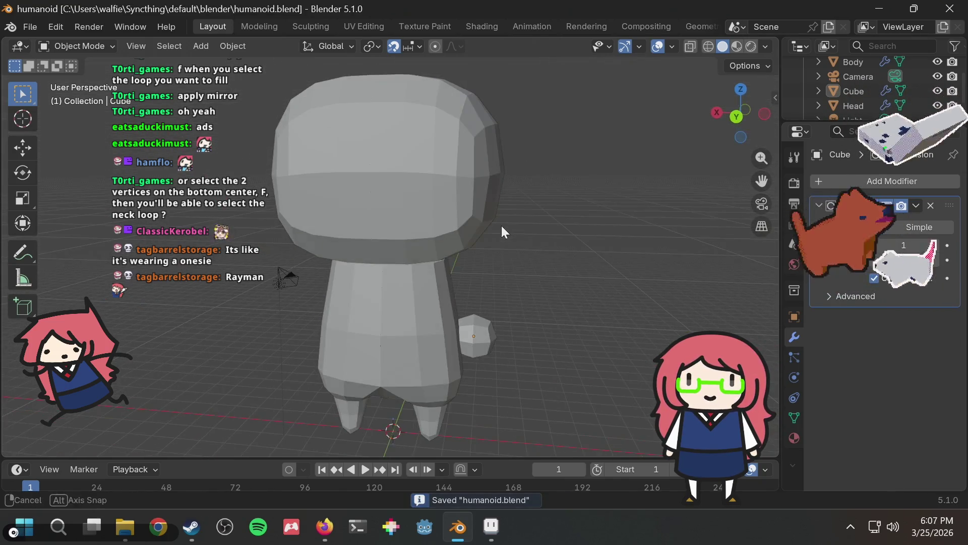
left_click(461, 364)
key("g")
left_click(514, 316)
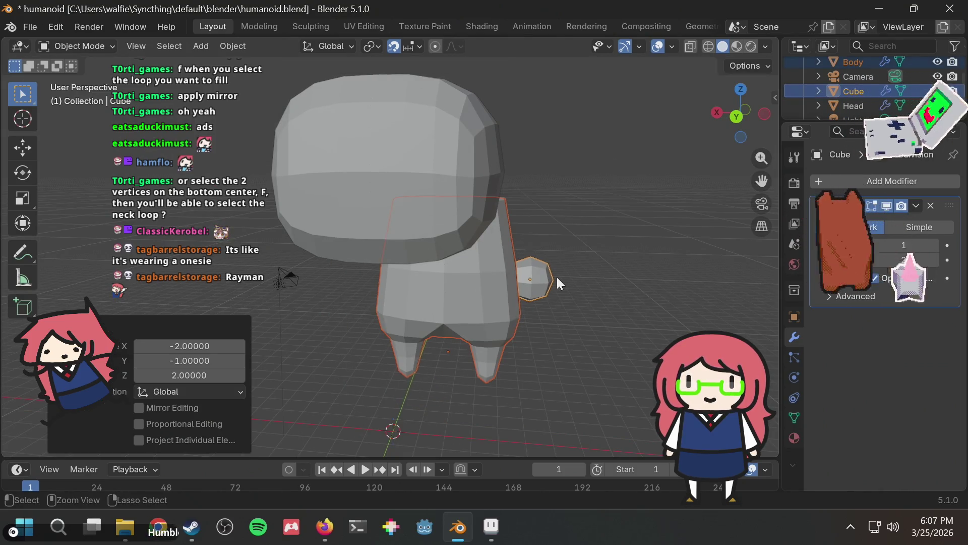
key("ctrl+z")
key("ctrl+z")
Reposition the sphere beside the body, shifting it right, up, and back down
left_click_drag(476, 337, 507, 340)
mouse_move(573, 225)
middle_mouse_down()
mouse_move(500, 186)
mouse_move(591, 207)
mouse_move(586, 212)
middle_mouse_up()
mouse_move(550, 281)
middle_mouse_down()
mouse_move(504, 241)
mouse_move(467, 242)
mouse_move(539, 261)
mouse_move(537, 357)
middle_mouse_up()
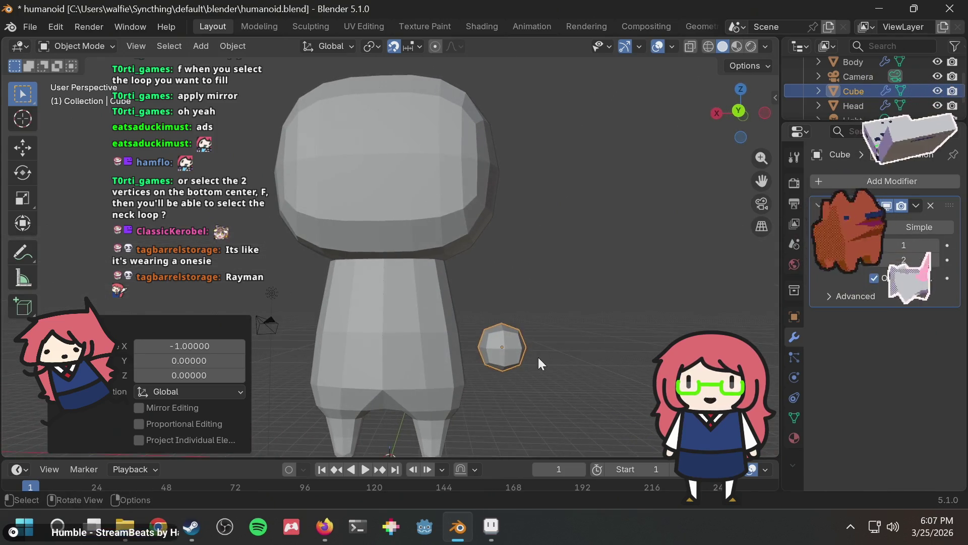
key("g")
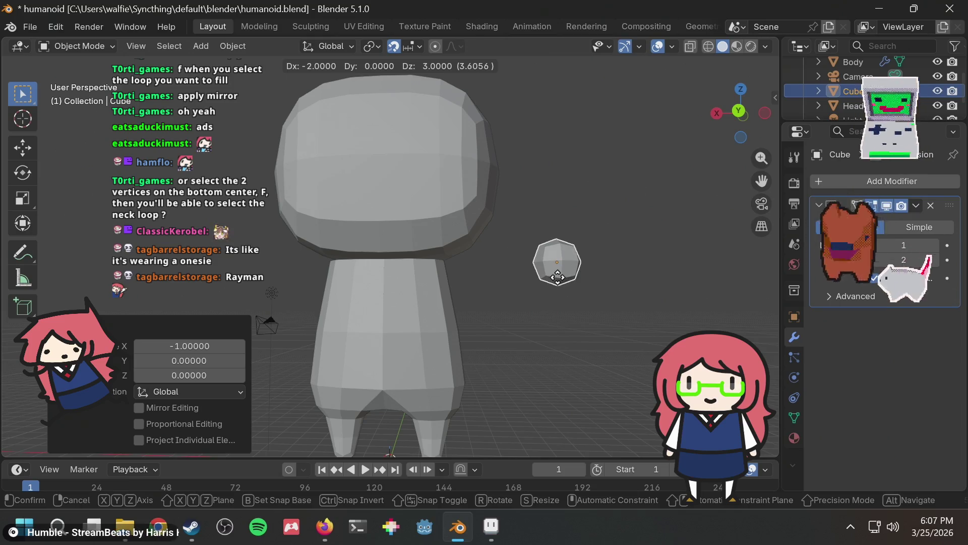
left_click(571, 279)
mouse_move(574, 247)
middle_mouse_down()
mouse_move(551, 315)
mouse_move(534, 261)
mouse_move(554, 252)
mouse_move(543, 246)
mouse_move(495, 241)
mouse_move(449, 280)
mouse_move(589, 235)
middle_mouse_up()
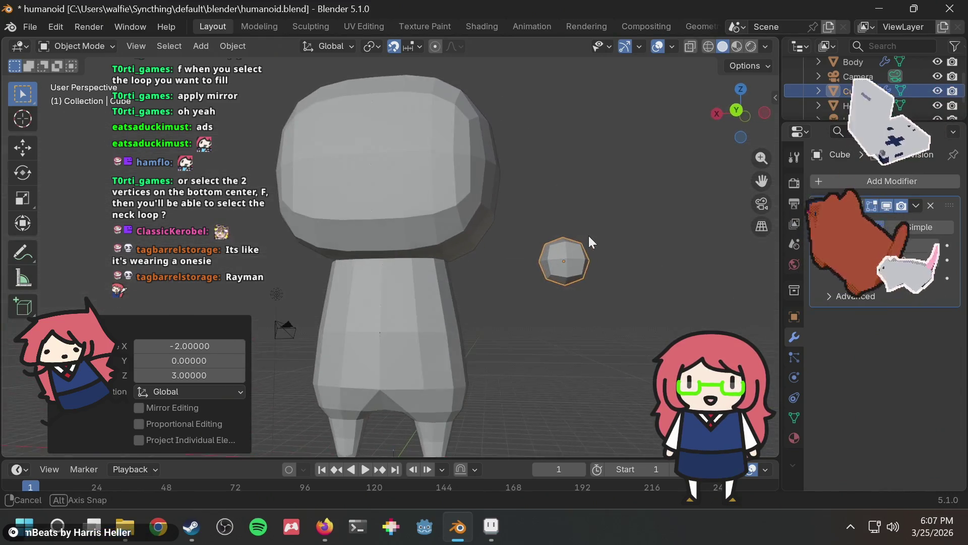
key("g")
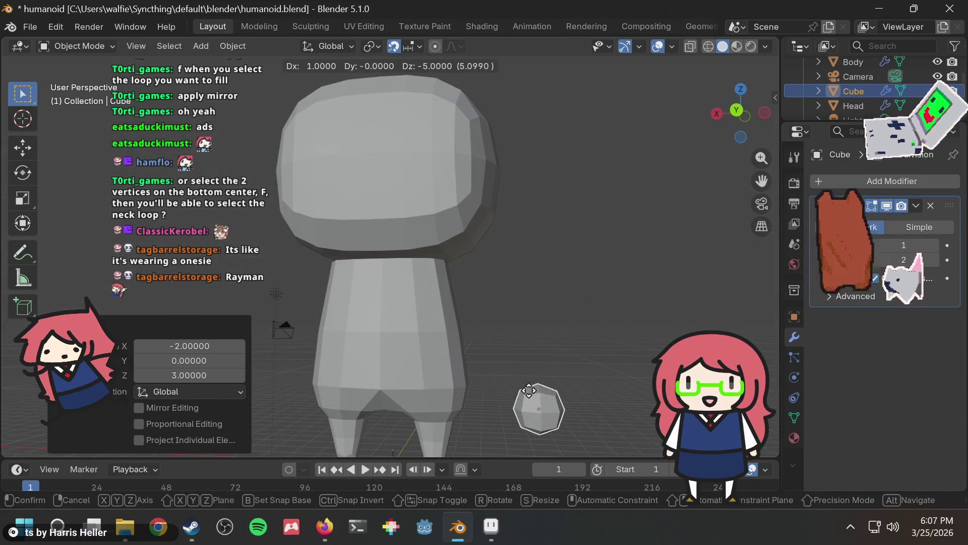
left_click(510, 373)
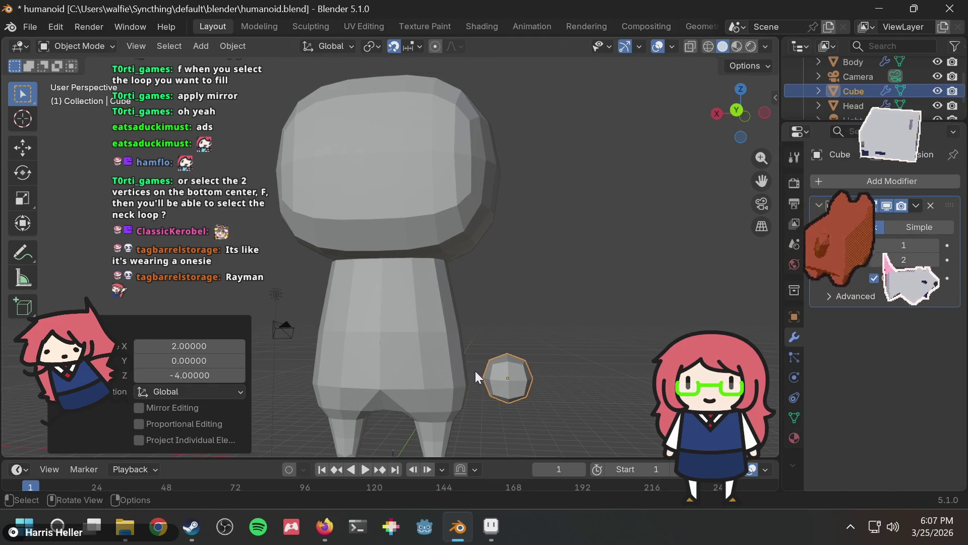
key("g")
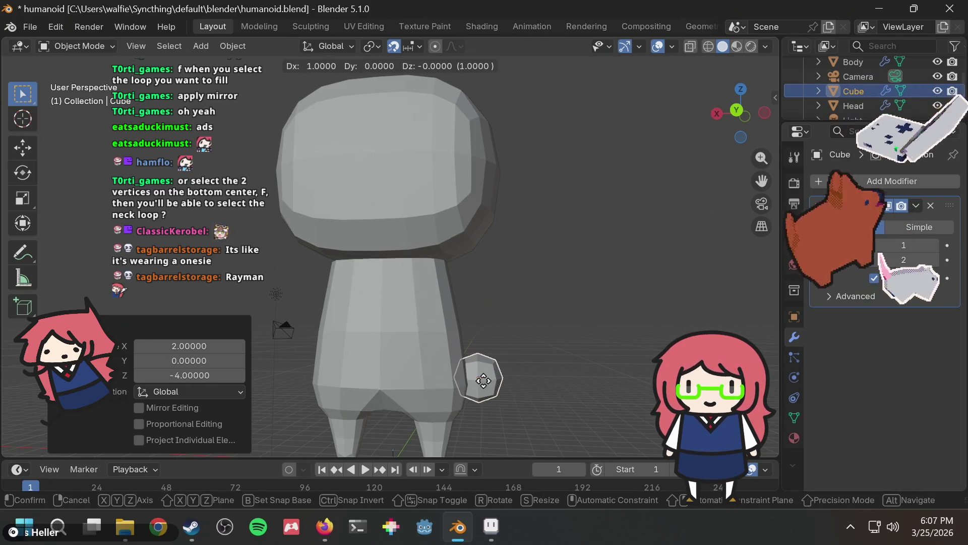
left_click(483, 380)
Raise the sphere higher beside the head and orbit to check its placement
mouse_move(515, 343)
middle_mouse_down()
mouse_move(576, 295)
mouse_move(404, 335)
mouse_move(461, 312)
mouse_move(547, 306)
middle_mouse_up()
key("g")
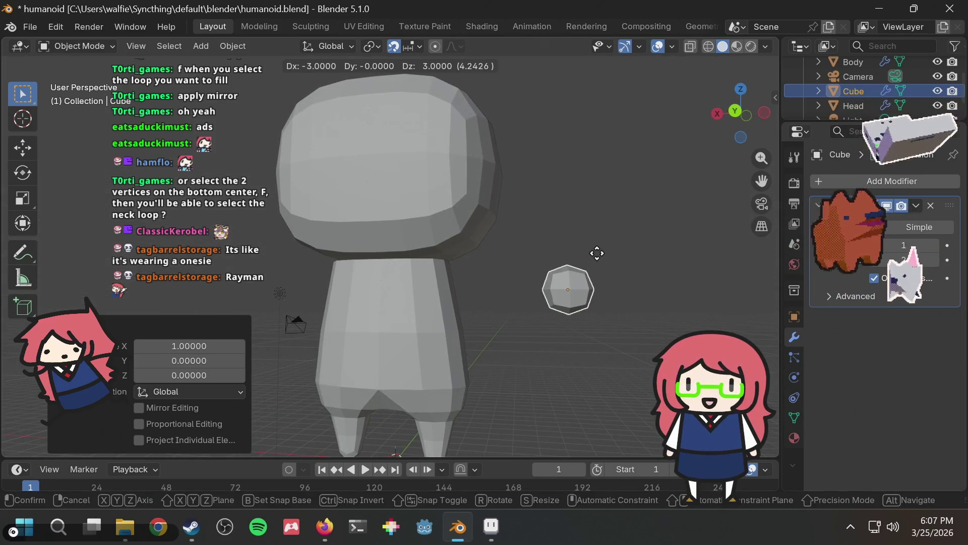
left_click(601, 231)
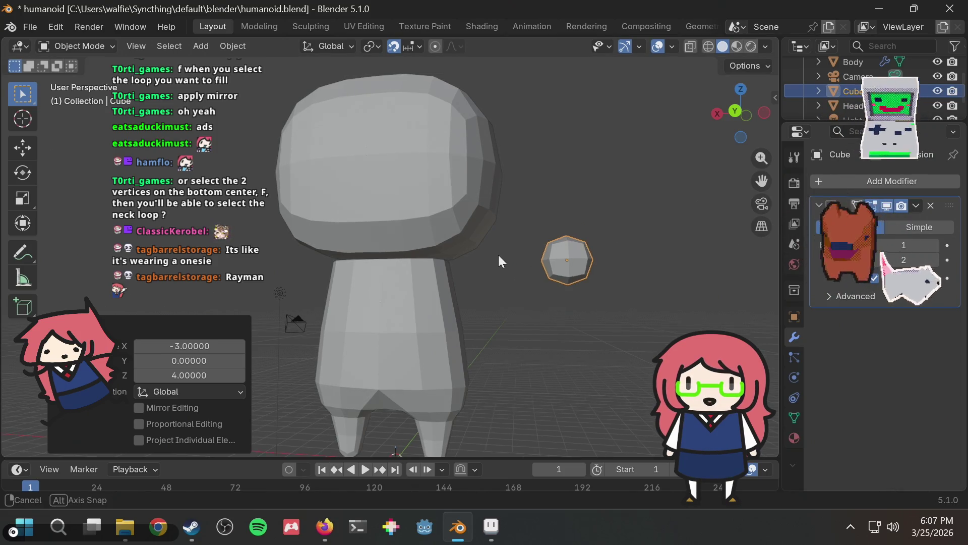
middle_click_drag(498, 255, 543, 282)
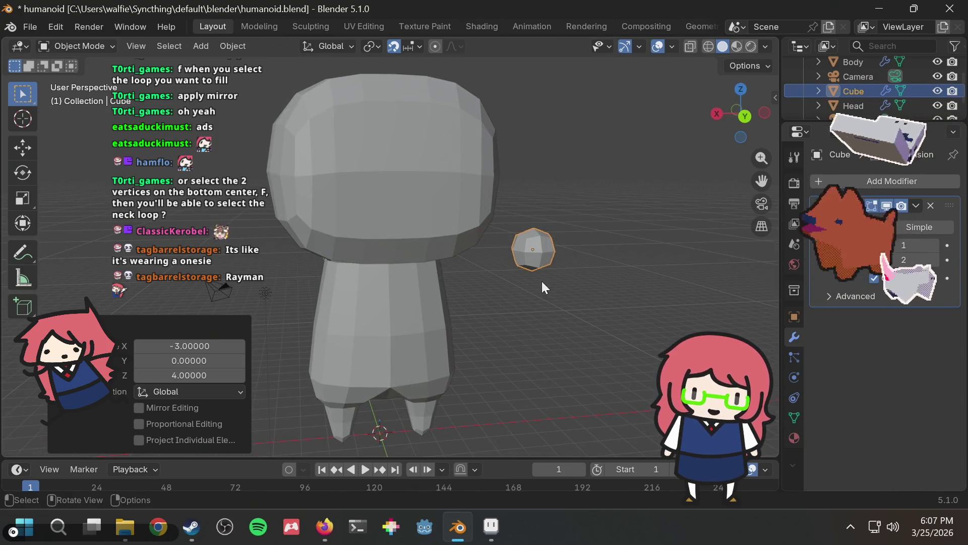
mouse_move(541, 277)
middle_mouse_down()
mouse_move(509, 284)
mouse_move(522, 253)
mouse_move(549, 253)
middle_mouse_up()
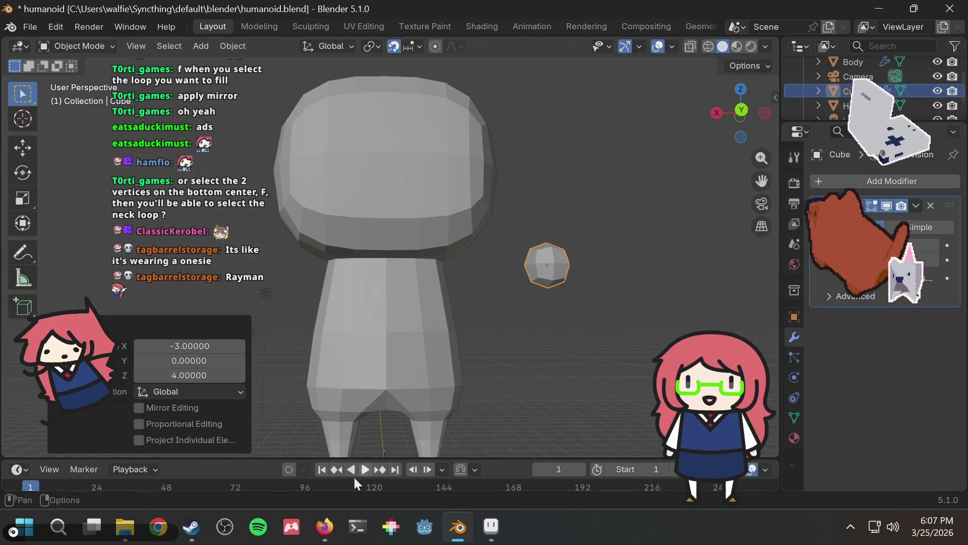
left_click(324, 526)
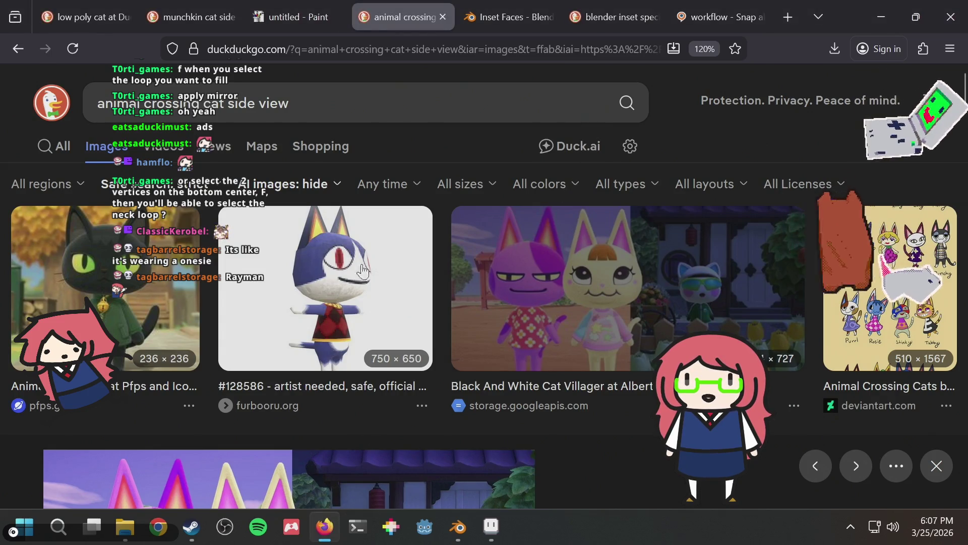
Search 't-pose vs a-pose' in a new Firefox tab and scroll through the results
key("ctrl+t")
type("t-")
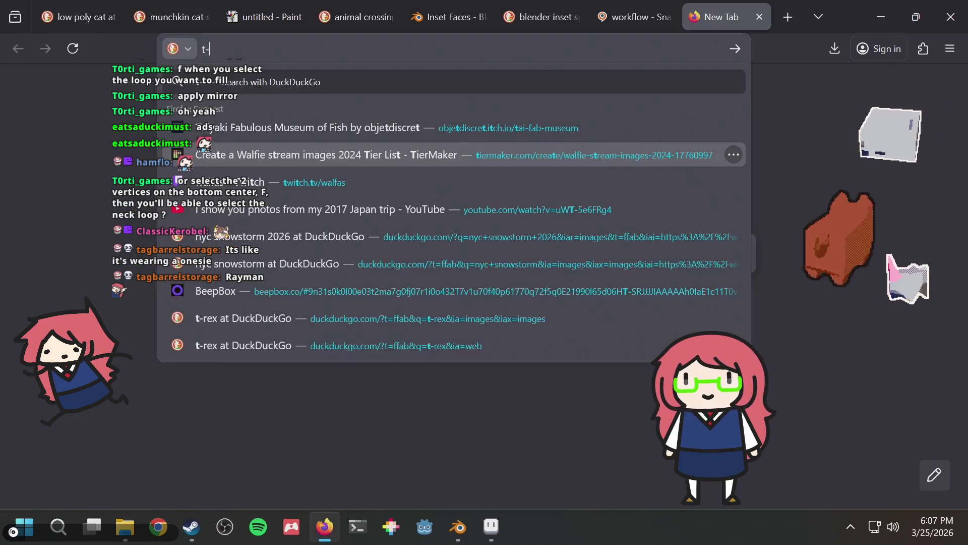
type("pose vs a-pose")
key("Return")
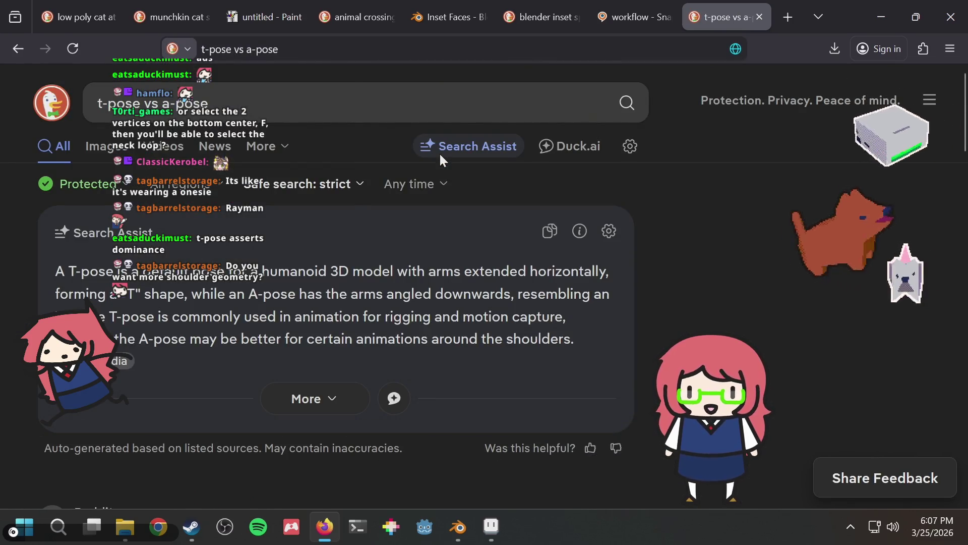
scroll(402, 228, "down", 2)
scroll(402, 228, "down", 4)
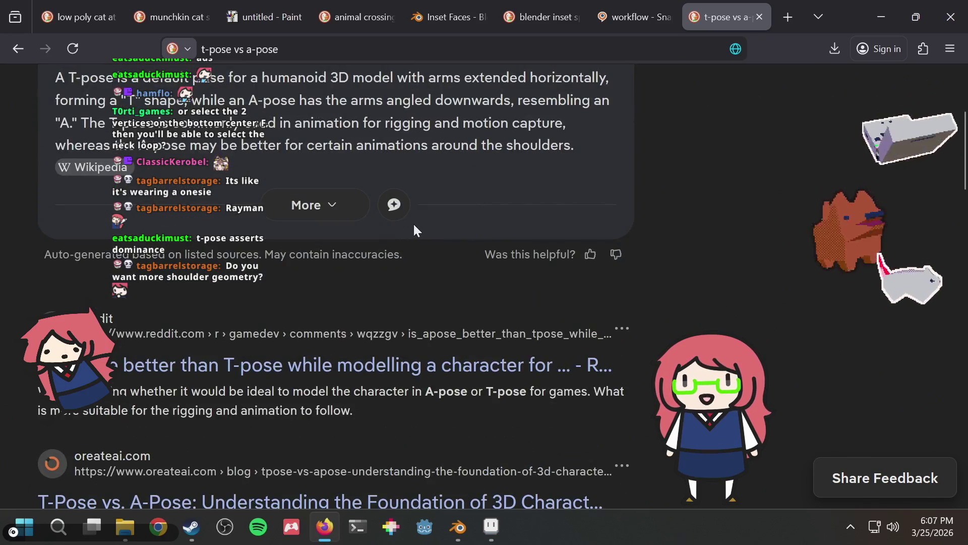
scroll(667, 216, "up", 4)
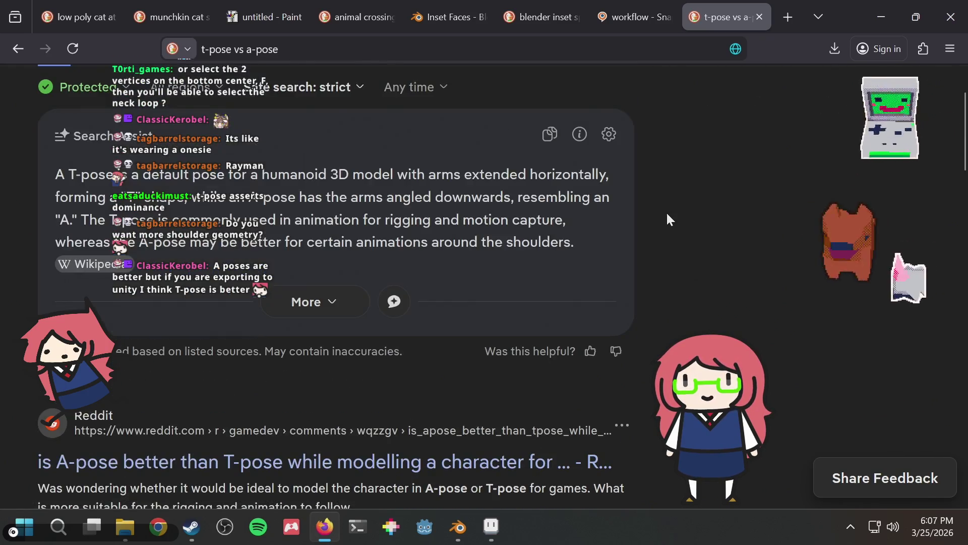
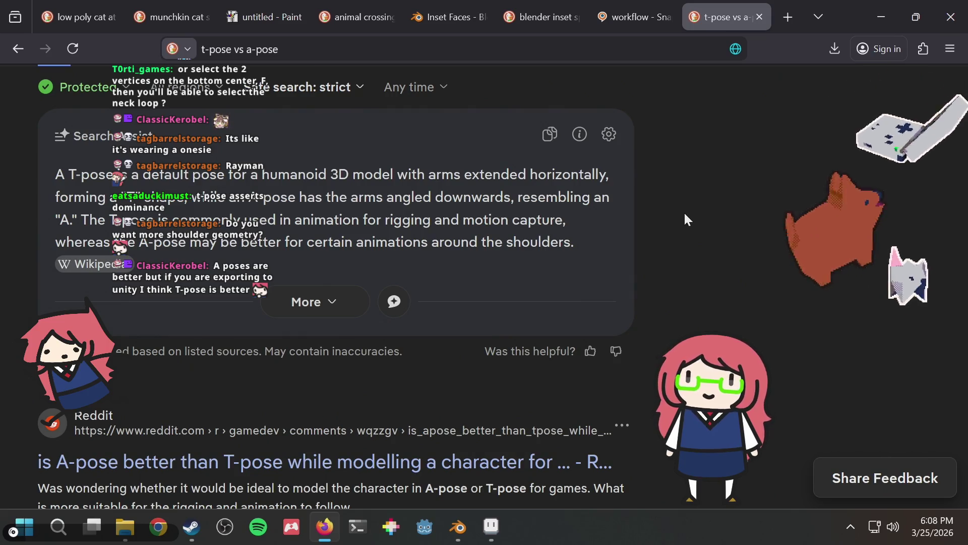
Open the r/gamedev thread 'is A-pose better than T-pose while modelling a character for games?'
scroll(671, 176, "up", 2)
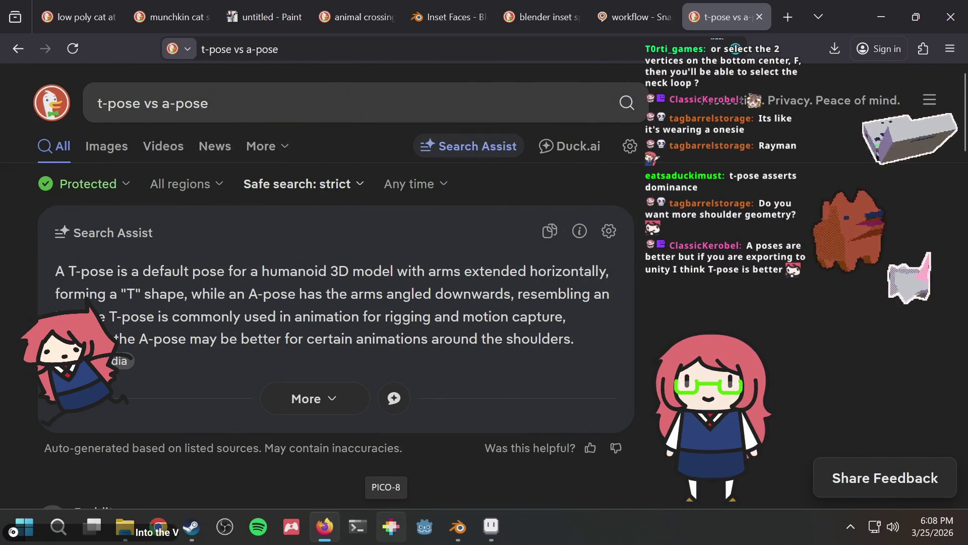
scroll(479, 260, "down", 6)
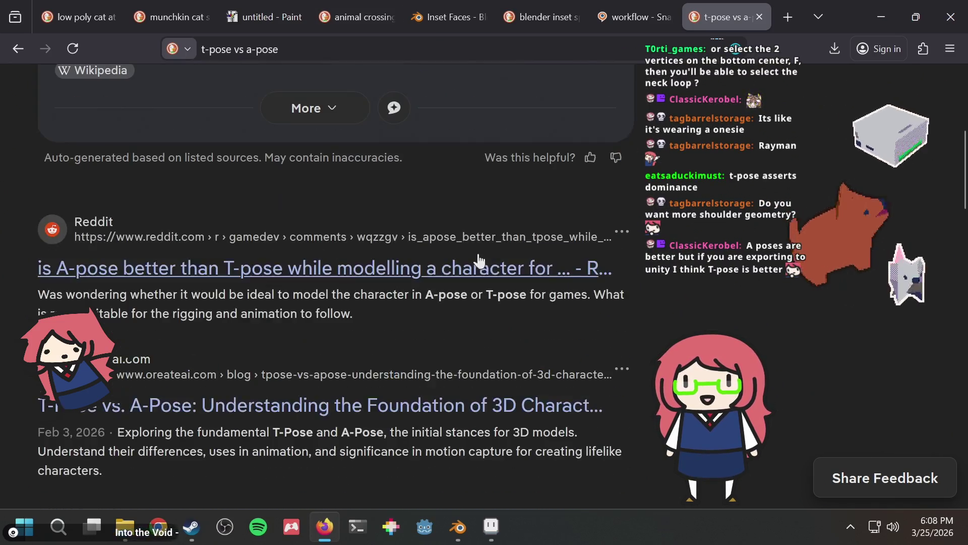
left_click(266, 279)
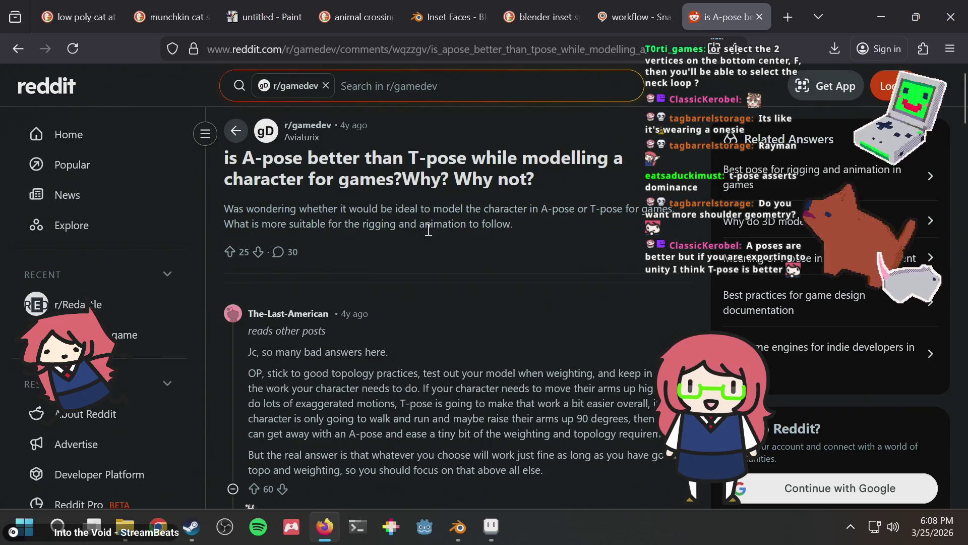
scroll(489, 273, "down", 2)
mouse_move(334, 293)
left_mouse_down()
mouse_move(468, 293)
mouse_move(489, 340)
mouse_move(484, 356)
left_mouse_up()
left_click(432, 304)
left_click(368, 292)
left_click_drag(316, 277, 351, 300)
left_click(366, 294)
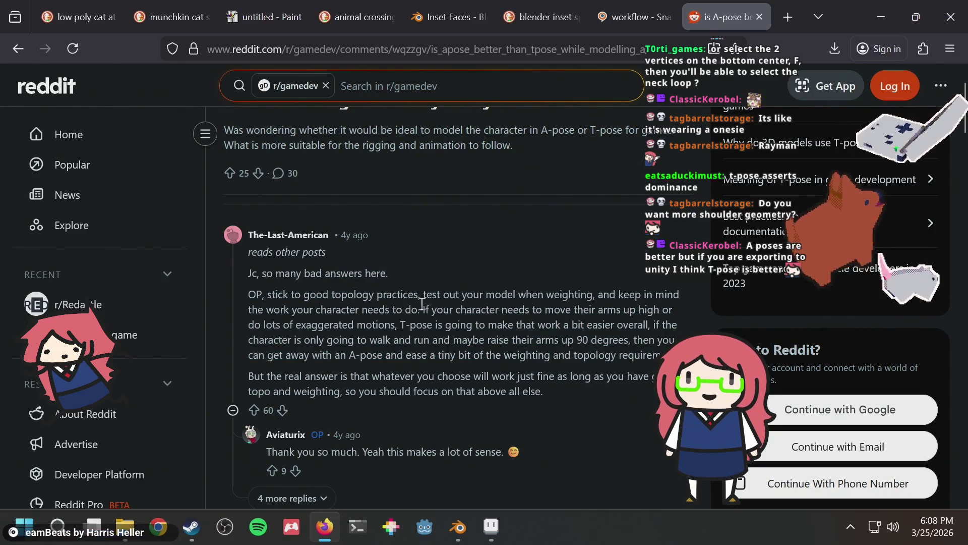
scroll(422, 304, "down", 3)
scroll(415, 295, "down", 3)
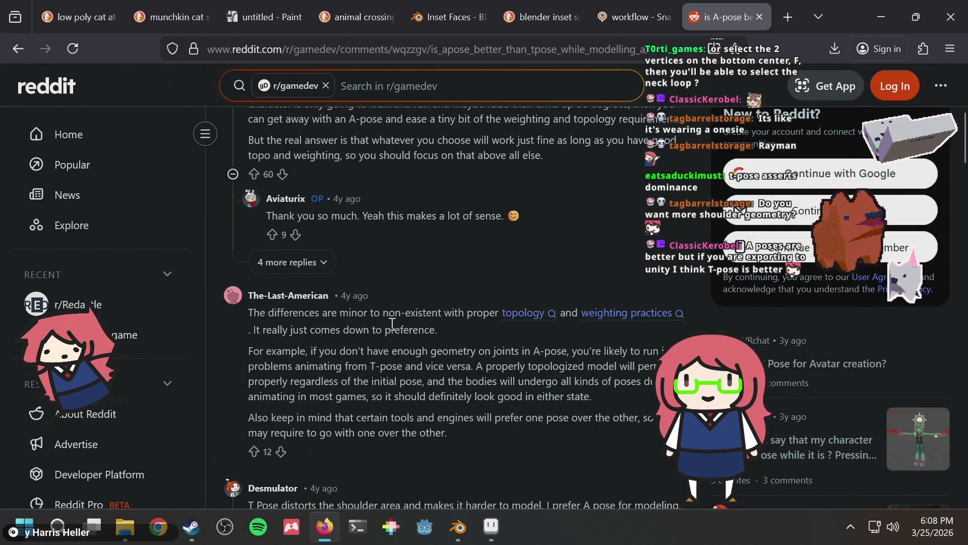
scroll(392, 323, "down", 3)
scroll(392, 324, "down", 3)
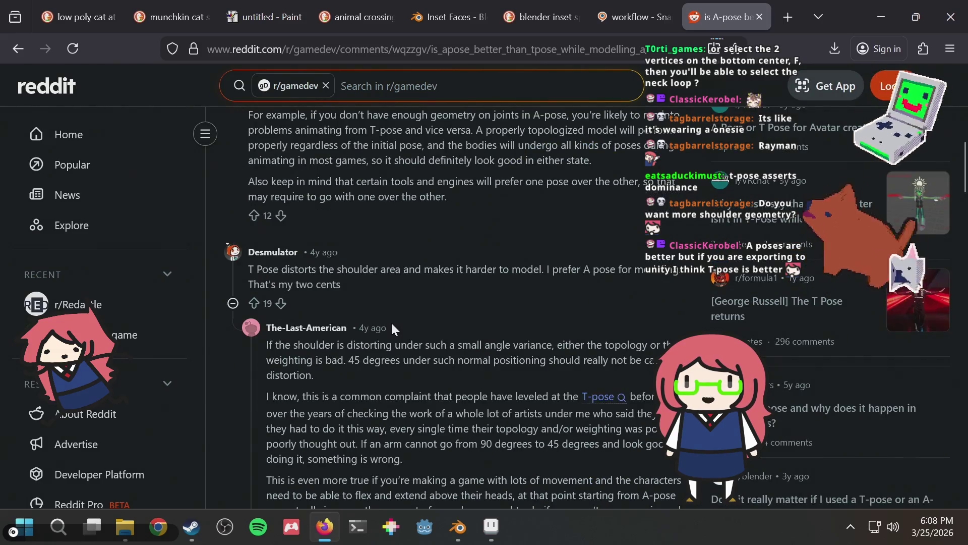
scroll(391, 328, "down", 4)
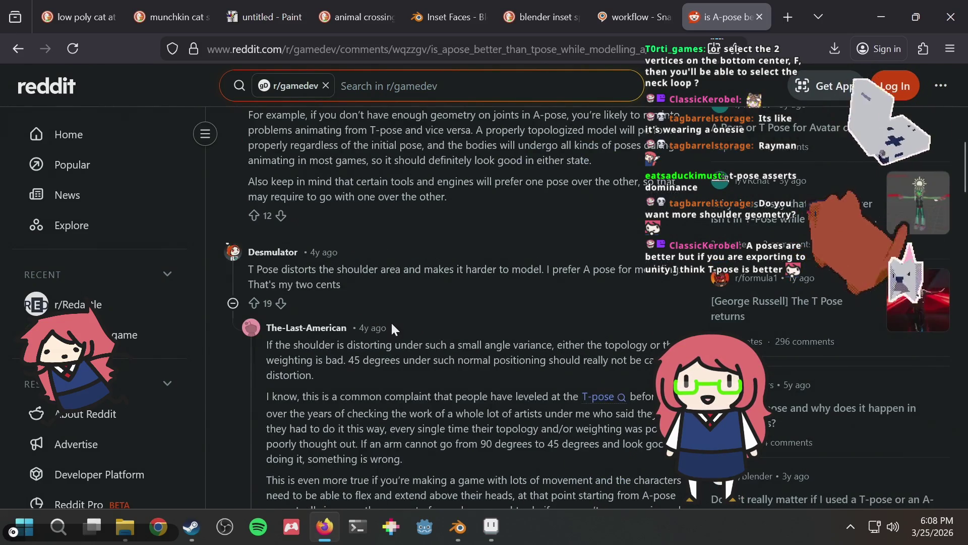
scroll(392, 329, "down", 3)
scroll(391, 329, "down", 5)
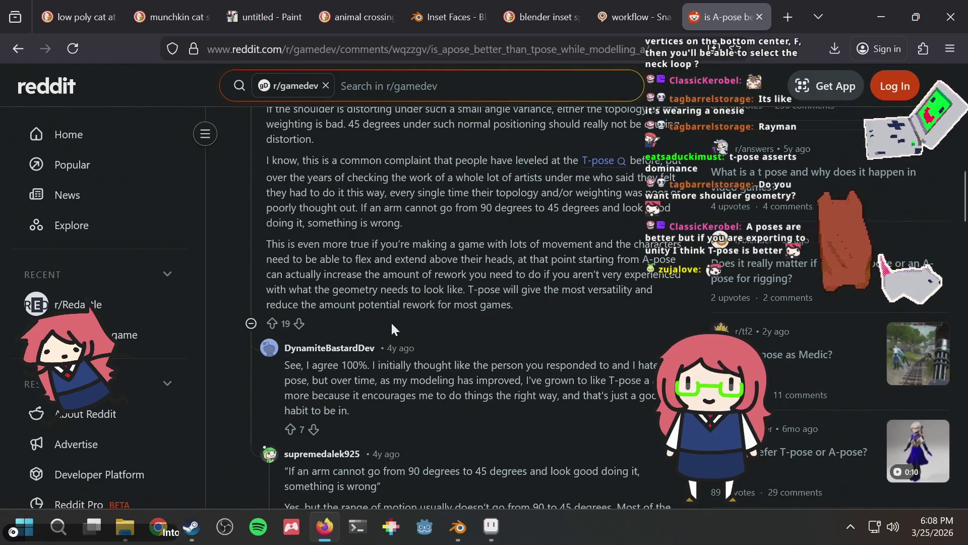
key("alt+Tab")
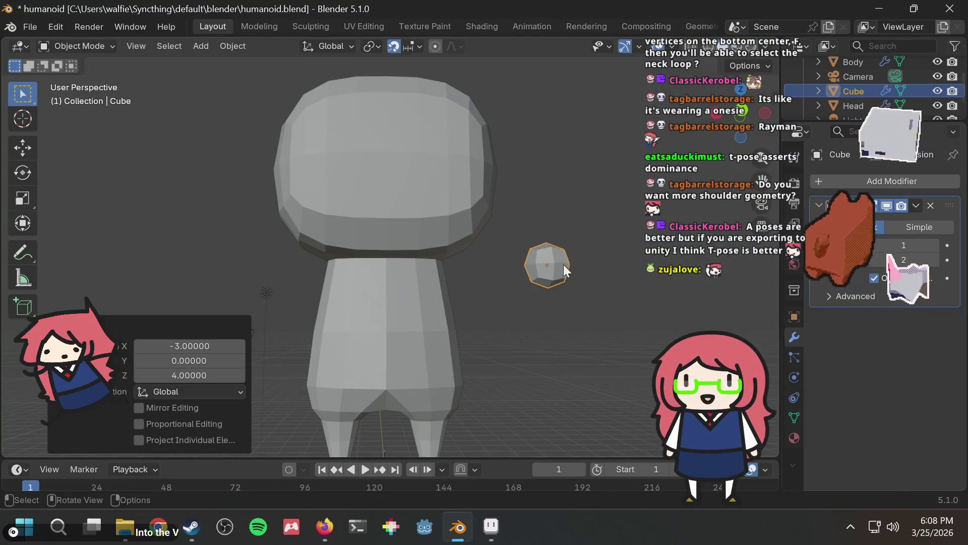
Orbit around the humanoid and try moving the small sphere into place
left_click(556, 267)
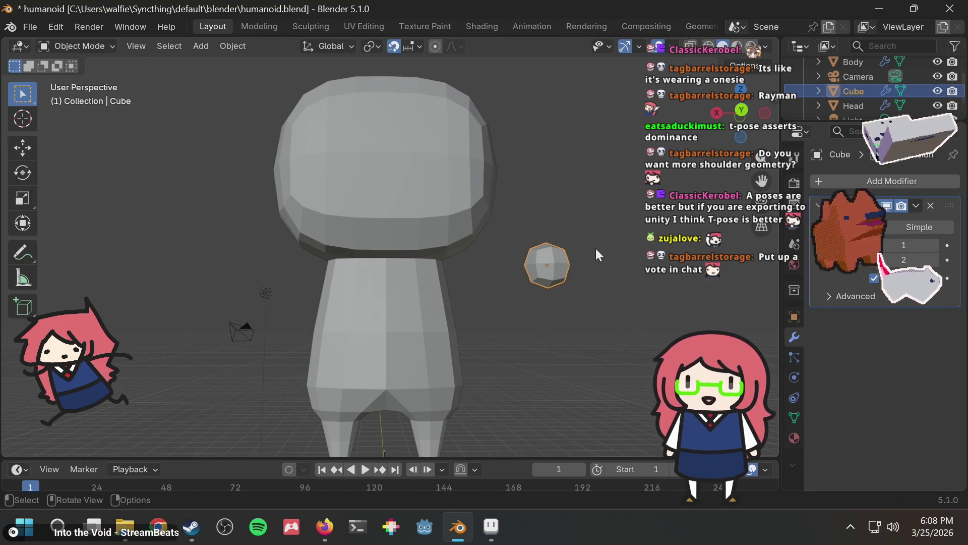
mouse_move(598, 247)
middle_mouse_down()
mouse_move(544, 273)
mouse_move(566, 236)
mouse_move(583, 252)
mouse_move(571, 263)
middle_mouse_up()
key("g")
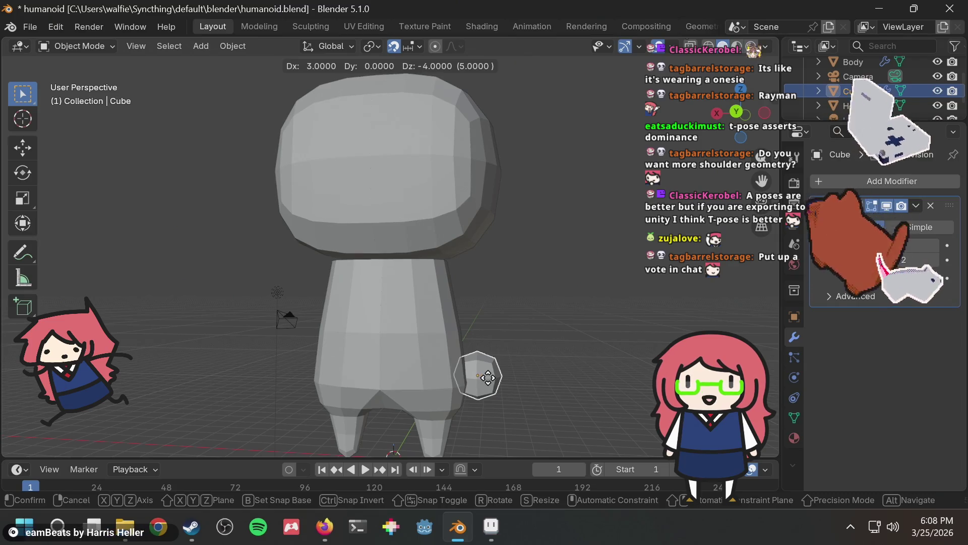
left_click(488, 377)
mouse_move(488, 377)
middle_mouse_down()
mouse_move(509, 325)
mouse_move(384, 352)
mouse_move(418, 332)
middle_mouse_up()
mouse_move(414, 258)
middle_mouse_down()
mouse_move(503, 266)
mouse_move(508, 282)
mouse_move(407, 309)
mouse_move(530, 291)
mouse_move(379, 314)
mouse_move(399, 250)
mouse_move(373, 244)
mouse_move(395, 246)
mouse_move(443, 367)
mouse_move(440, 377)
mouse_move(435, 369)
mouse_move(422, 382)
mouse_move(422, 374)
middle_mouse_up()
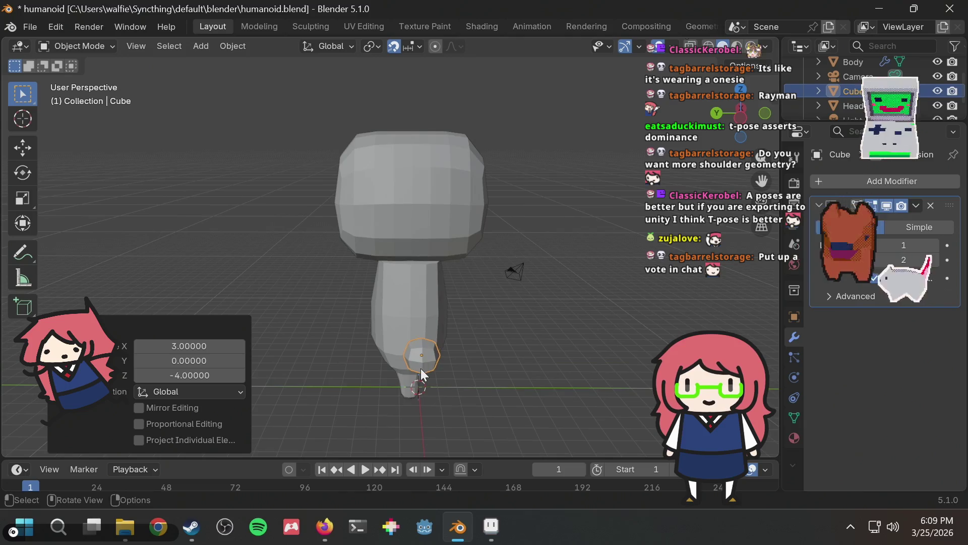
key("g")
left_click(418, 365)
mouse_move(455, 342)
middle_mouse_down()
mouse_move(456, 283)
mouse_move(613, 310)
mouse_move(575, 313)
middle_mouse_up()
middle_click_drag(497, 287, 517, 308)
Reselect the small sphere and shift it slightly right beside the body
left_click(480, 313)
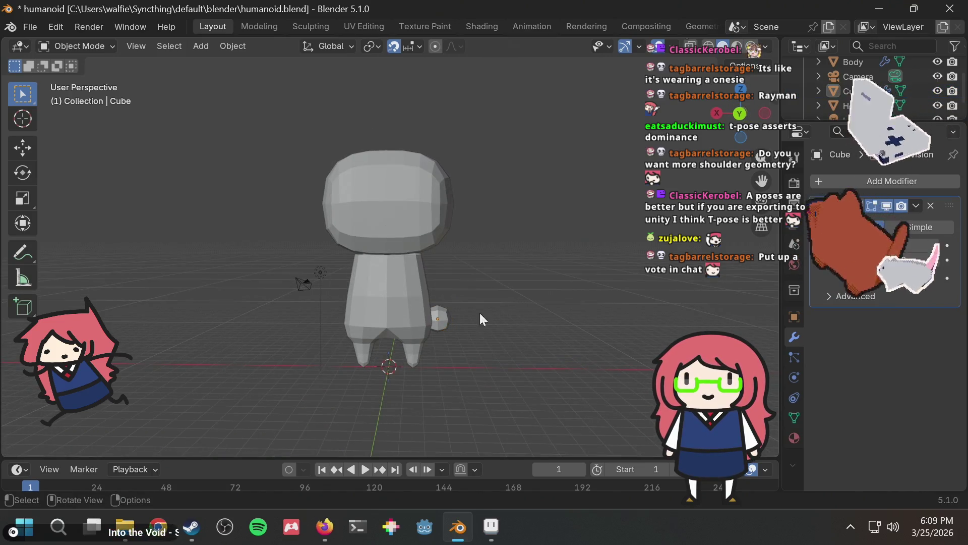
left_click_drag(435, 326, 437, 329)
key("g")
left_click(461, 317)
Raise the sphere by 1 unit and save humanoid.blend
left_click(497, 295)
scroll(498, 296, "up", 2)
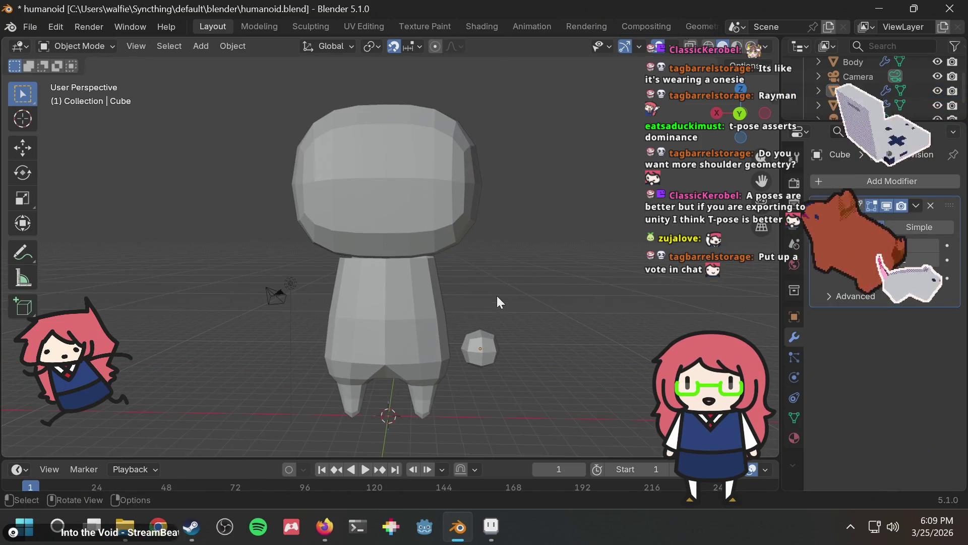
left_click(479, 349)
key("g")
left_click(478, 350)
left_click(536, 305)
mouse_move(536, 305)
middle_mouse_down()
mouse_move(447, 308)
mouse_move(580, 370)
middle_mouse_up()
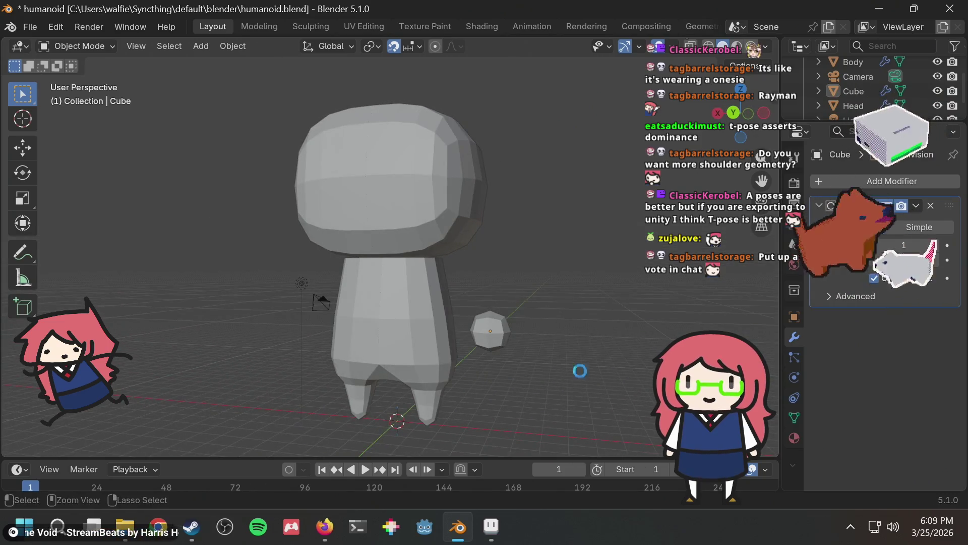
key("ctrl+s")
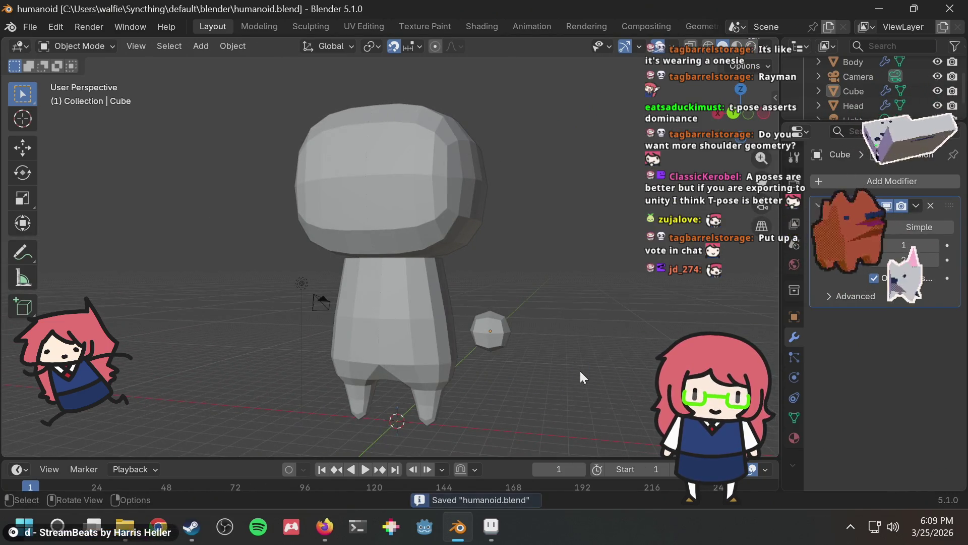
mouse_move(540, 268)
middle_mouse_down()
mouse_move(467, 261)
mouse_move(478, 243)
mouse_move(504, 256)
middle_mouse_up()
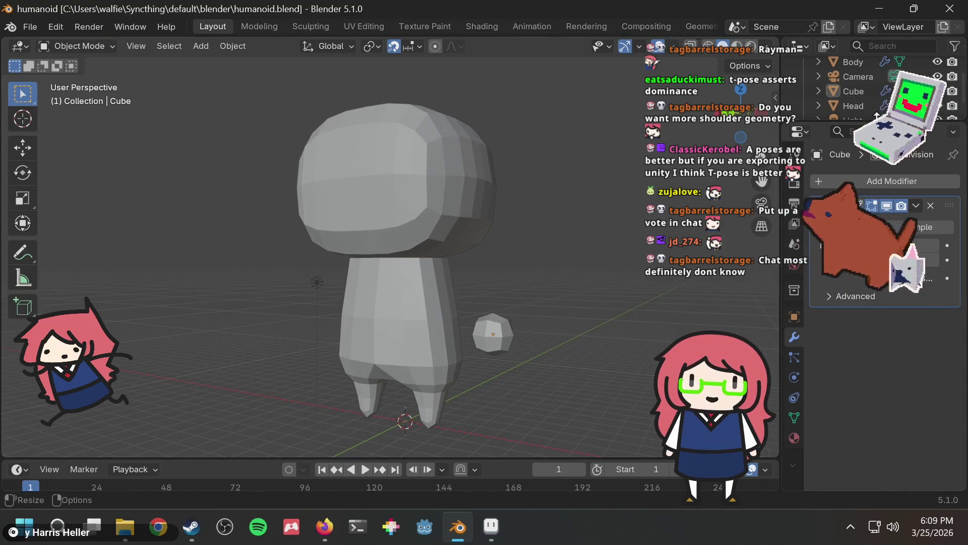
Rename the Cube object to 'Hand' and save the file
double_click(854, 91)
type("Hand")
key("Return")
key("ctrl+s")
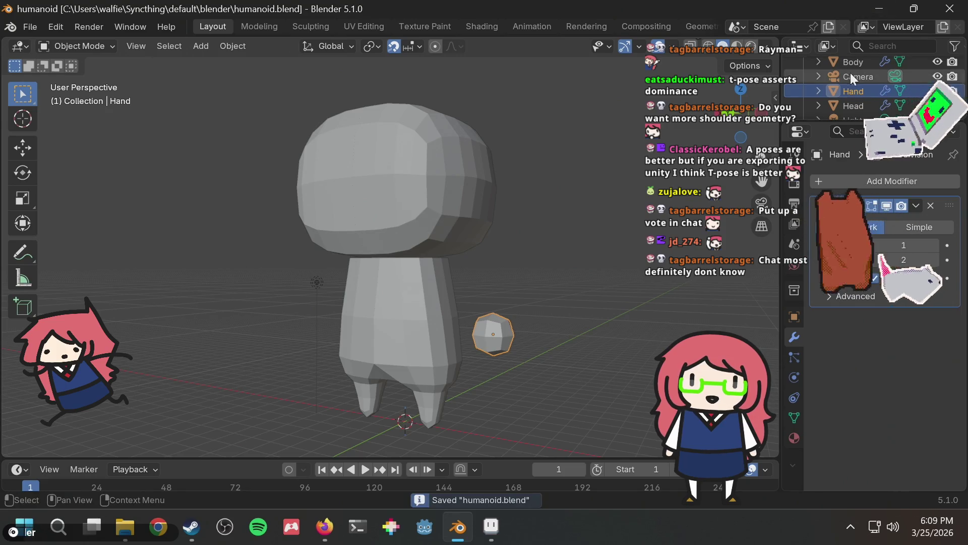
Select the Body object and isolate it in local view
scroll(854, 90, "down", 1)
scroll(412, 243, "up", 6)
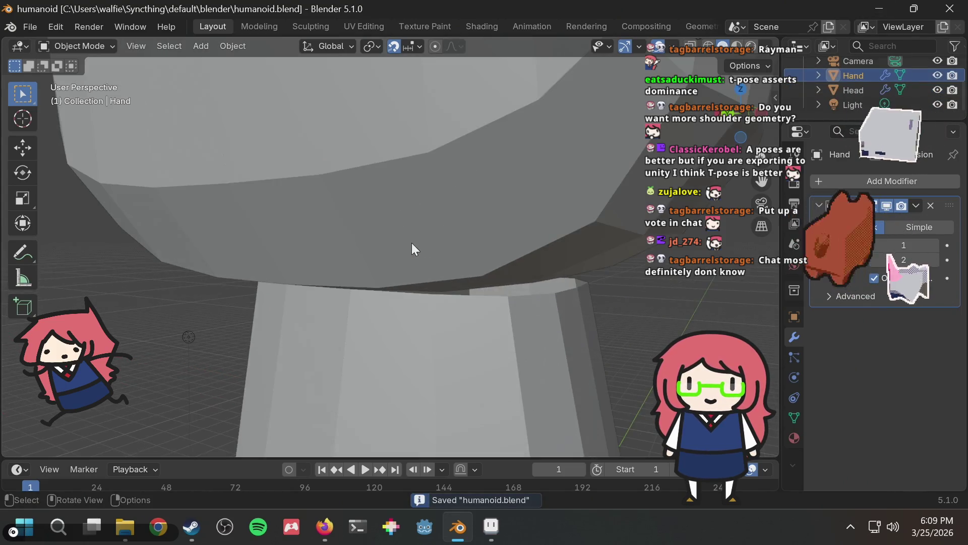
scroll(553, 292, "down", 2)
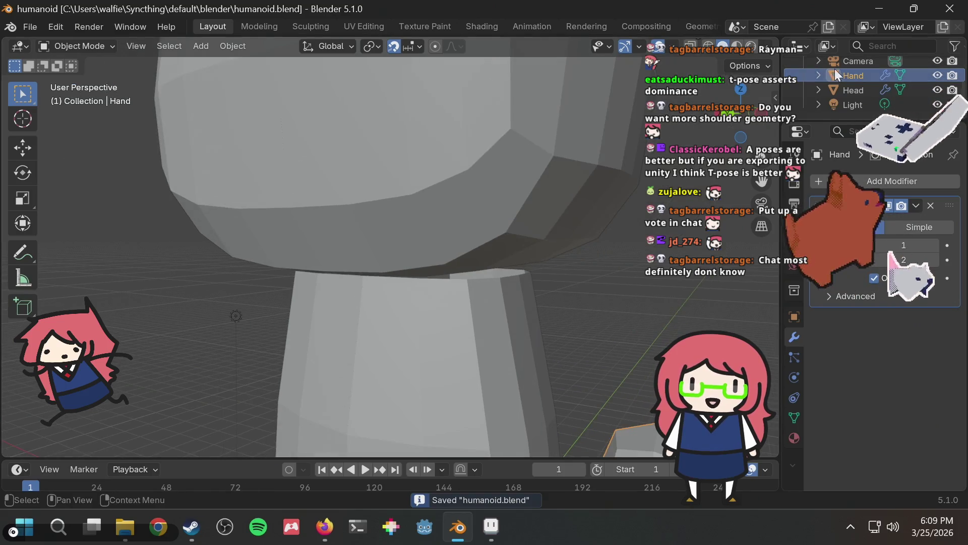
scroll(850, 89, "up", 2)
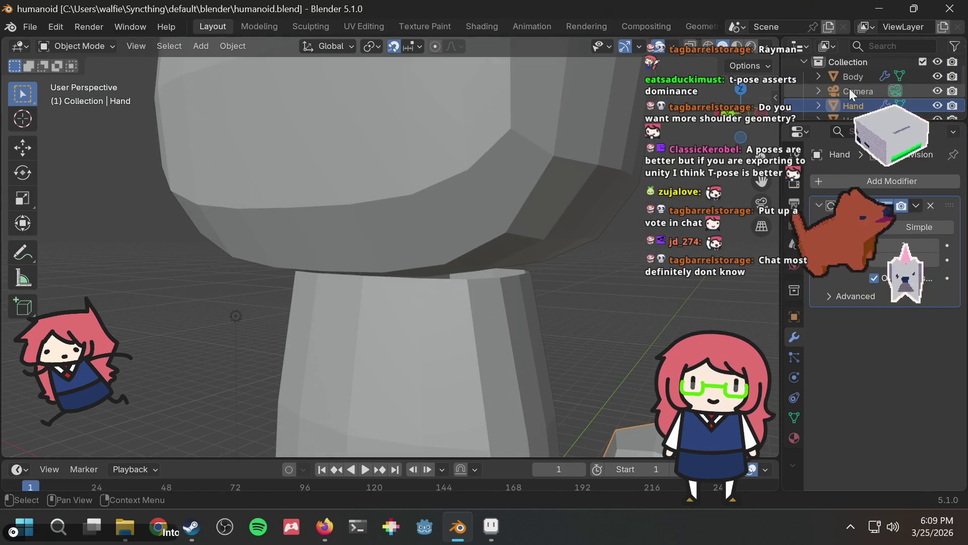
left_click(850, 77)
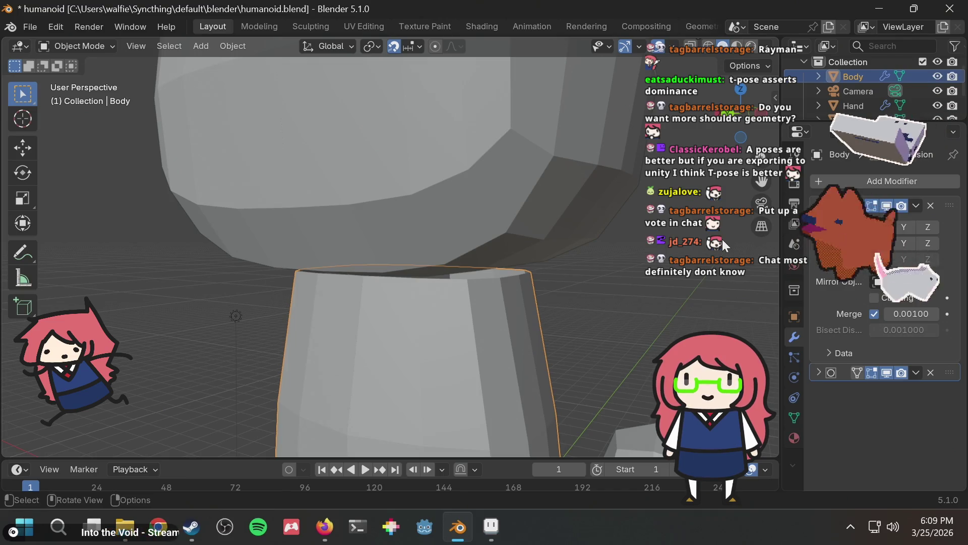
key("KP_Divide")
mouse_move(600, 98)
middle_mouse_down()
mouse_move(534, 230)
mouse_move(514, 234)
mouse_move(514, 211)
mouse_move(411, 152)
middle_mouse_up()
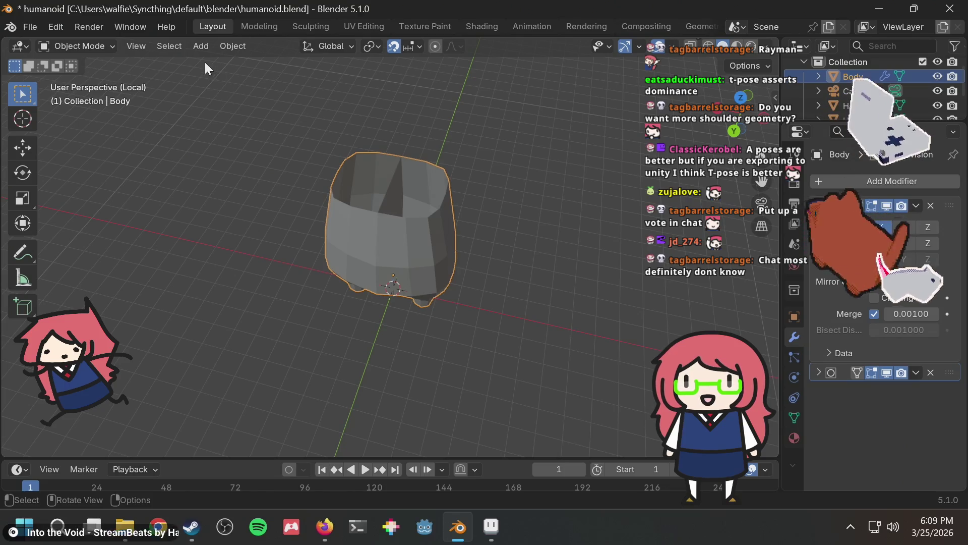
In Edit Mode, select the Body's open top rim vertices and fill them with a face
key("Tab")
mouse_move(442, 157)
middle_mouse_down()
mouse_move(437, 191)
mouse_move(454, 207)
middle_mouse_up()
scroll(436, 190, "up", 2)
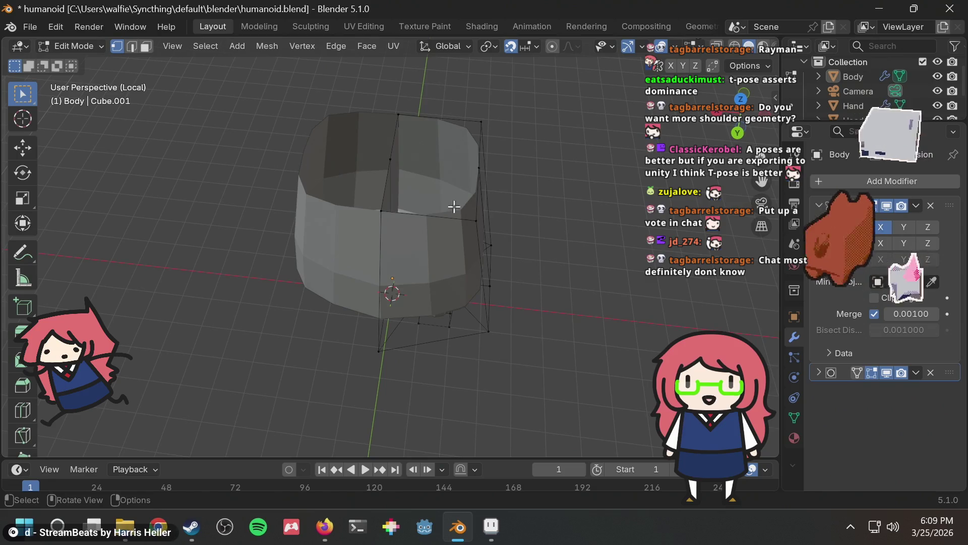
left_click_drag(366, 228, 491, 92)
mouse_move(537, 159)
middle_mouse_down()
mouse_move(519, 134)
mouse_move(350, 78)
mouse_move(515, 139)
mouse_move(630, 154)
mouse_move(588, 151)
middle_mouse_up()
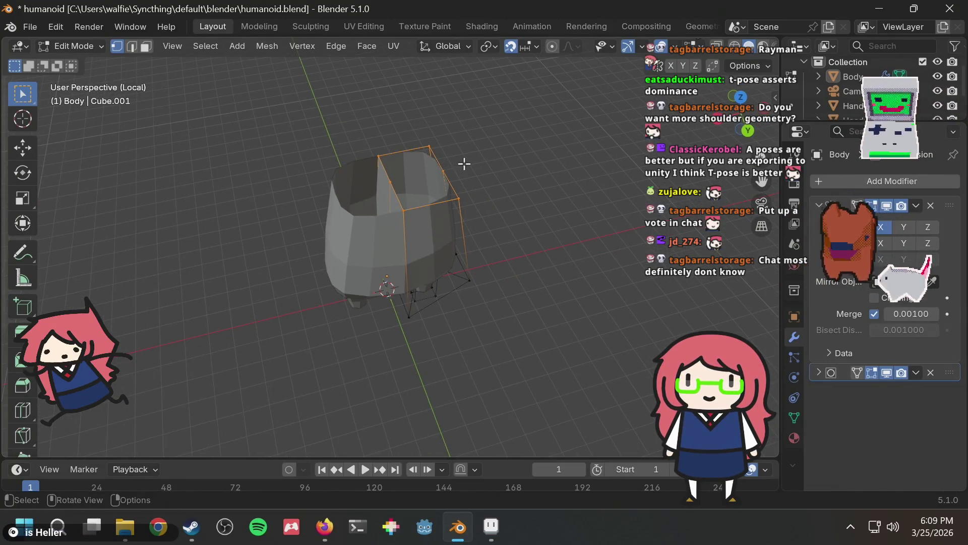
key("f")
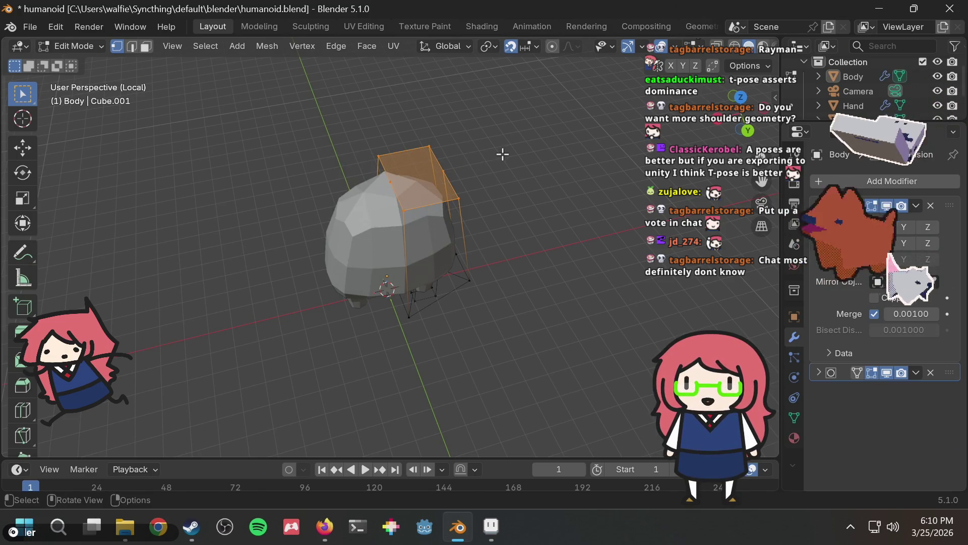
middle_click_drag(503, 154, 456, 104)
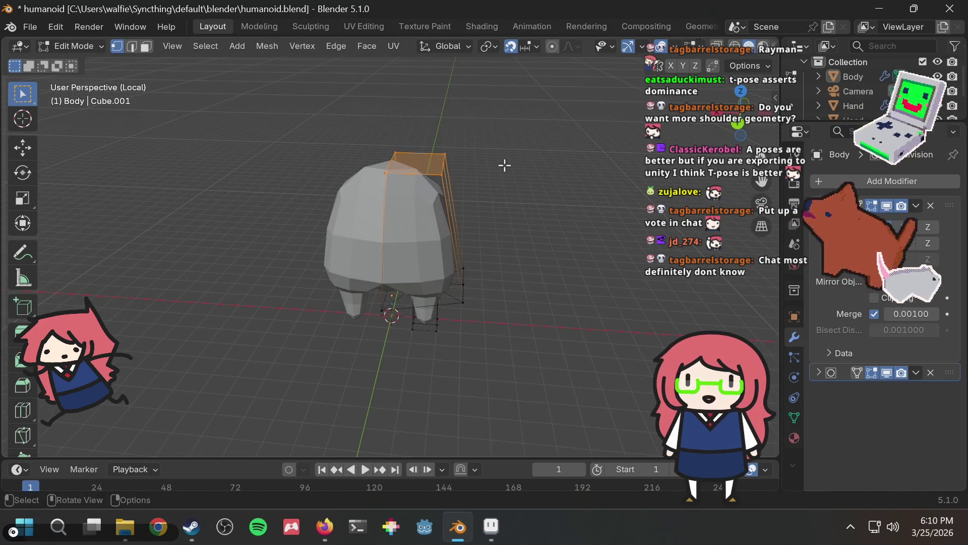
Bring the Head and Hand back into view and raise the new top face by 1 unit
key("KP_Divide")
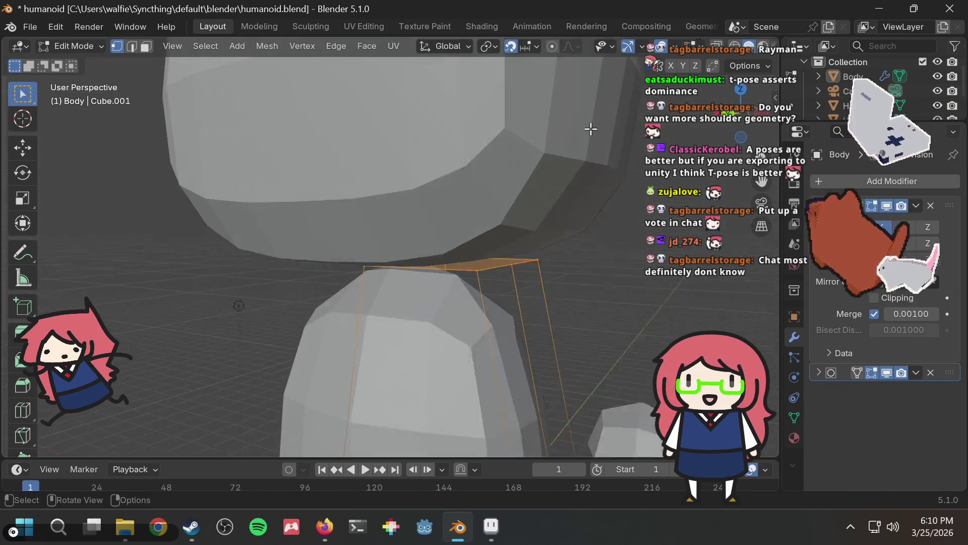
mouse_move(558, 177)
middle_mouse_down()
mouse_move(480, 264)
mouse_move(426, 257)
mouse_move(435, 257)
middle_mouse_up()
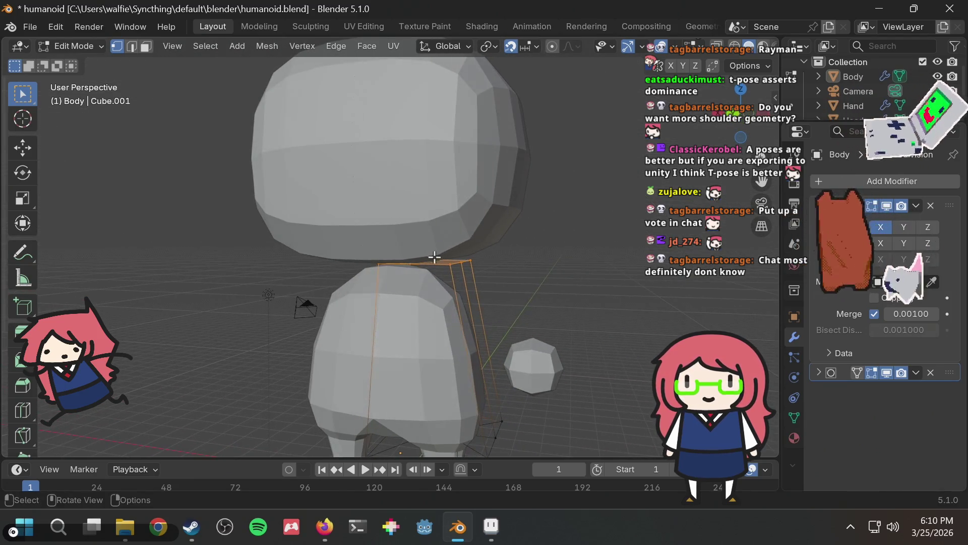
key("g")
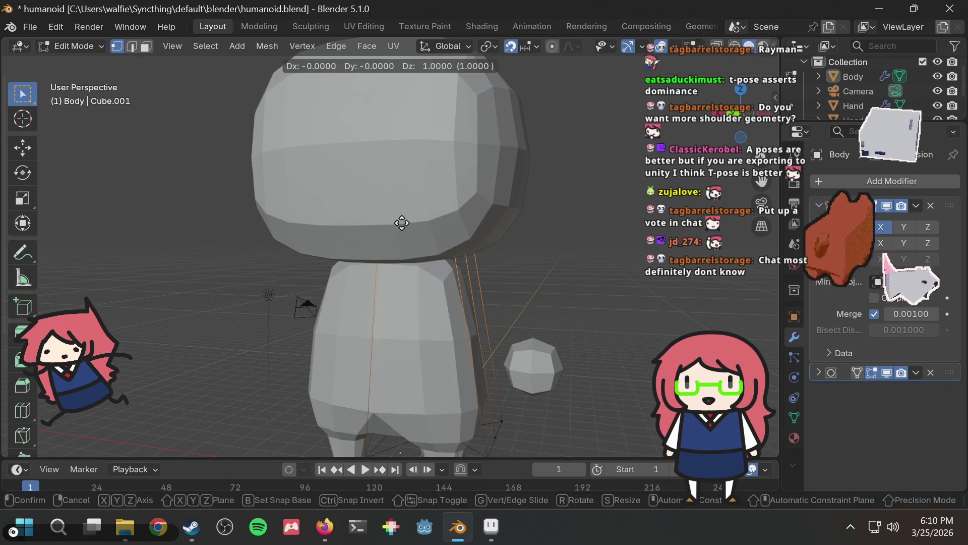
left_click(401, 226)
mouse_move(533, 222)
middle_mouse_down()
mouse_move(523, 208)
mouse_move(409, 207)
mouse_move(319, 222)
mouse_move(620, 228)
mouse_move(304, 218)
mouse_move(519, 229)
mouse_move(499, 268)
middle_mouse_up()
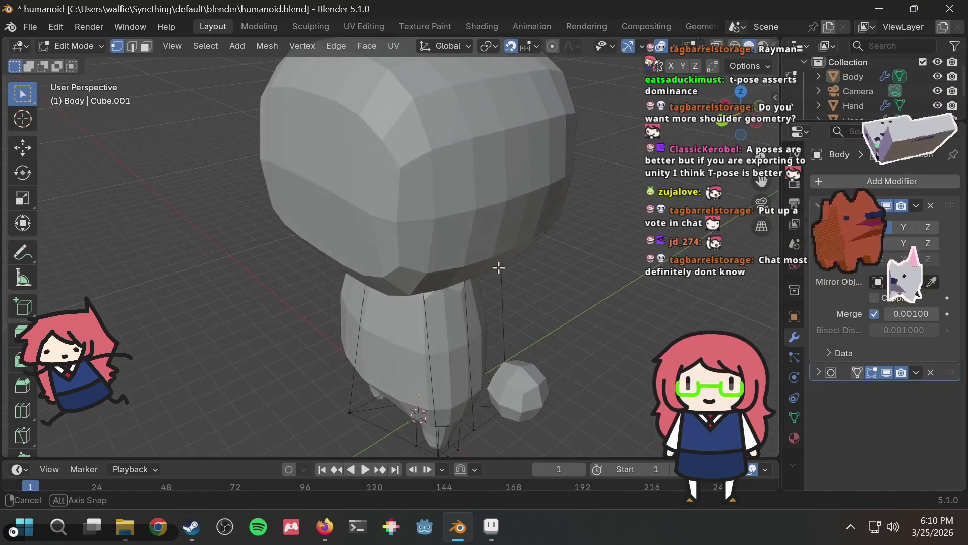
mouse_move(445, 299)
middle_mouse_down()
mouse_move(484, 274)
mouse_move(358, 247)
mouse_move(448, 253)
mouse_move(596, 300)
mouse_move(521, 277)
mouse_move(501, 306)
middle_mouse_up()
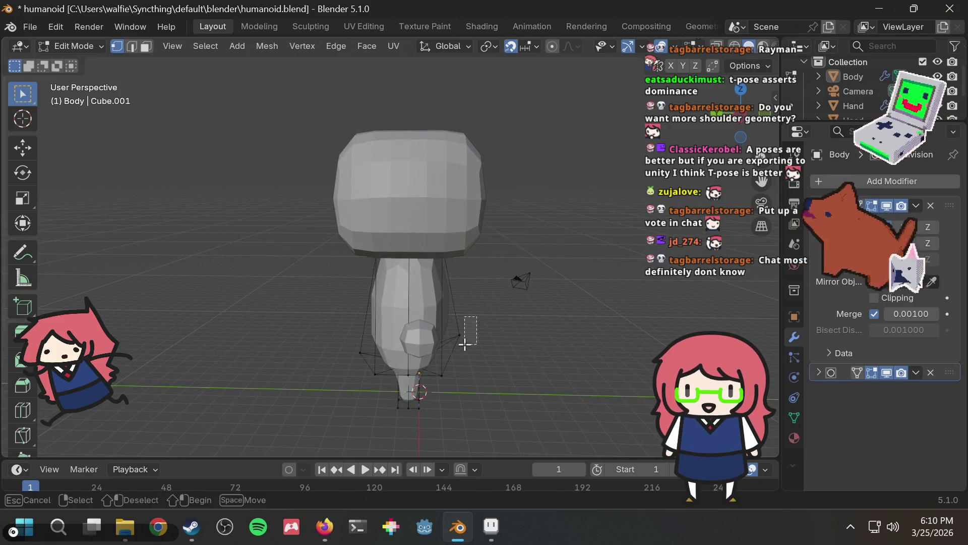
Move the chosen lower vertices and a base vertex to reshape the legs
key("g")
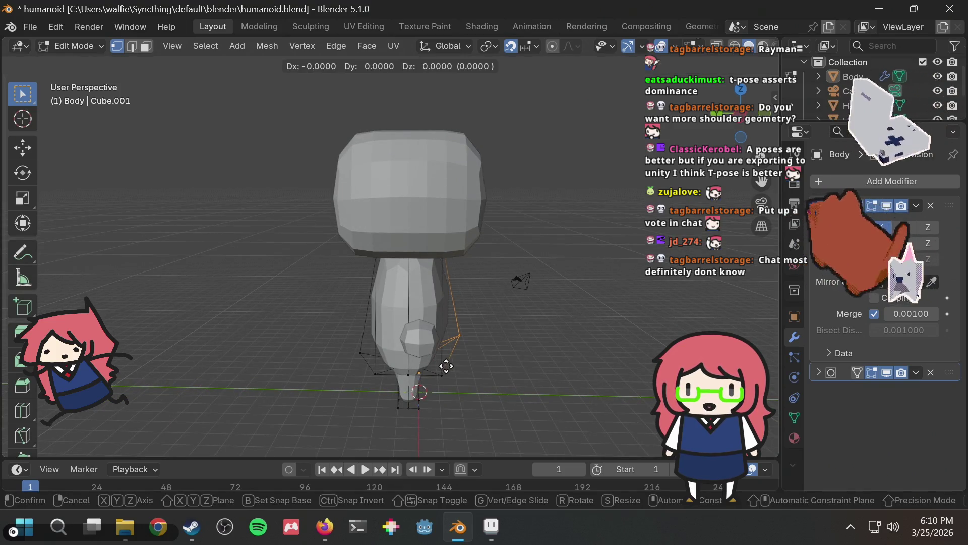
left_click(449, 387)
mouse_move(513, 342)
middle_mouse_down()
mouse_move(423, 314)
mouse_move(352, 328)
mouse_move(645, 313)
mouse_move(551, 296)
mouse_move(583, 296)
mouse_move(596, 337)
mouse_move(479, 319)
mouse_move(483, 253)
middle_mouse_up()
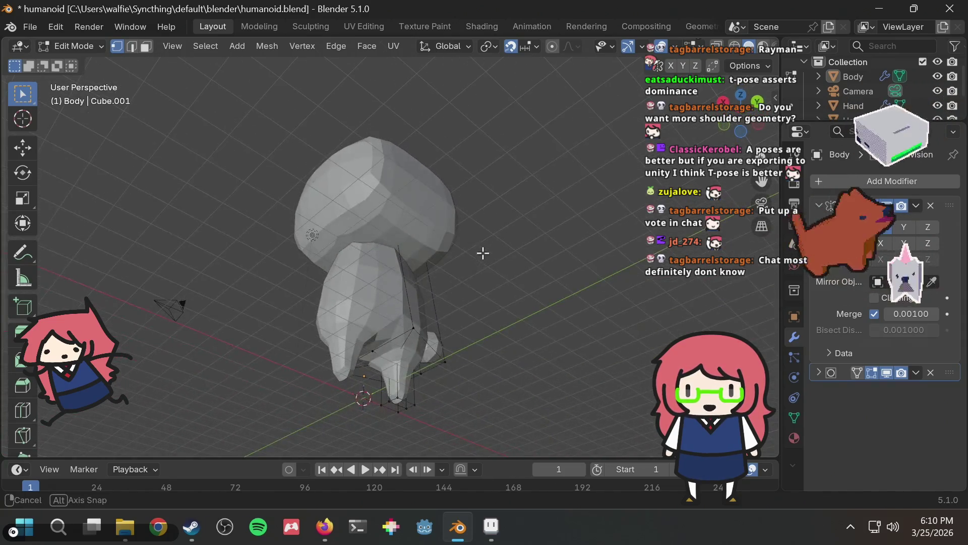
middle_click_drag(404, 306, 397, 293)
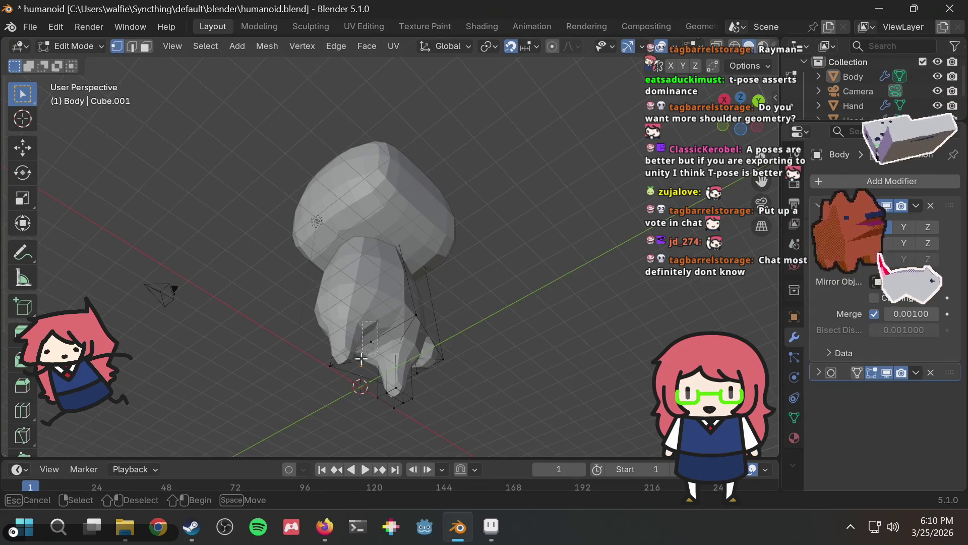
left_click_drag(361, 358, 359, 359)
key("g")
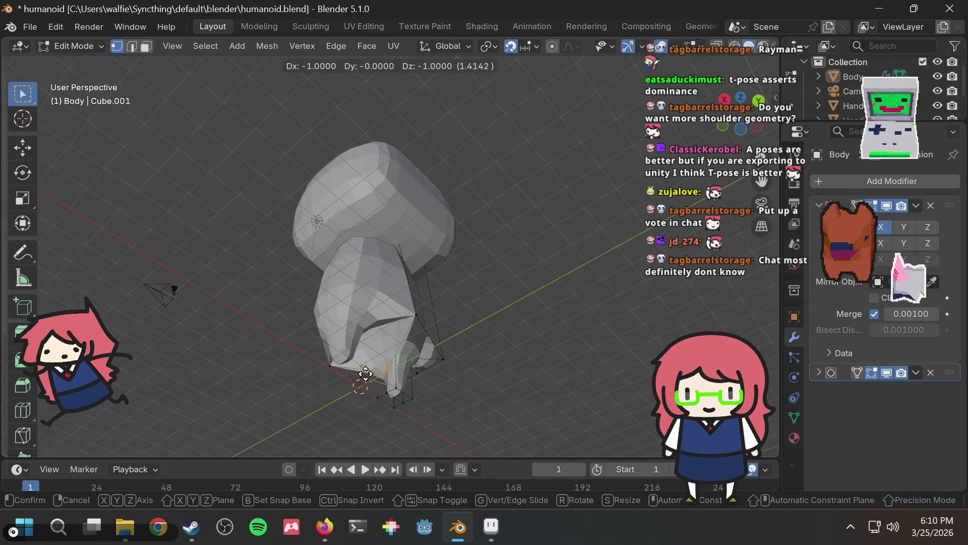
left_click(386, 335)
mouse_move(565, 256)
middle_mouse_down()
mouse_move(489, 333)
mouse_move(484, 317)
middle_mouse_up()
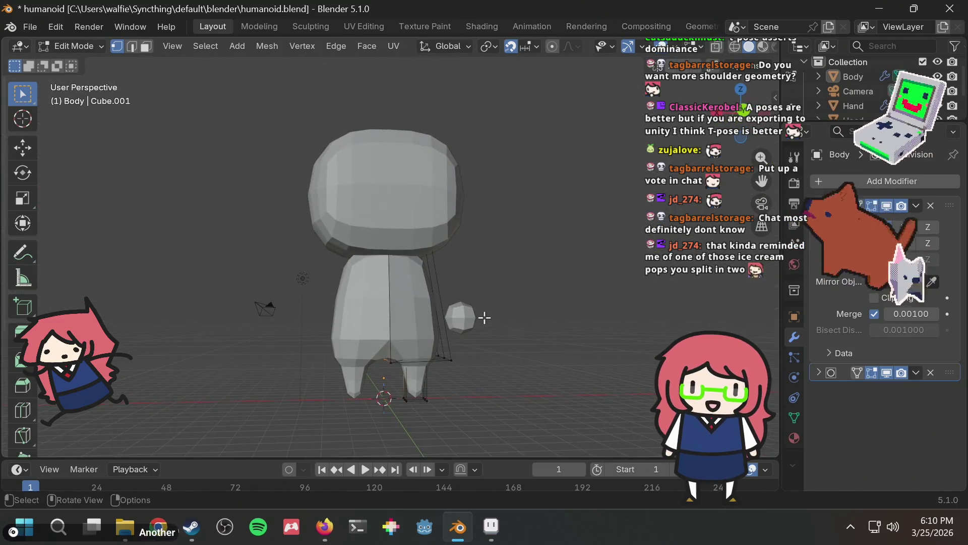
Save, then move a vertex at the body's lower edge to taper the legs
key("ctrl+s")
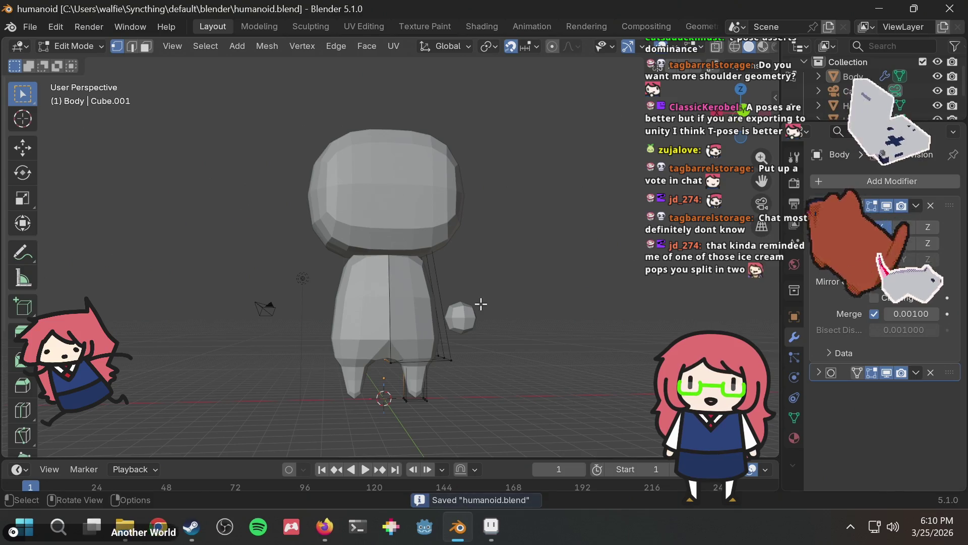
middle_click_drag(479, 283, 457, 292)
scroll(421, 303, "up", 2)
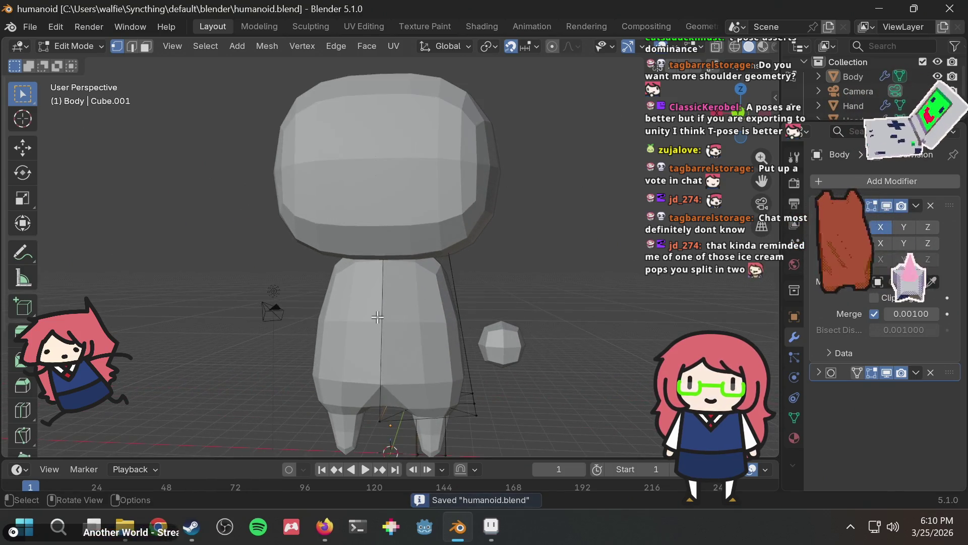
middle_click_drag(404, 311, 363, 291)
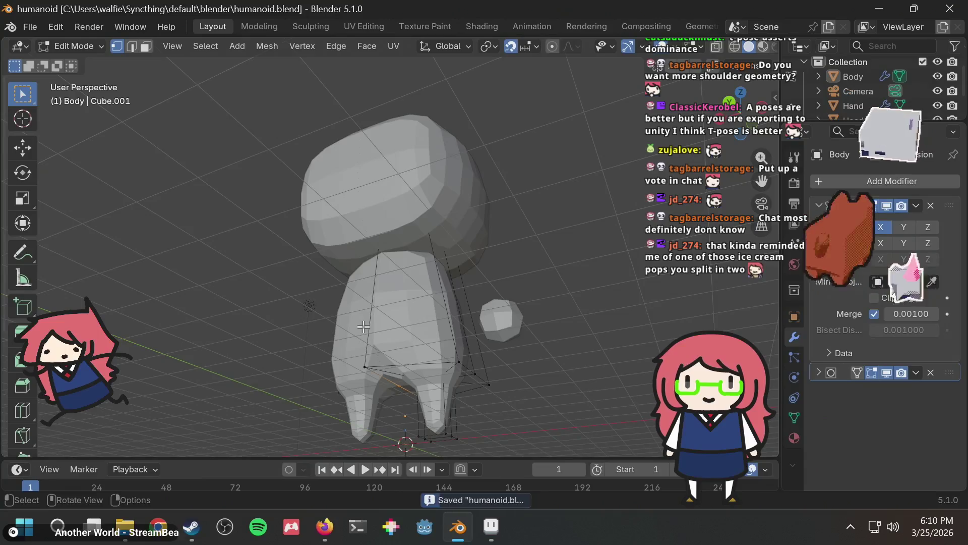
left_click_drag(369, 391, 369, 391)
middle_click_drag(370, 391, 318, 406)
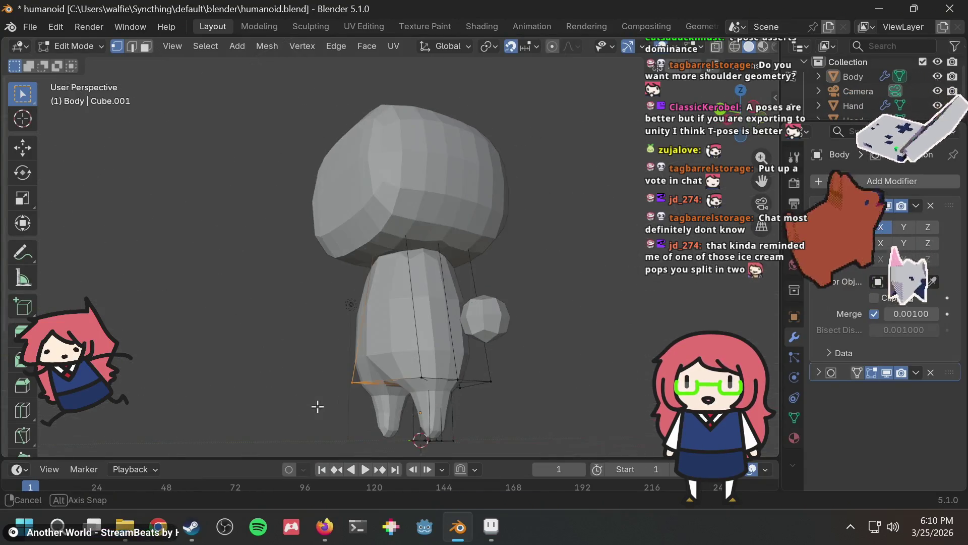
key("g")
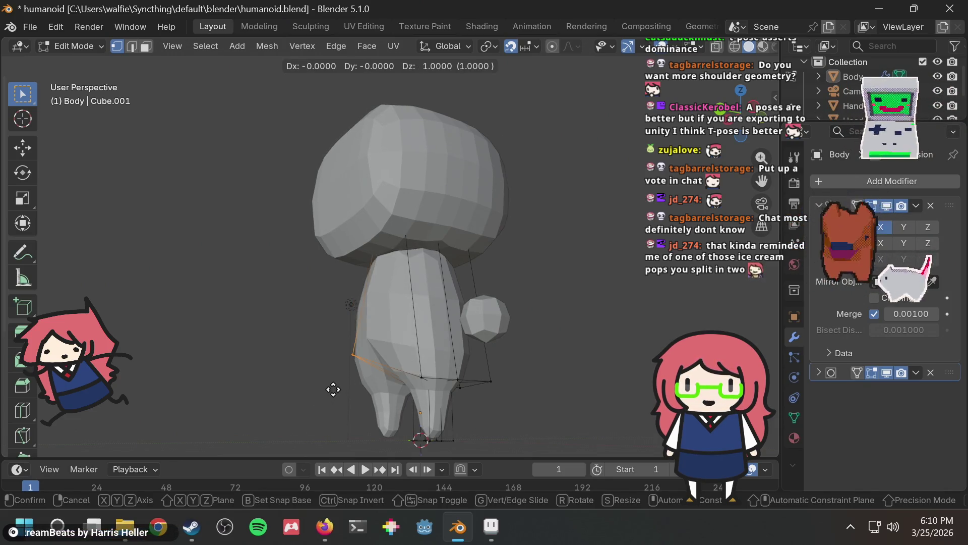
left_click(337, 420)
Inspect the tapered legs from new angles and save humanoid.blend again
scroll(353, 403, "up", 2)
mouse_move(353, 403)
middle_mouse_down()
mouse_move(369, 381)
mouse_move(444, 407)
mouse_move(422, 411)
mouse_move(449, 363)
mouse_move(519, 309)
mouse_move(435, 305)
middle_mouse_up()
mouse_move(496, 273)
middle_mouse_down()
mouse_move(363, 268)
mouse_move(588, 273)
mouse_move(565, 280)
mouse_move(410, 245)
mouse_move(337, 245)
mouse_move(335, 207)
mouse_move(332, 235)
middle_mouse_up()
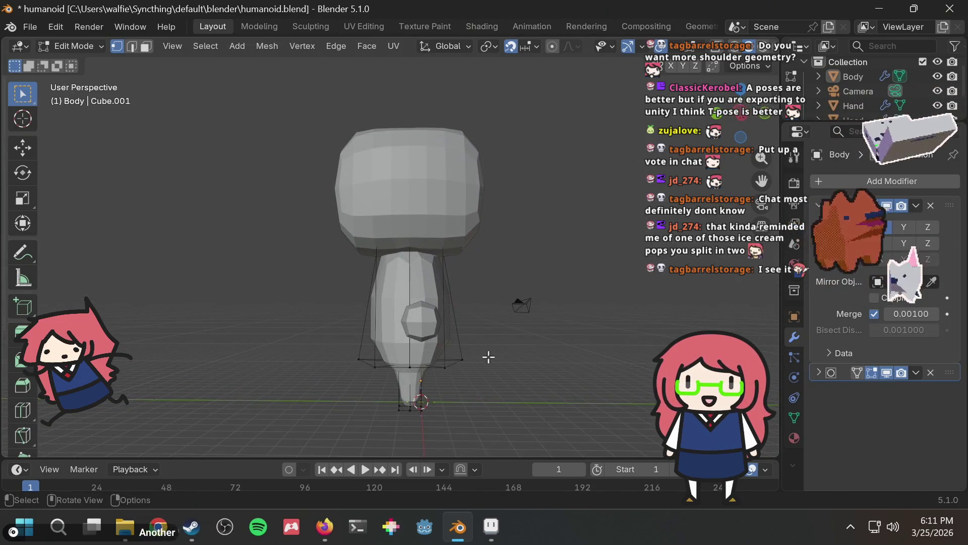
key("ctrl+s")
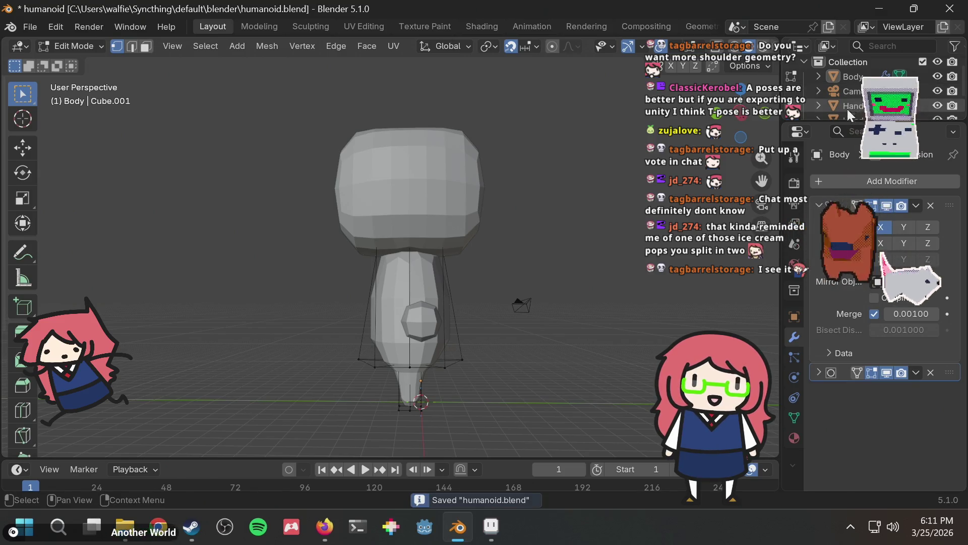
Level the view on the body, then select the Camera and Head objects in the Outliner
middle_click_drag(453, 313, 458, 331)
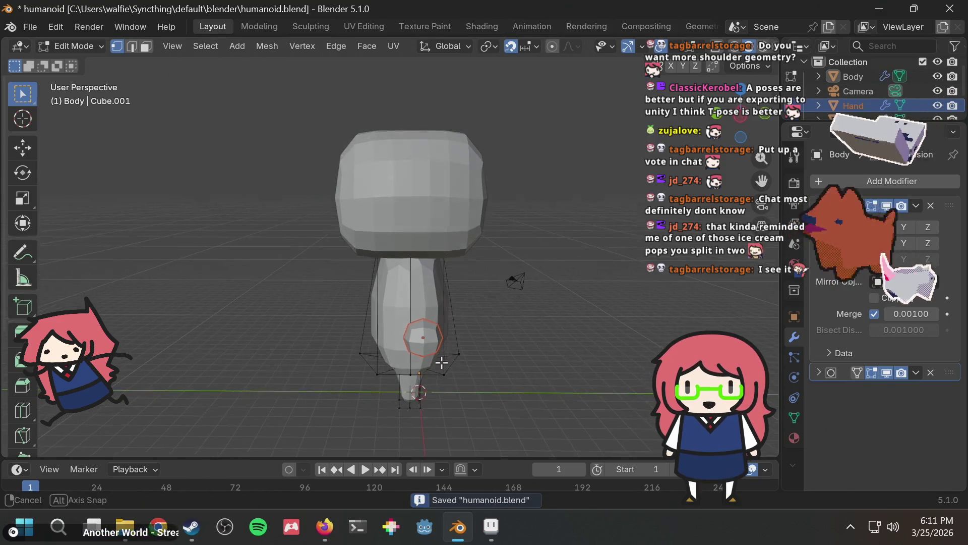
mouse_move(441, 365)
middle_mouse_down()
mouse_move(458, 309)
mouse_move(417, 395)
mouse_move(423, 413)
mouse_move(461, 389)
mouse_move(457, 398)
mouse_move(374, 439)
mouse_move(433, 394)
mouse_move(460, 352)
mouse_move(456, 363)
mouse_move(454, 346)
mouse_move(446, 386)
middle_mouse_up()
mouse_move(418, 345)
middle_mouse_down()
mouse_move(413, 328)
mouse_move(428, 368)
mouse_move(411, 357)
mouse_move(401, 287)
middle_mouse_up()
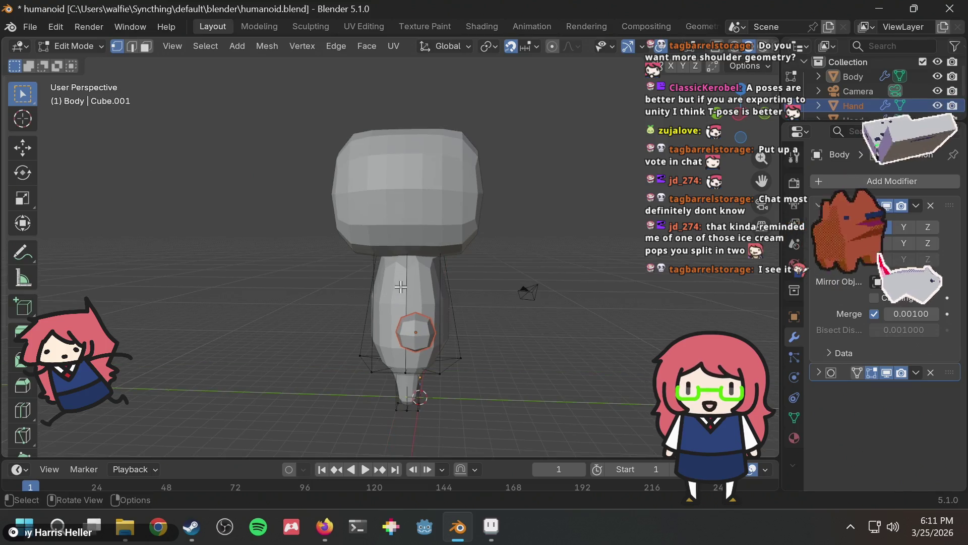
left_click(852, 91)
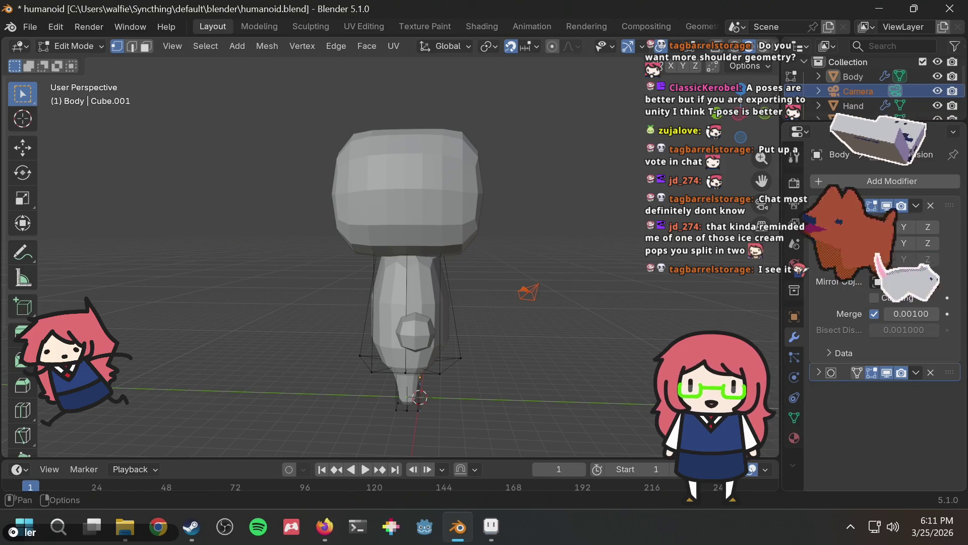
scroll(877, 83, "down", 2)
left_click(852, 90)
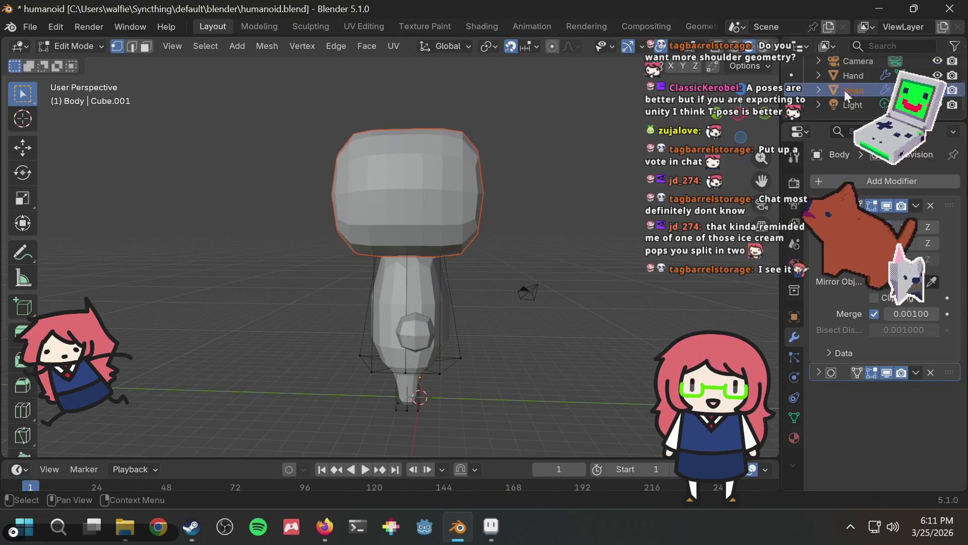
Select Body and return to Object Mode, leaving its position unchanged
middle_click_drag(404, 231, 431, 181)
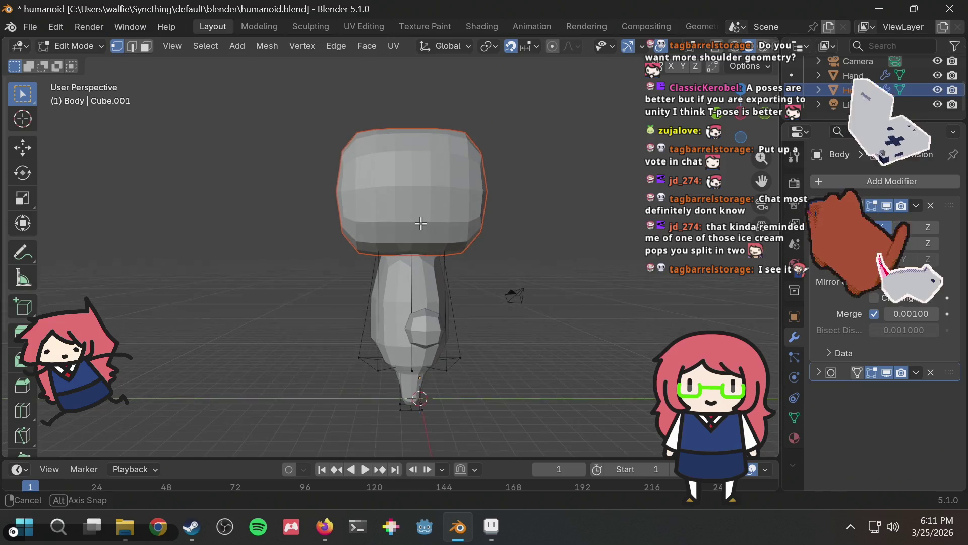
scroll(858, 94, "up", 2)
left_click(857, 94)
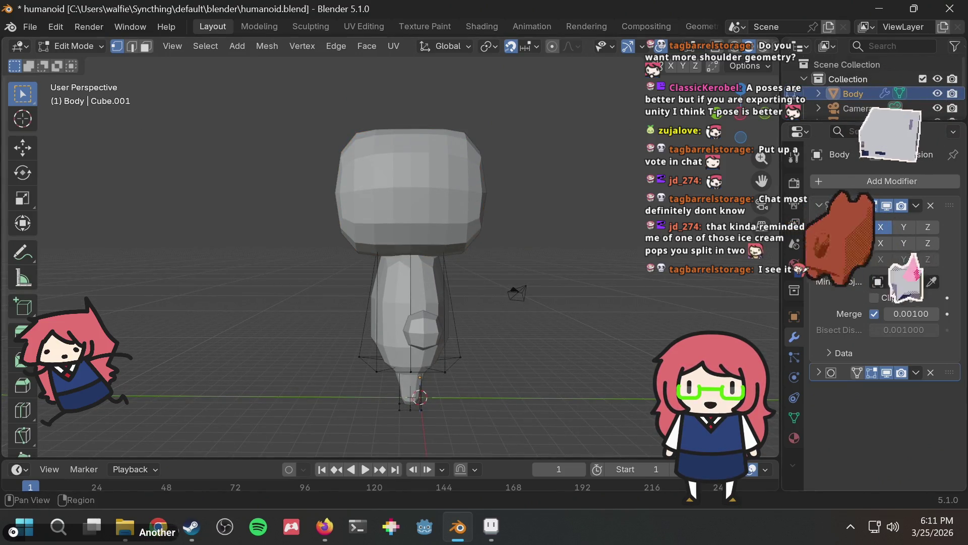
key("Tab")
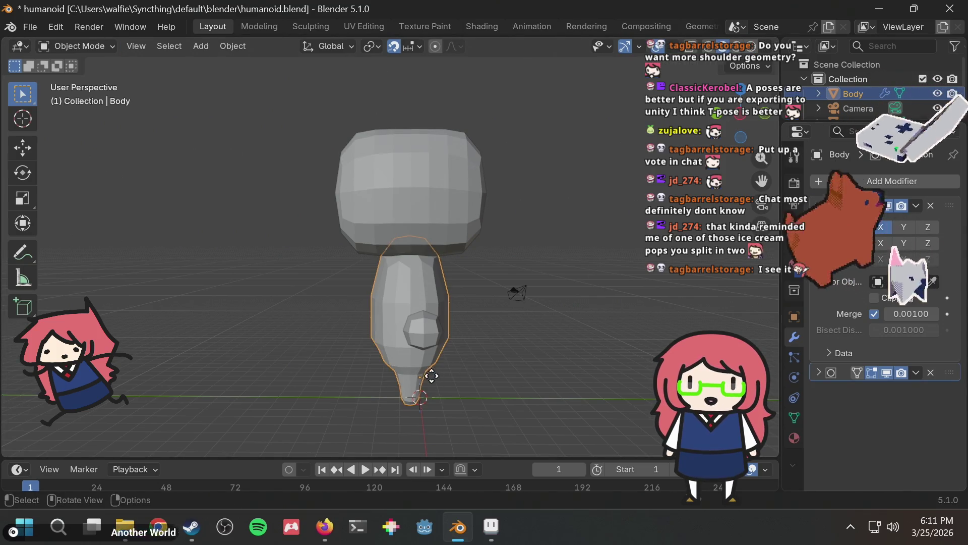
key("g")
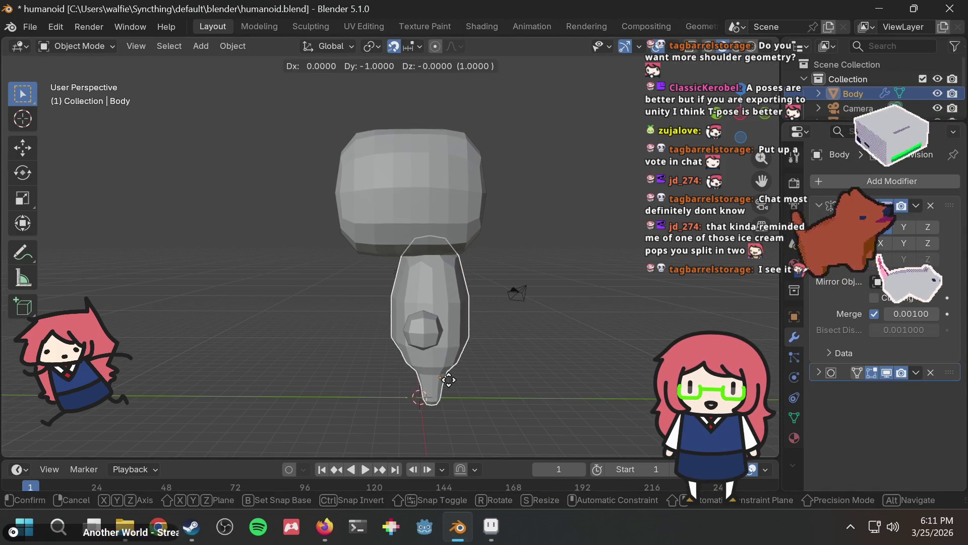
left_click(432, 382)
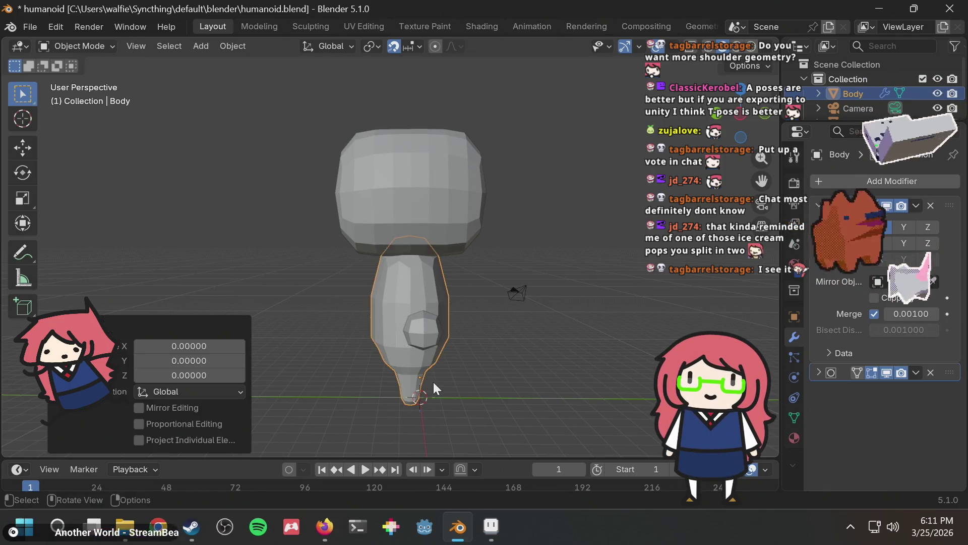
Check the front orthographic view, orbit back to perspective, and save humanoid.blend
middle_click_drag(600, 332, 449, 322)
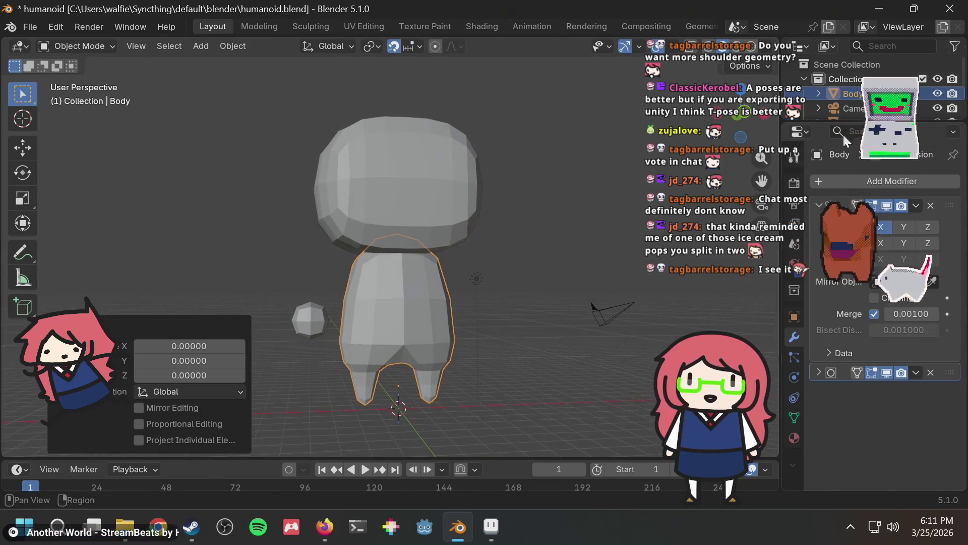
left_click(741, 114)
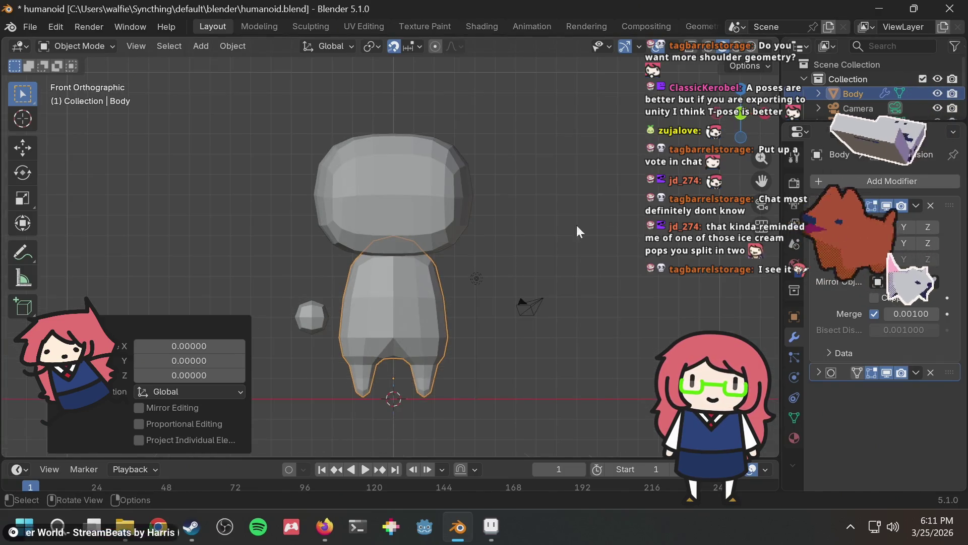
mouse_move(493, 250)
middle_mouse_down()
mouse_move(324, 241)
mouse_move(337, 241)
middle_mouse_up()
scroll(366, 401, "up", 1)
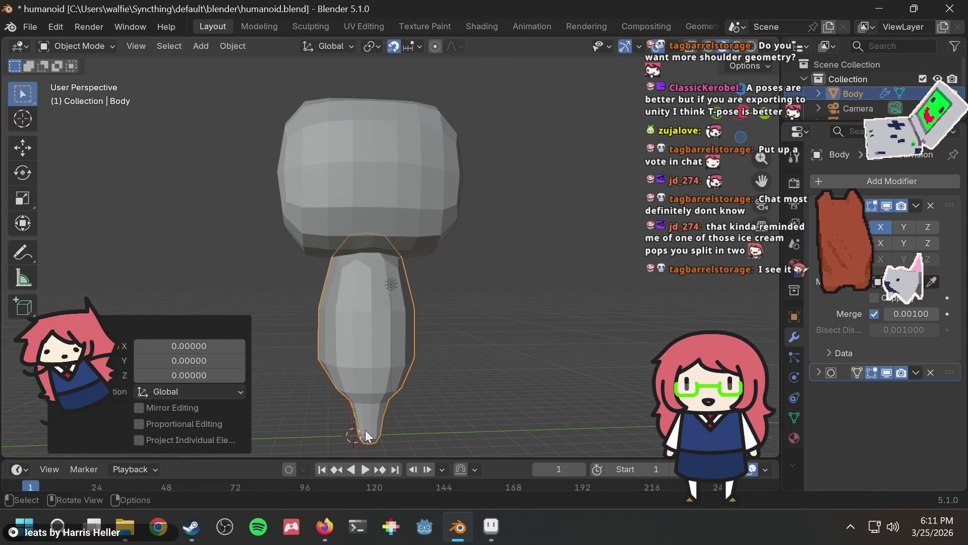
mouse_move(346, 439)
middle_mouse_down()
mouse_move(532, 320)
mouse_move(538, 290)
mouse_move(583, 259)
mouse_move(573, 281)
mouse_move(567, 253)
mouse_move(477, 247)
middle_mouse_up()
key("ctrl+s")
scroll(476, 245, "down", 3)
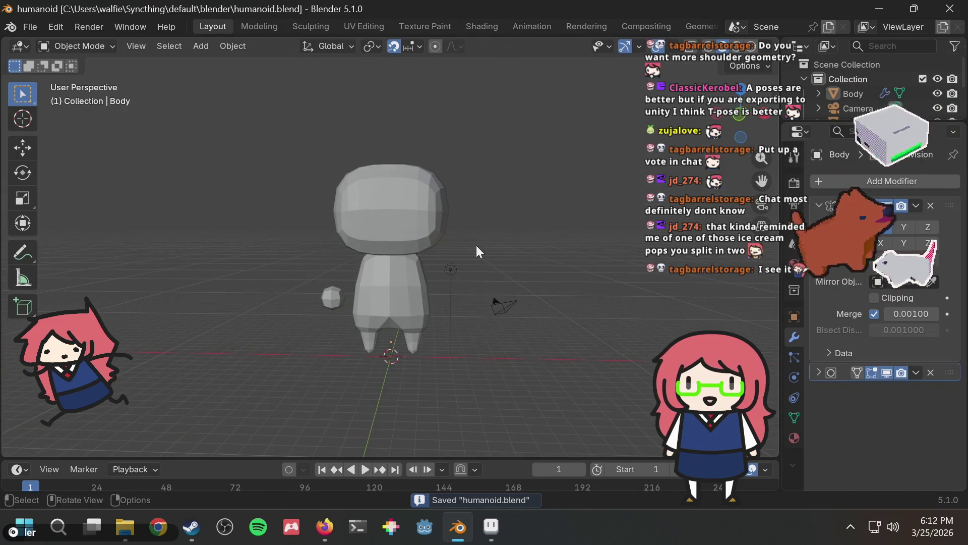
Locate and select the Hand object in the Outliner
left_click(338, 297)
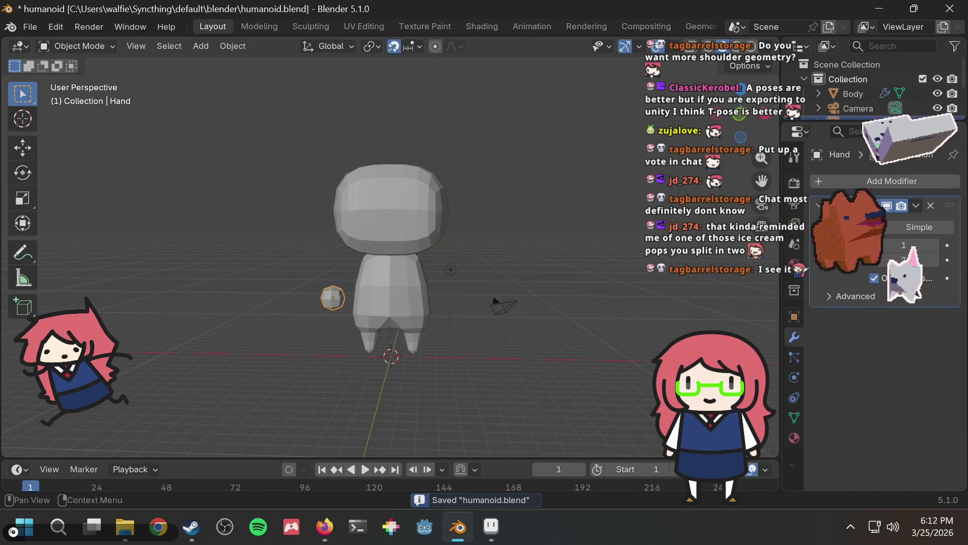
key("XF86AudioRaiseVolume")
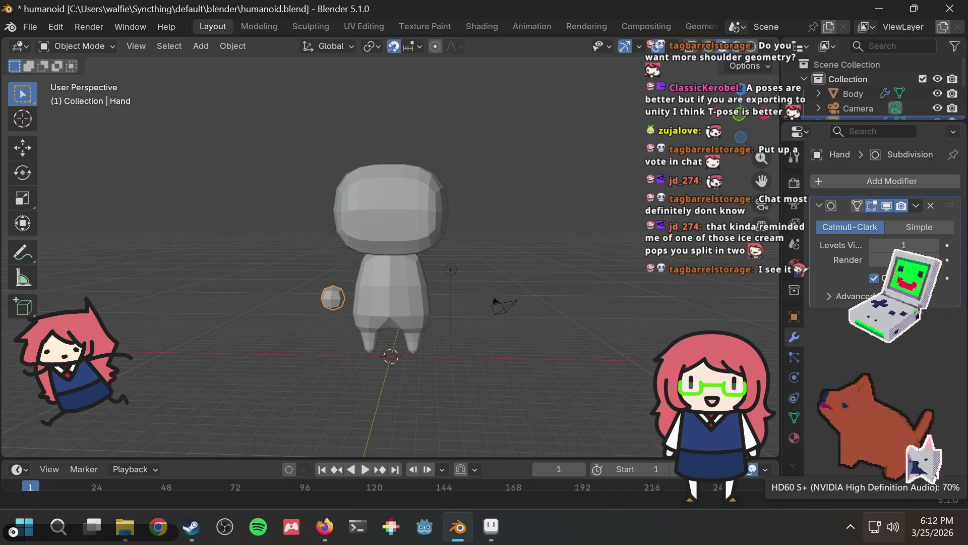
scroll(867, 83, "down", 2)
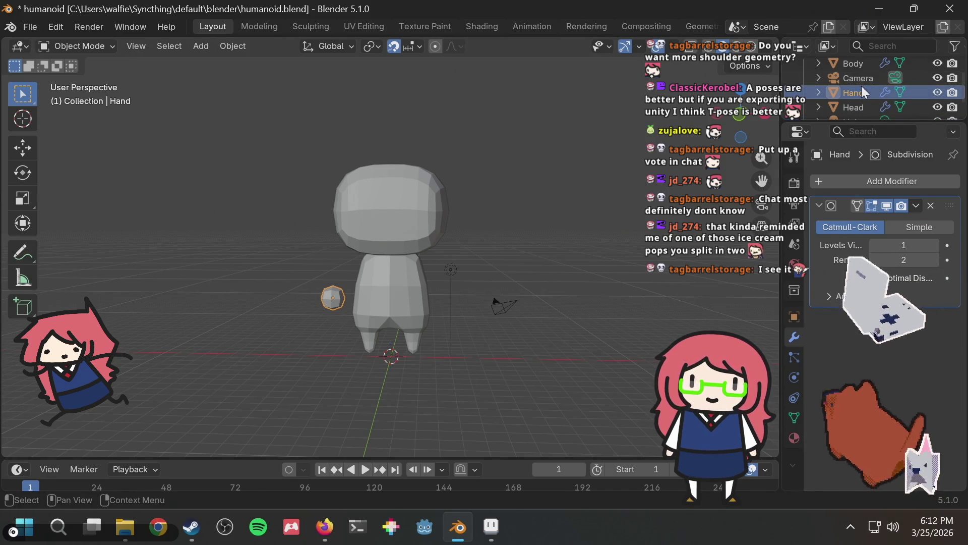
scroll(862, 86, "up", 1)
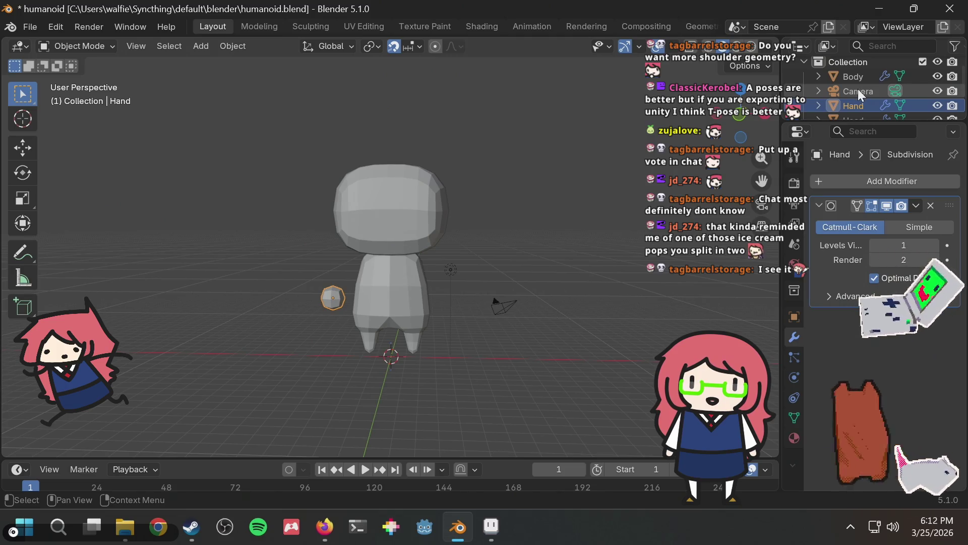
left_click(856, 77)
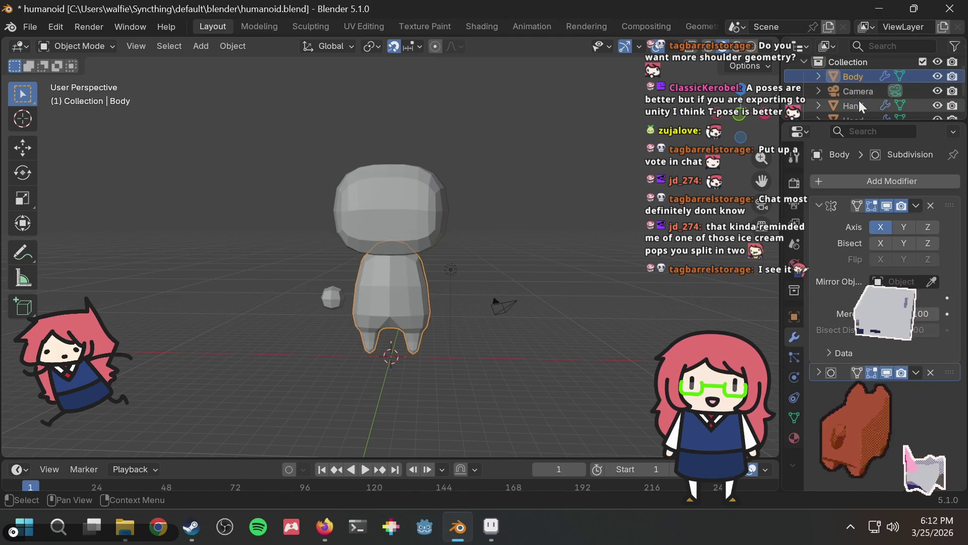
scroll(858, 101, "down", 2)
left_click(858, 92)
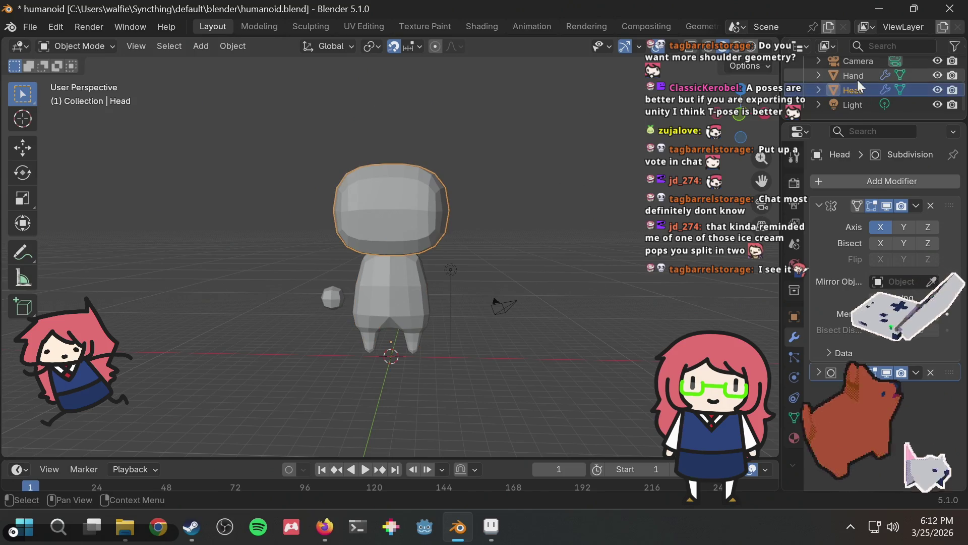
left_click(857, 79)
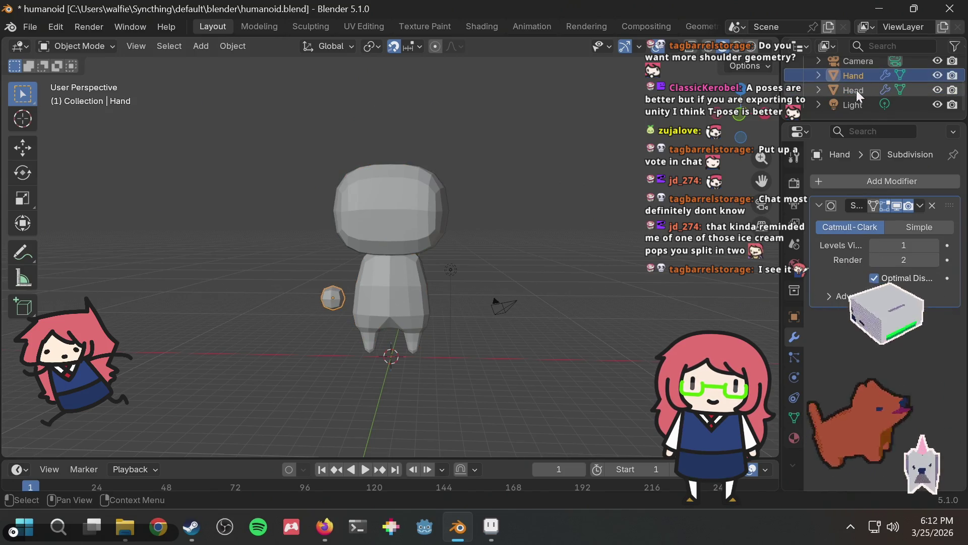
left_click(856, 90)
left_click(855, 80)
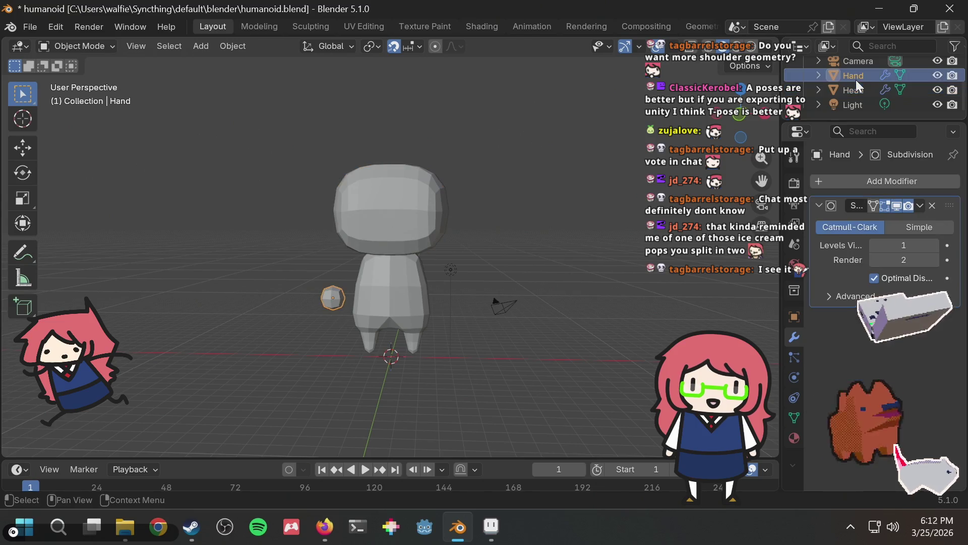
Add a Mirror modifier to the Hand and move it above Subdivision
left_click(870, 178)
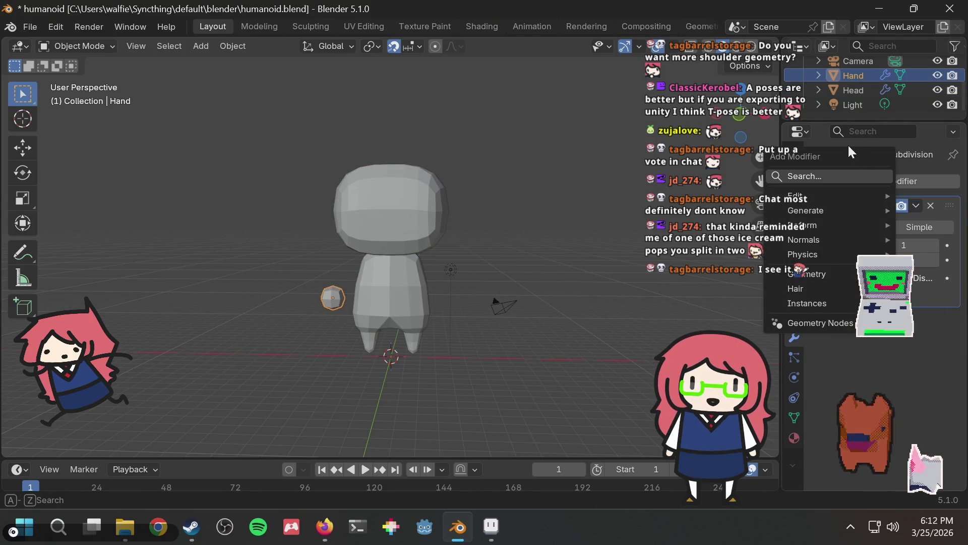
type("mirror")
key("Return")
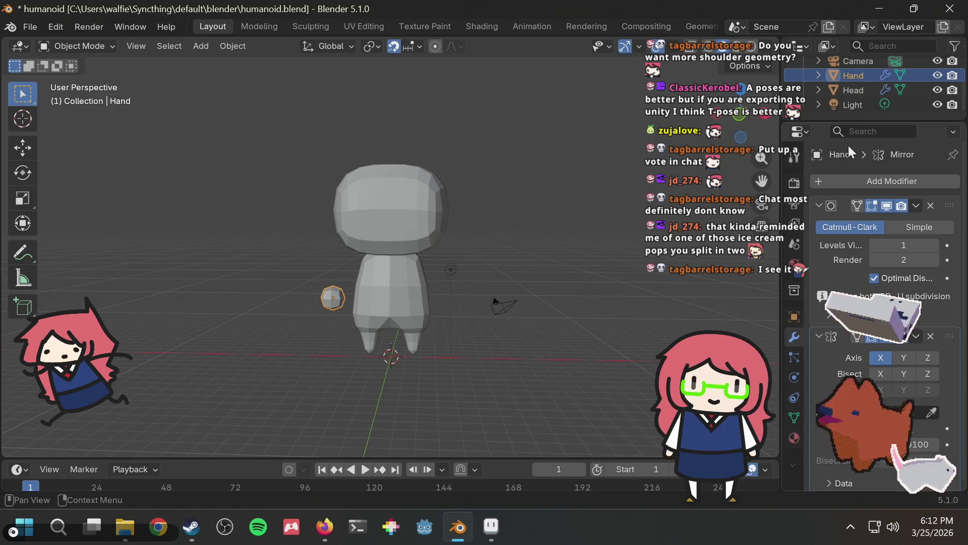
middle_click_drag(475, 277, 530, 283)
left_click_drag(951, 342, 953, 182)
middle_click_drag(469, 227, 499, 226)
Centre the Hand object on the body, then shift its mesh out to the left in Edit Mode
middle_click_drag(409, 266, 359, 286)
key("g")
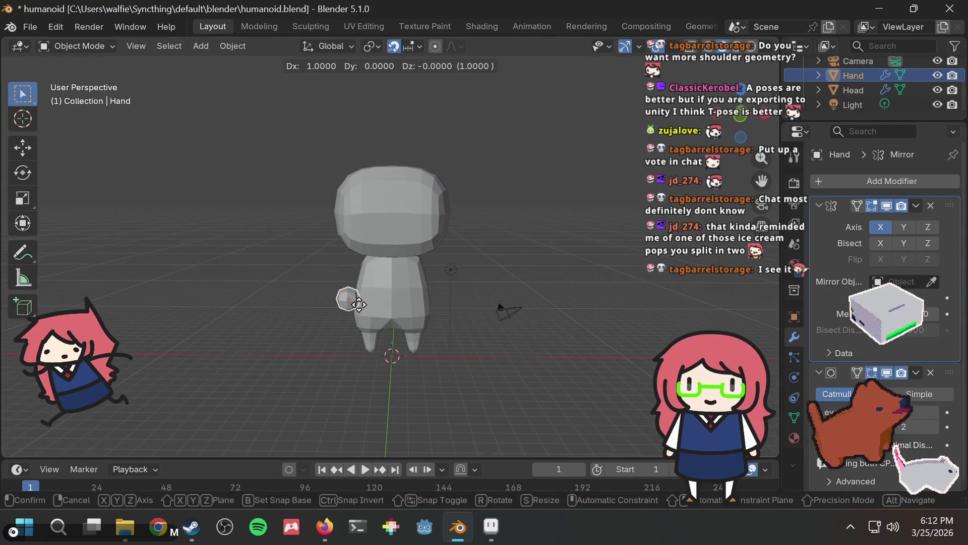
left_click(393, 304)
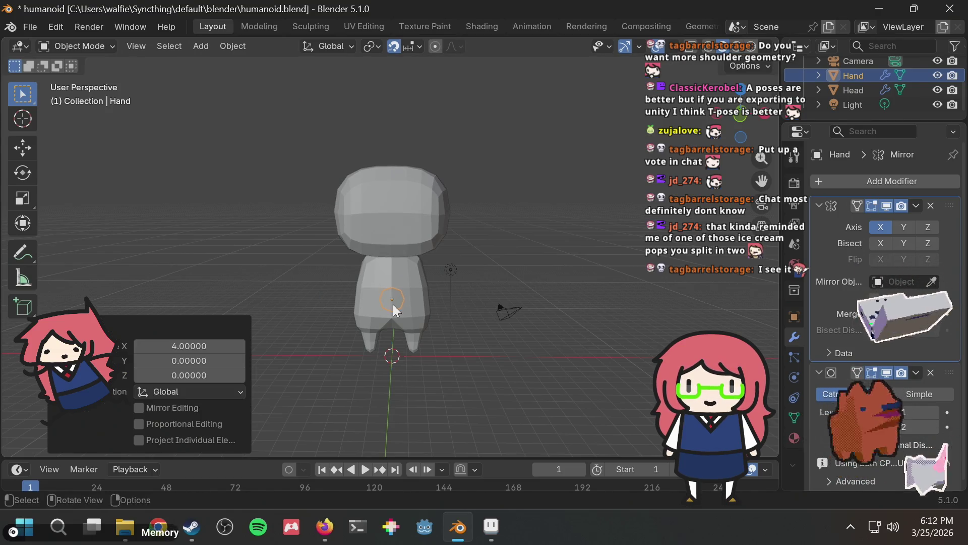
key("Tab")
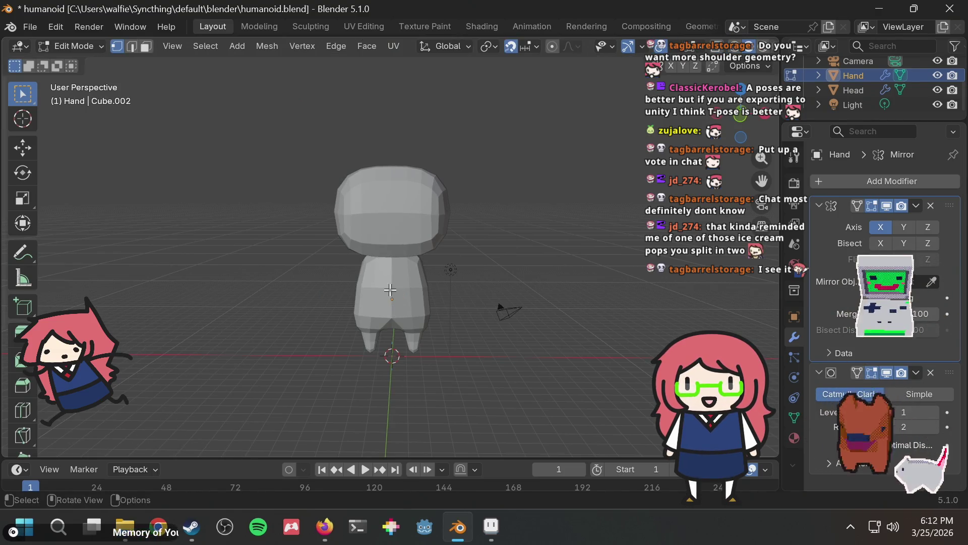
key("a")
key("g")
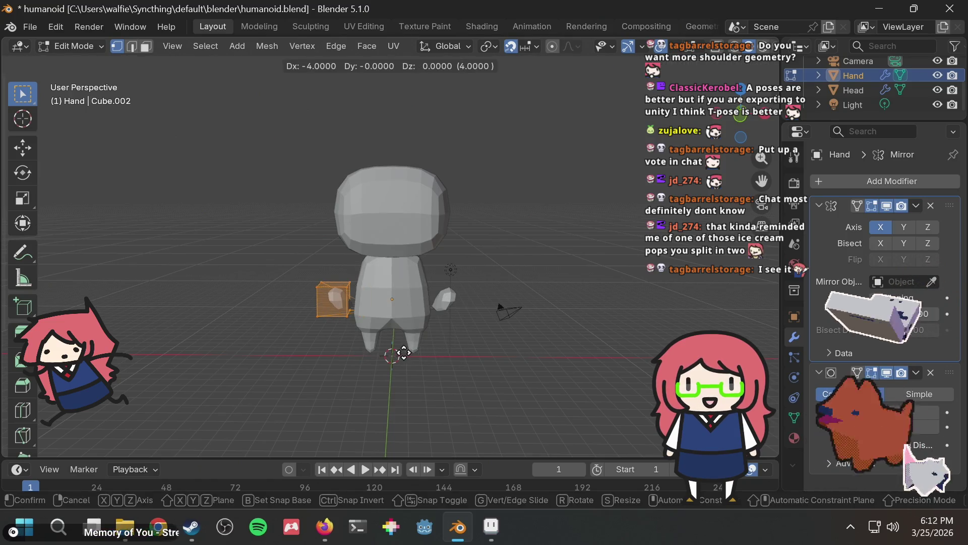
key("Escape")
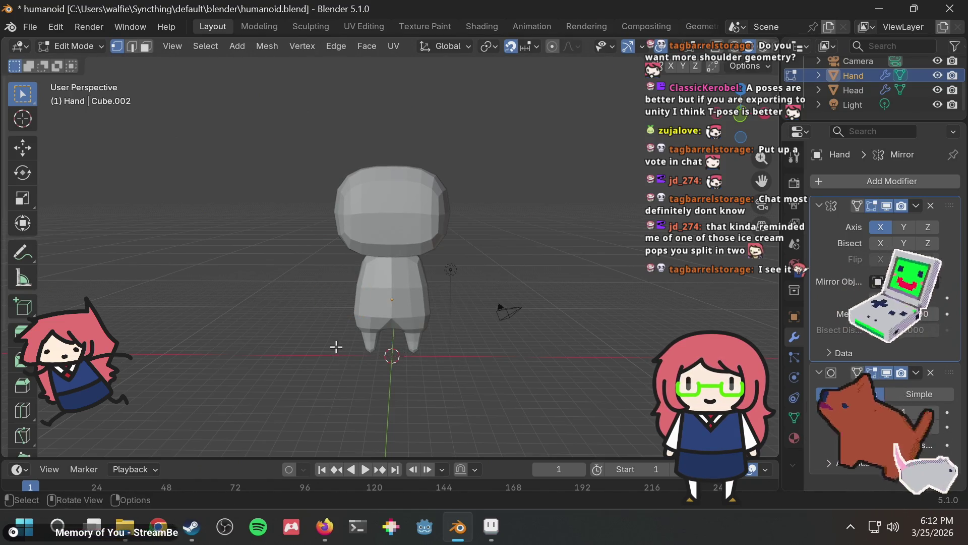
key("g")
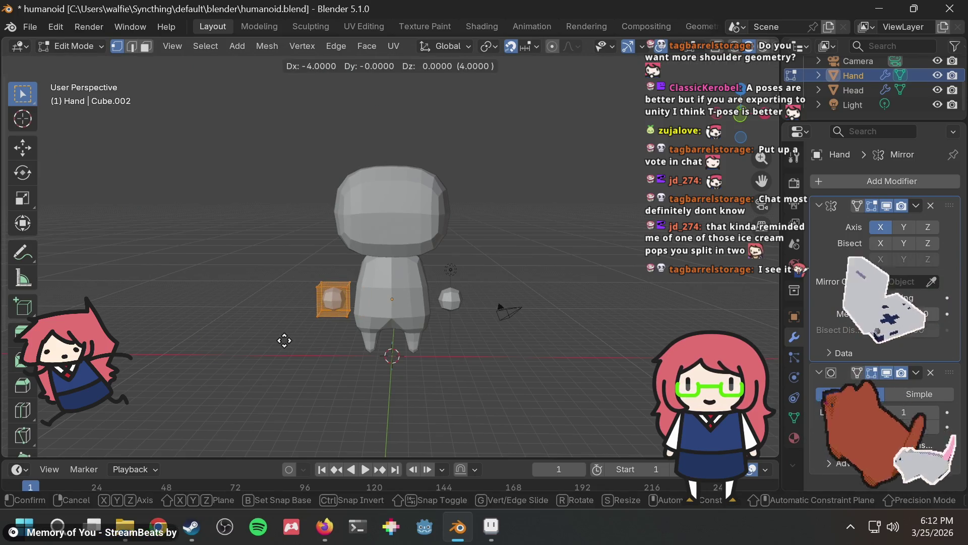
left_click(284, 340)
Box-select the left hand, try moving it 1 unit along X, undo, and return to Object Mode
left_click(505, 338)
mouse_move(504, 339)
middle_mouse_down()
mouse_move(520, 352)
mouse_move(585, 357)
mouse_move(493, 350)
mouse_move(380, 324)
middle_mouse_up()
scroll(381, 324, "up", 1)
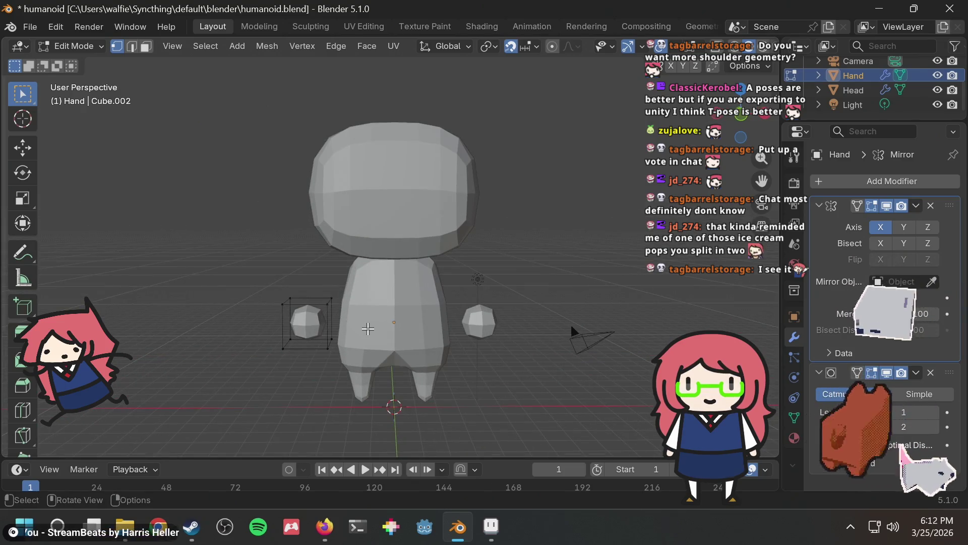
left_click_drag(122, 246, 350, 419)
key("g")
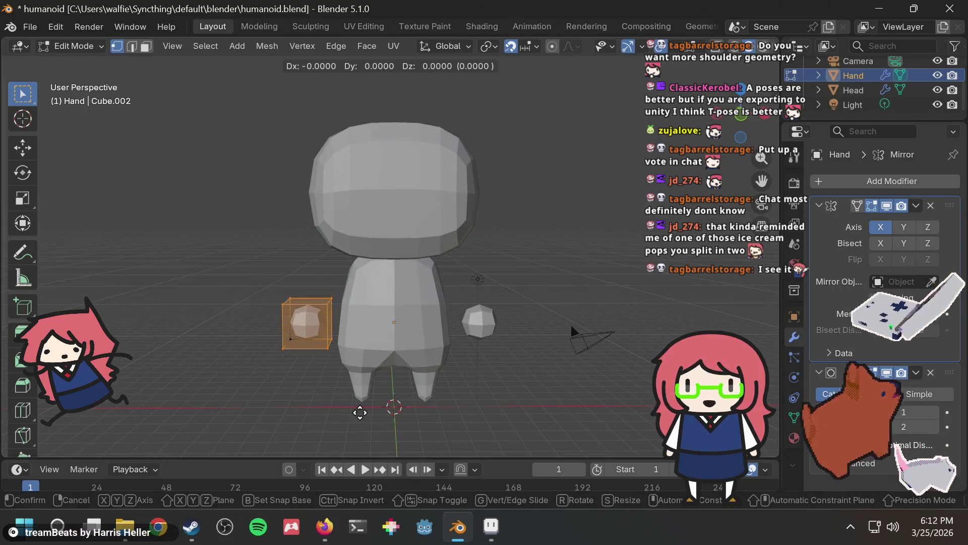
key("x")
key("1")
key("Return")
key("ctrl+z")
key("ctrl+z")
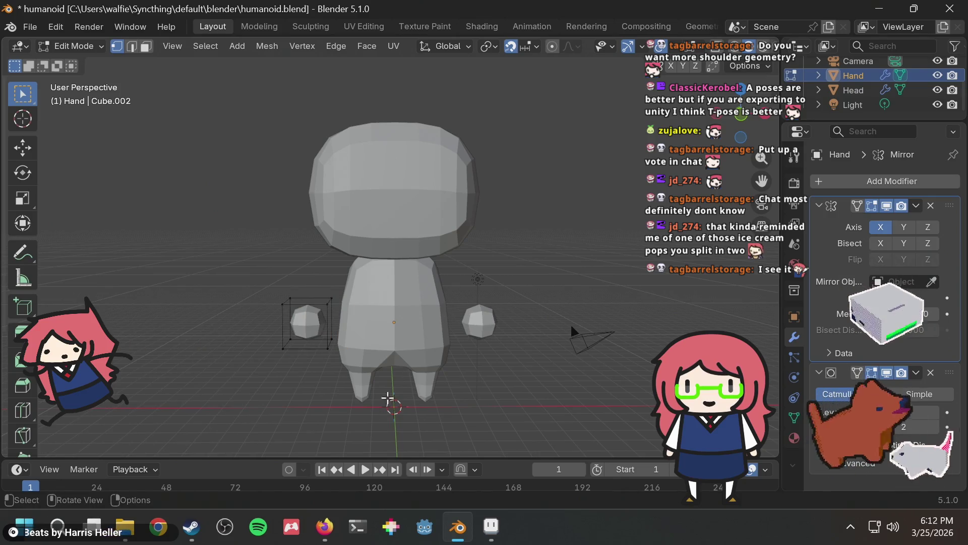
key("Tab")
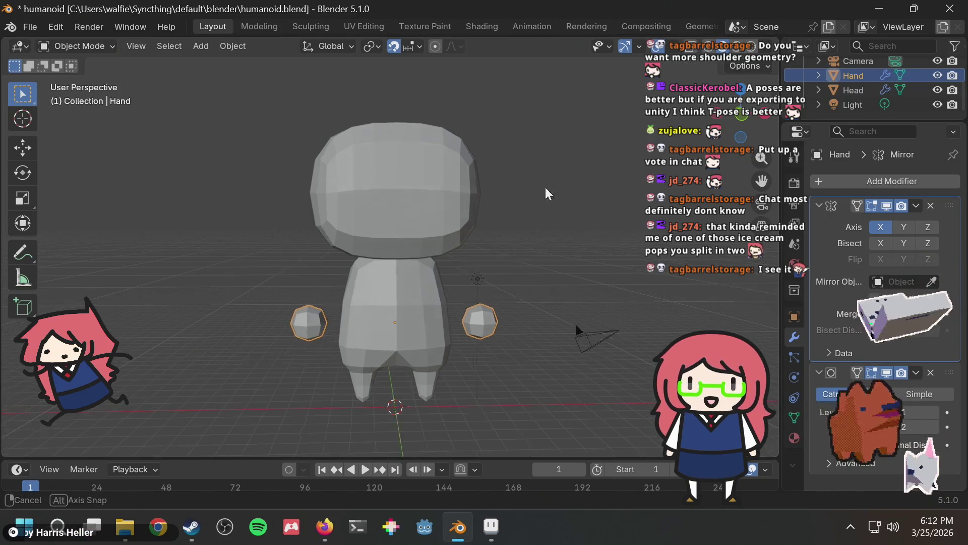
Save the humanoid file and add a new cube at the 3D cursor
middle_click_drag(575, 322, 604, 183)
key("ctrl+s")
right_click(849, 78)
middle_click_drag(582, 146, 517, 165)
key("shift+a")
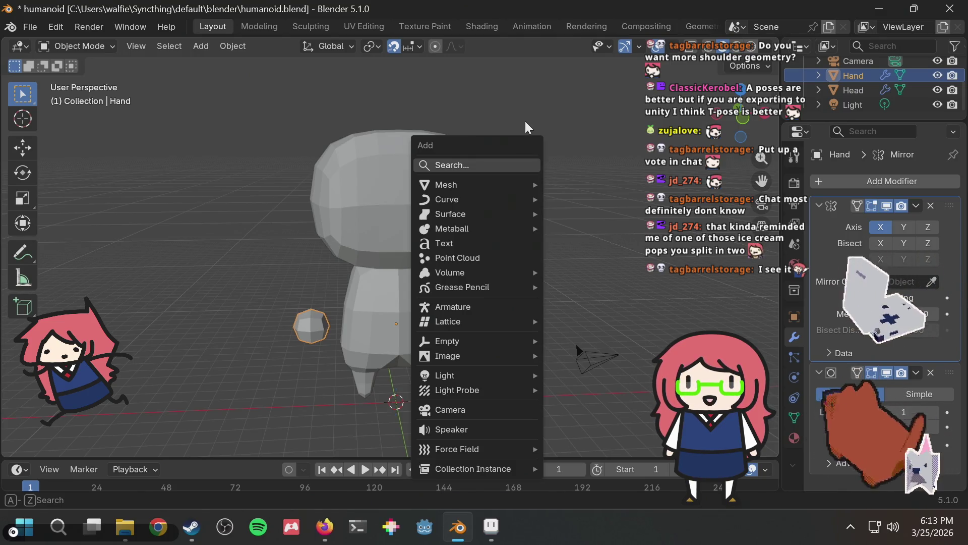
type("cub")
key("Return")
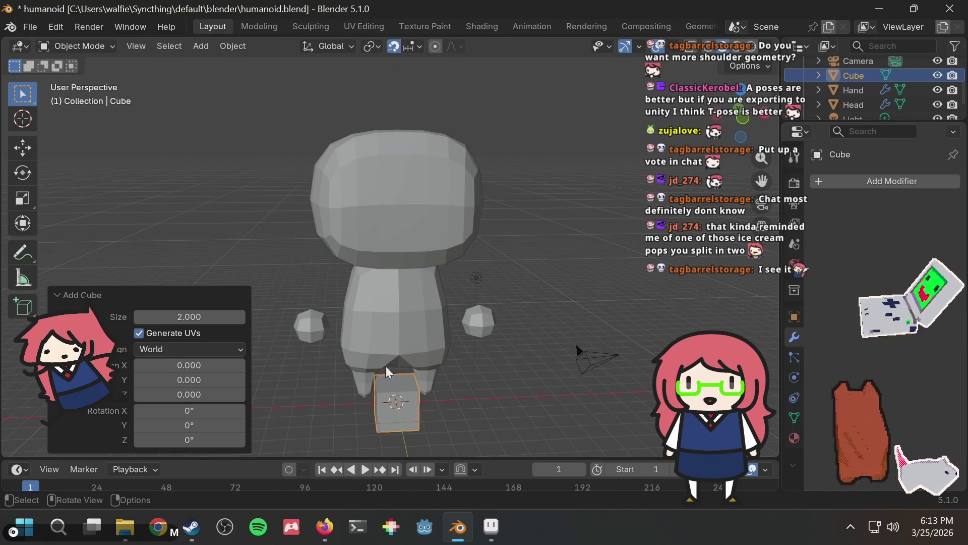
Give the cube a Subdivision Surface modifier and enter Edit Mode on it
scroll(451, 334, "down", 2)
middle_click_drag(446, 340, 443, 329)
left_click(906, 183)
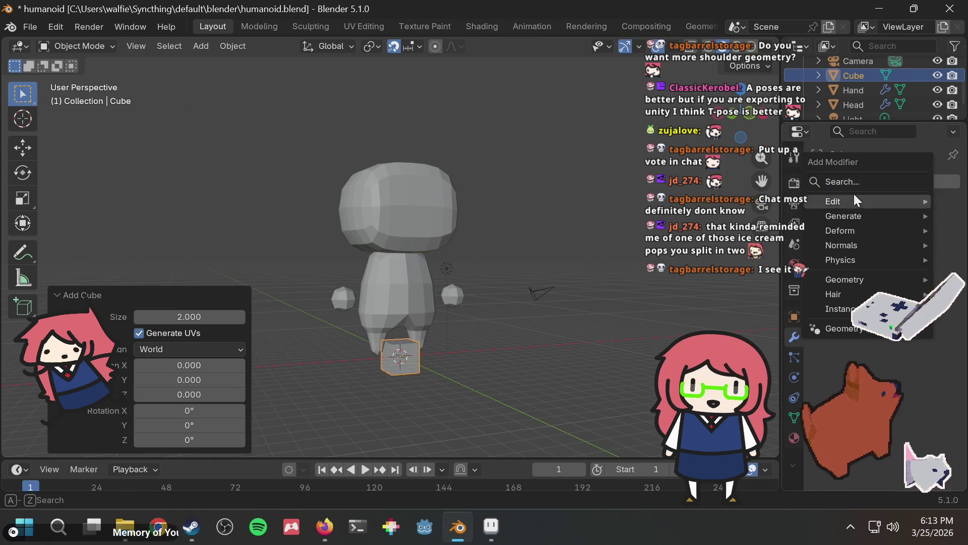
type("sub")
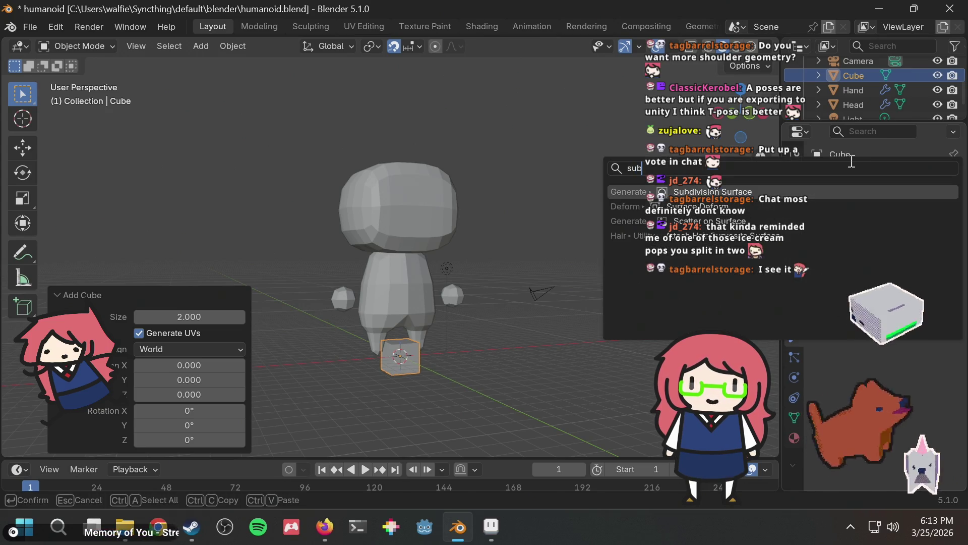
key("Return")
middle_click_drag(504, 237, 490, 248)
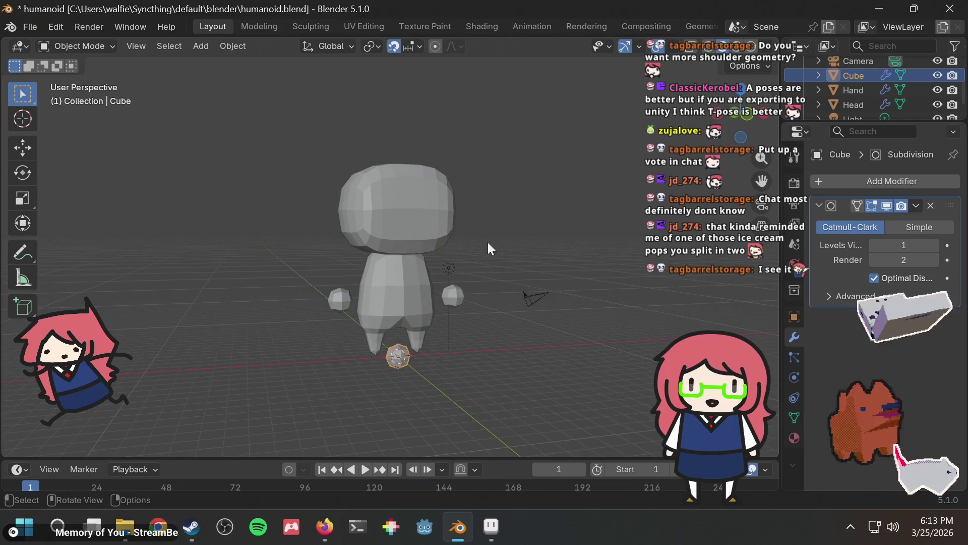
key("Tab")
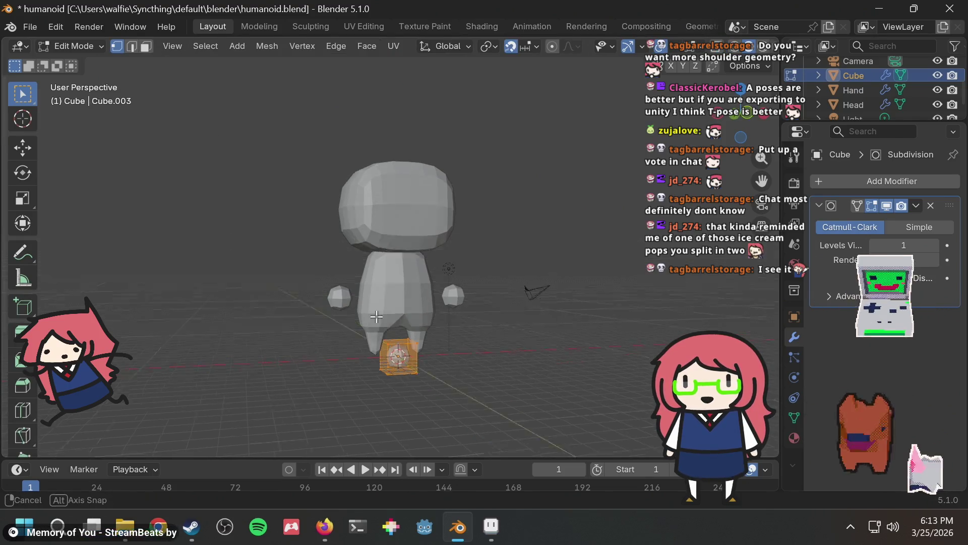
Move the new cube's vertices over to the left of the body
left_click(315, 347)
left_click_drag(361, 352, 442, 304)
key("g")
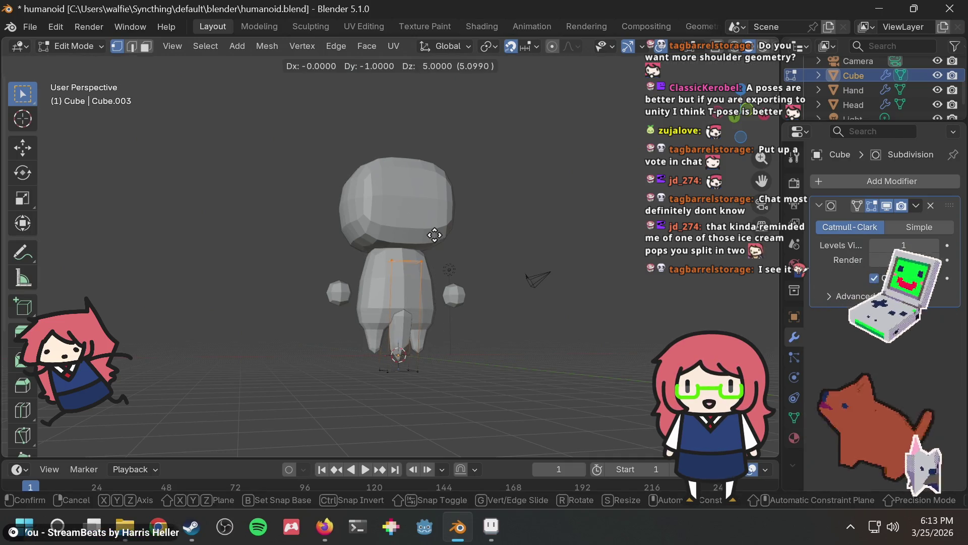
right_click(434, 235)
key("g")
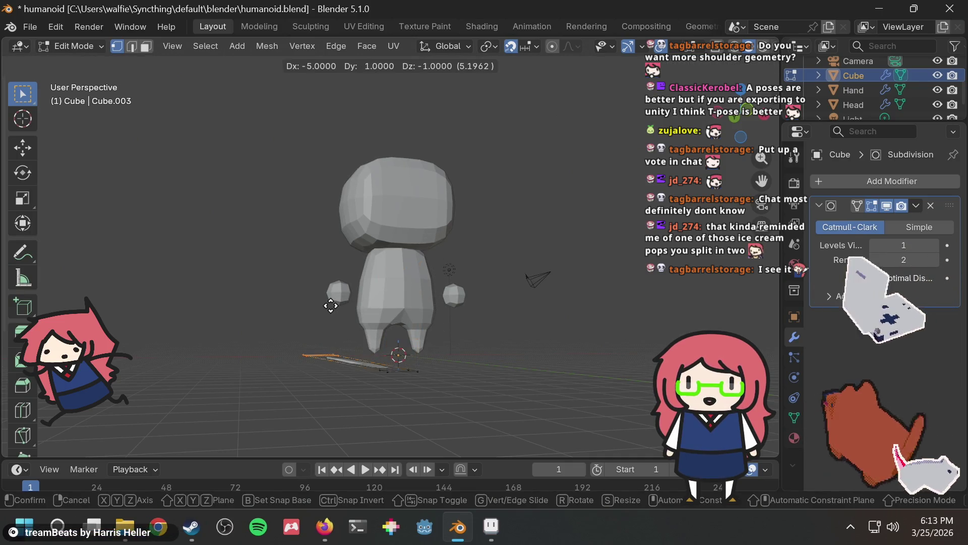
right_click(334, 307)
key("g")
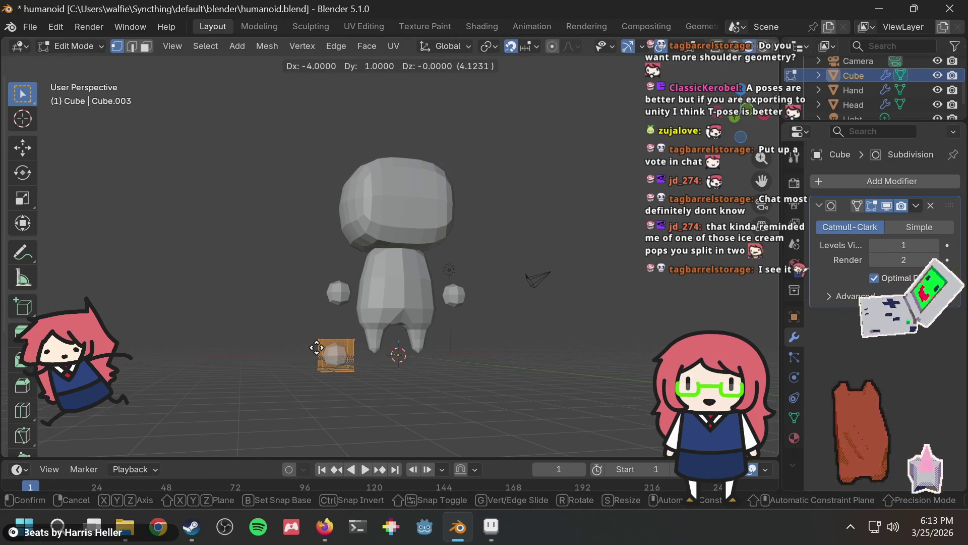
left_click(317, 347)
Shift the cube one unit back
mouse_move(441, 266)
middle_mouse_down()
mouse_move(366, 291)
mouse_move(407, 277)
mouse_move(381, 316)
mouse_move(549, 339)
mouse_move(538, 343)
middle_mouse_up()
scroll(396, 281, "up", 2)
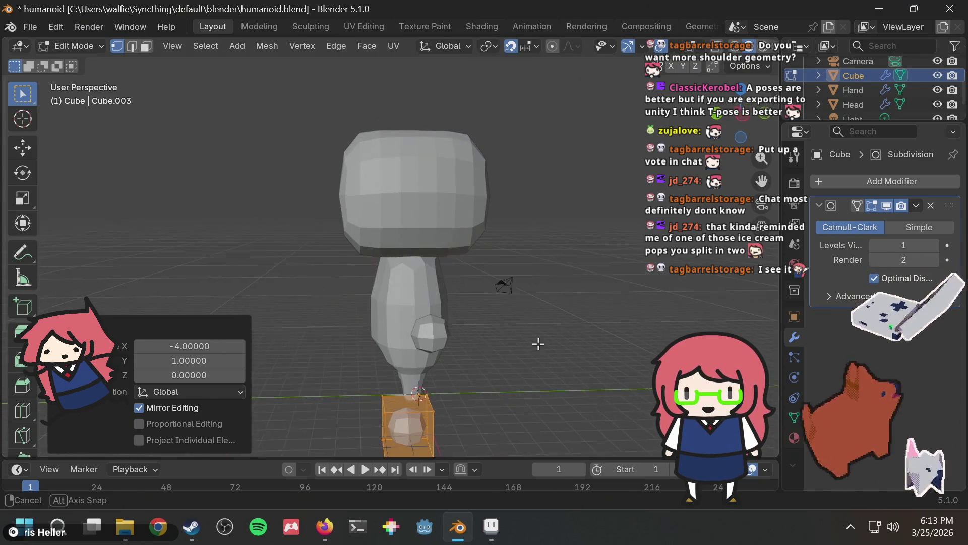
key("g")
left_click(519, 407)
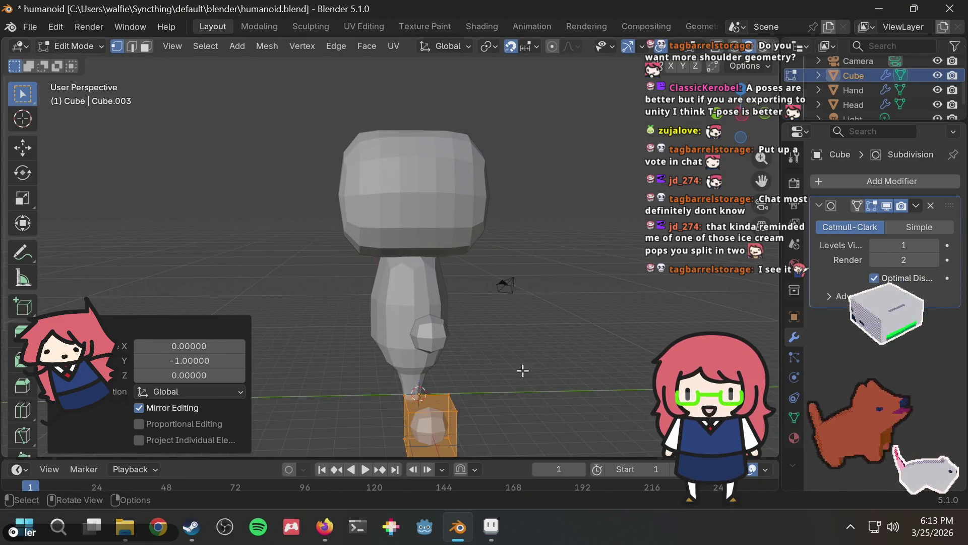
scroll(527, 346, "down", 2)
middle_click_drag(525, 346, 383, 344)
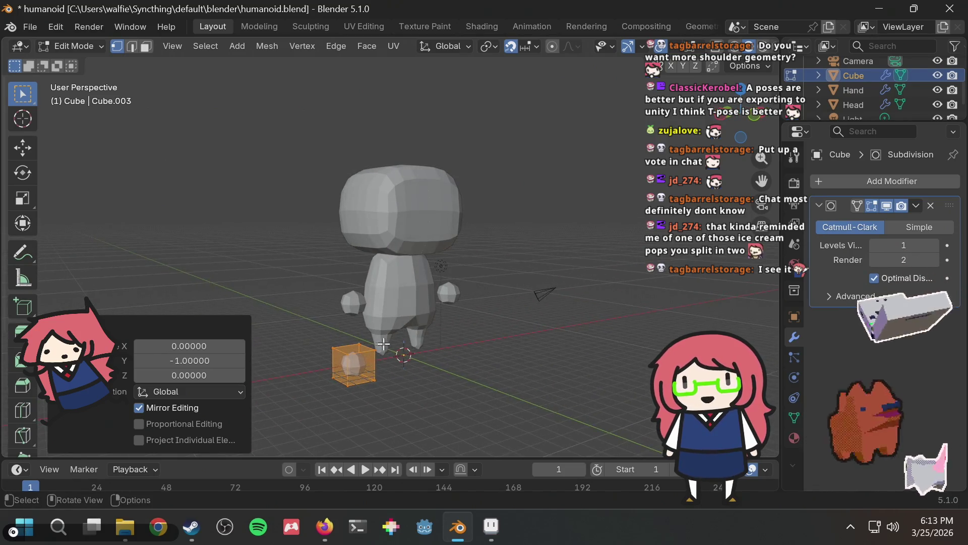
Raise the cube's top vertices about 5 units to form a tall narrow block
left_click(330, 358)
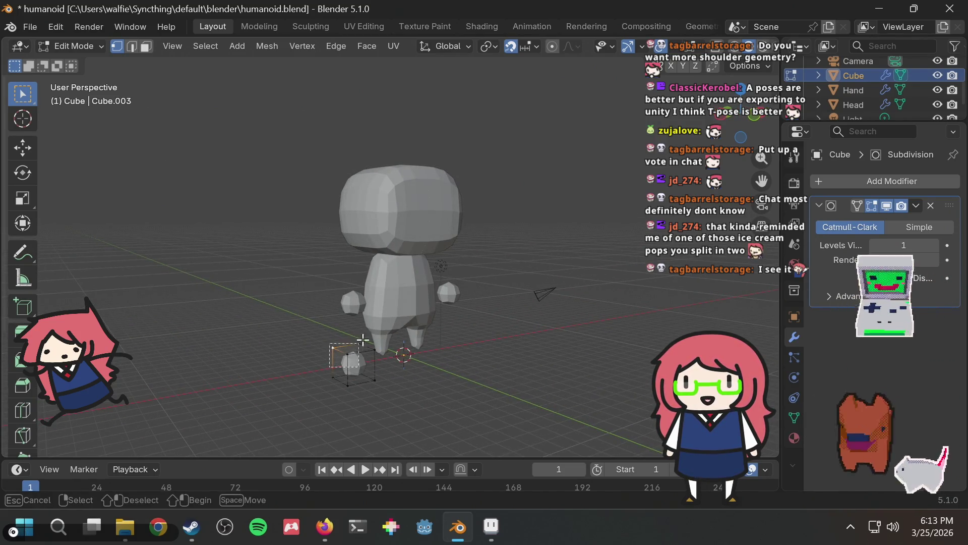
left_click_drag(387, 325, 386, 327)
key("g")
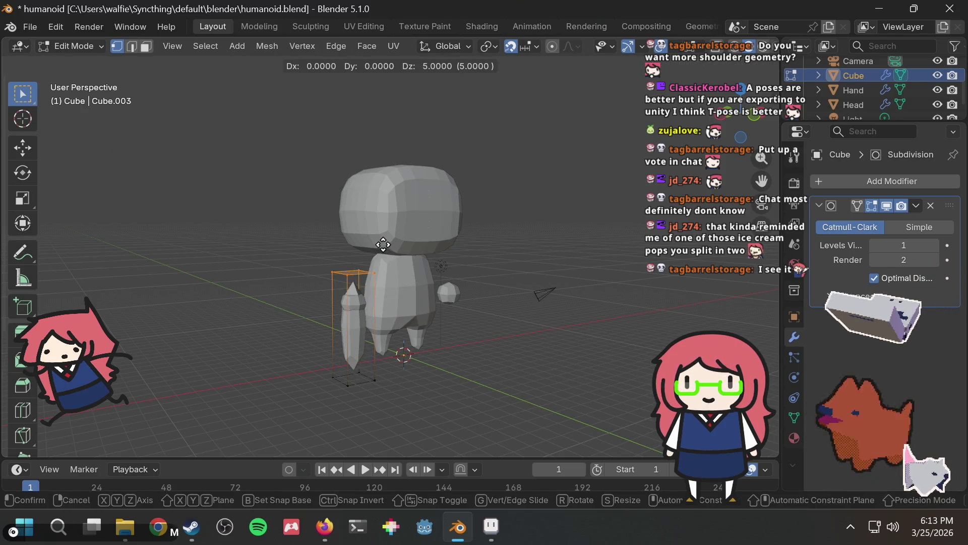
left_click(383, 241)
mouse_move(384, 242)
middle_mouse_down()
mouse_move(348, 262)
mouse_move(432, 270)
mouse_move(366, 290)
middle_mouse_up()
Set the whole stretched box against the body's side, 2 units along X, and leave Edit Mode
key("l")
key("g")
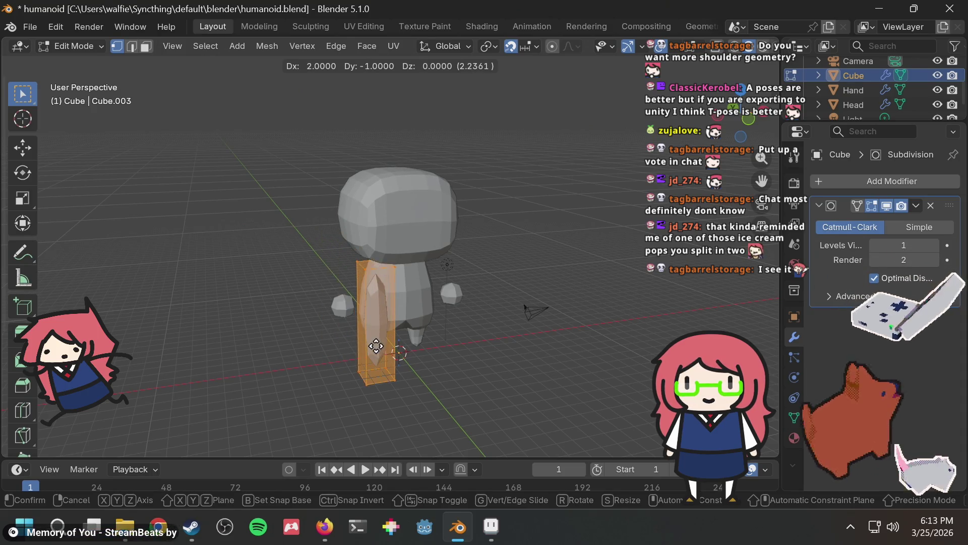
left_click(352, 320)
middle_click_drag(352, 320, 357, 320)
key("g")
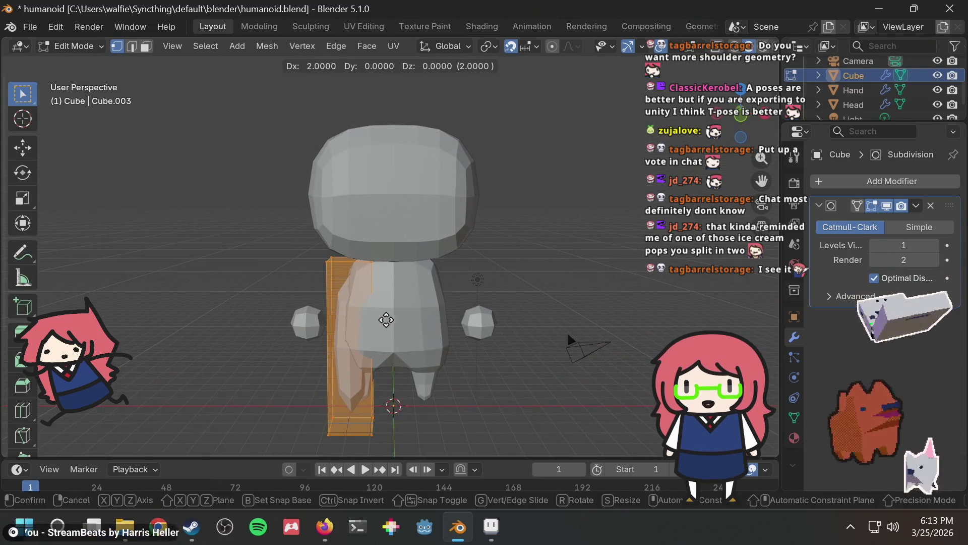
left_click(393, 305)
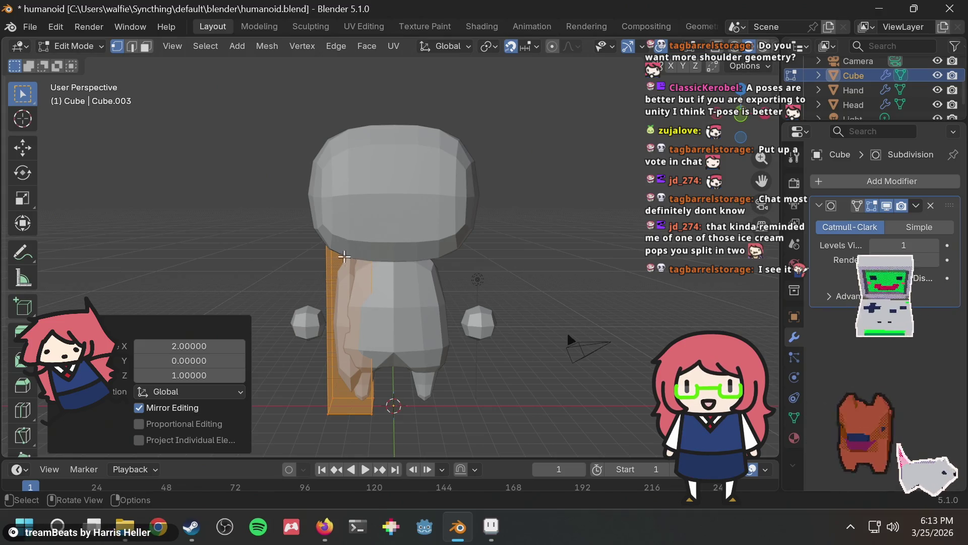
key("Tab")
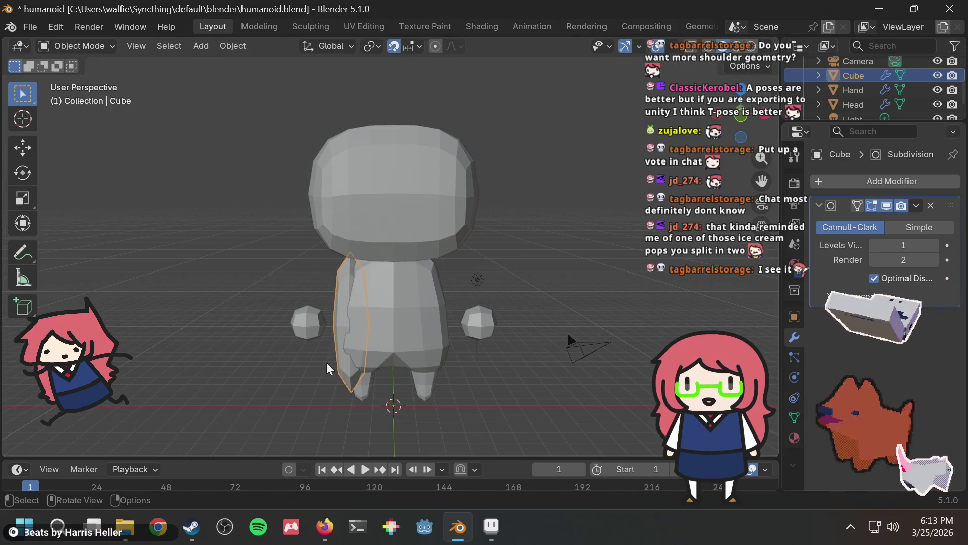
Cancel a trial rotation of the body half and select the left Hand object
key("g")
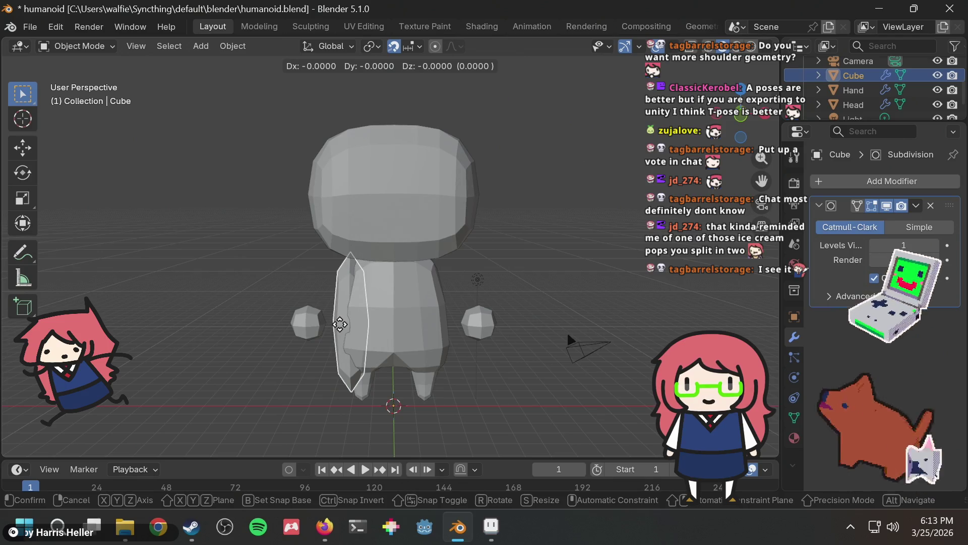
key("r")
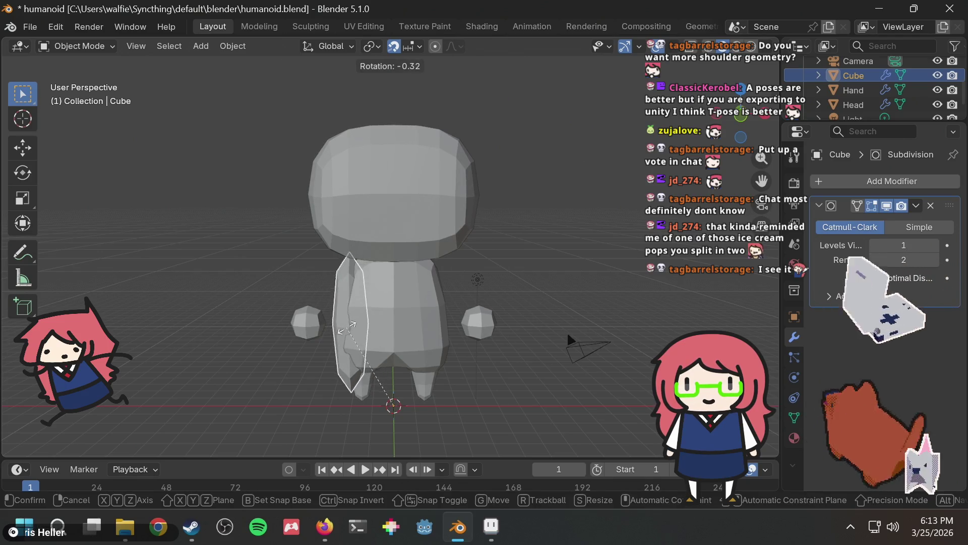
key("Escape")
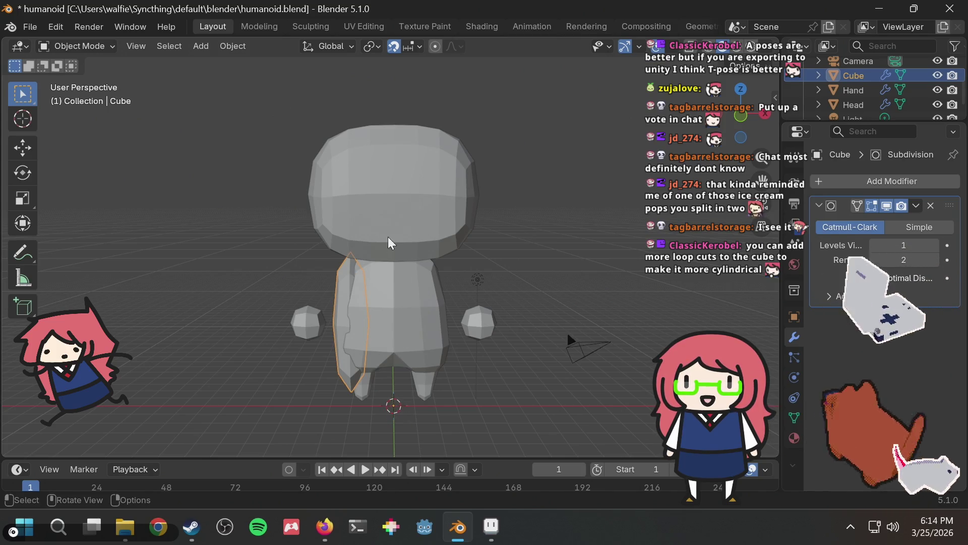
left_click(316, 331)
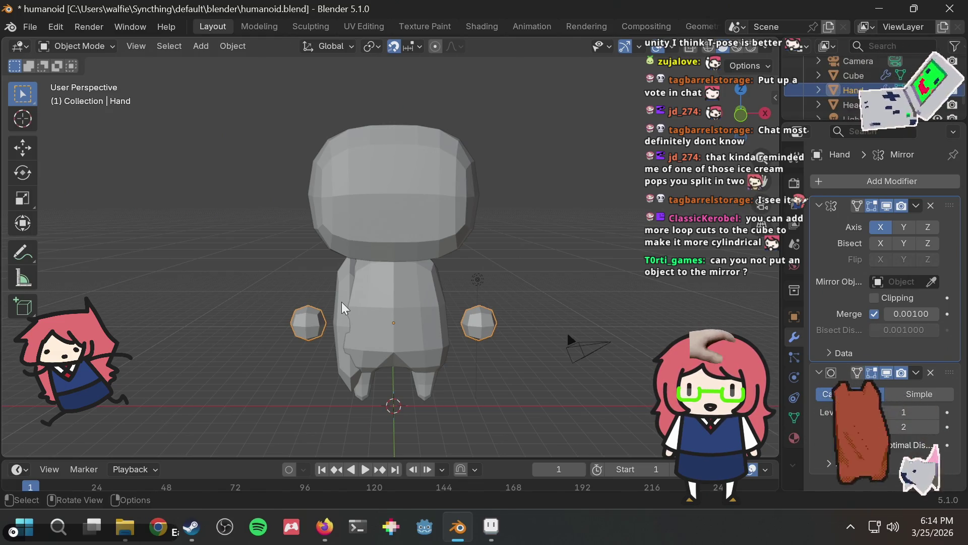
left_click(580, 258)
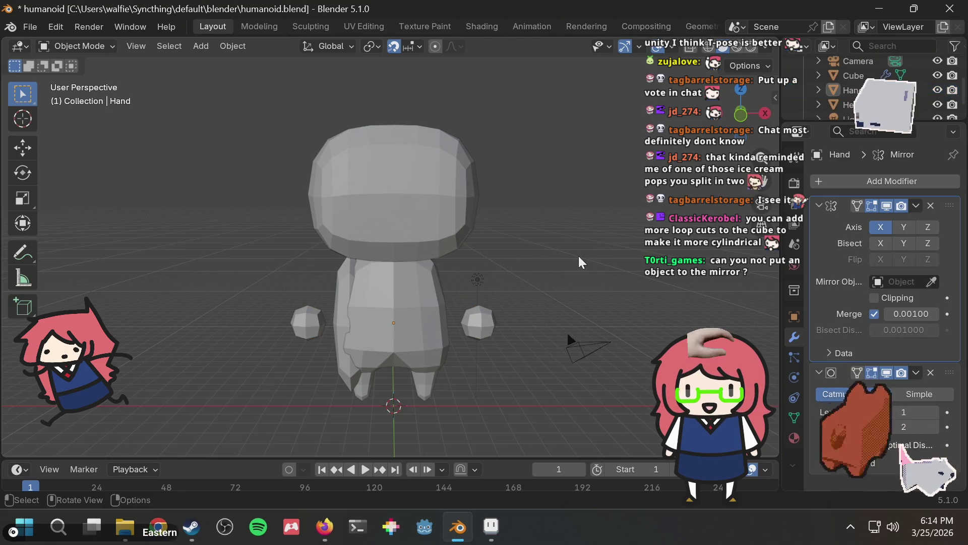
left_click(339, 291)
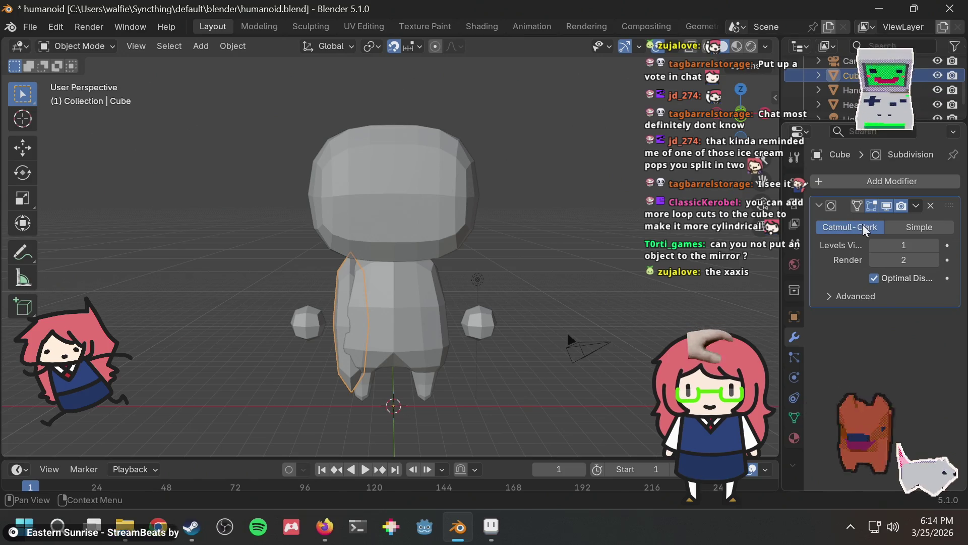
left_click(414, 212)
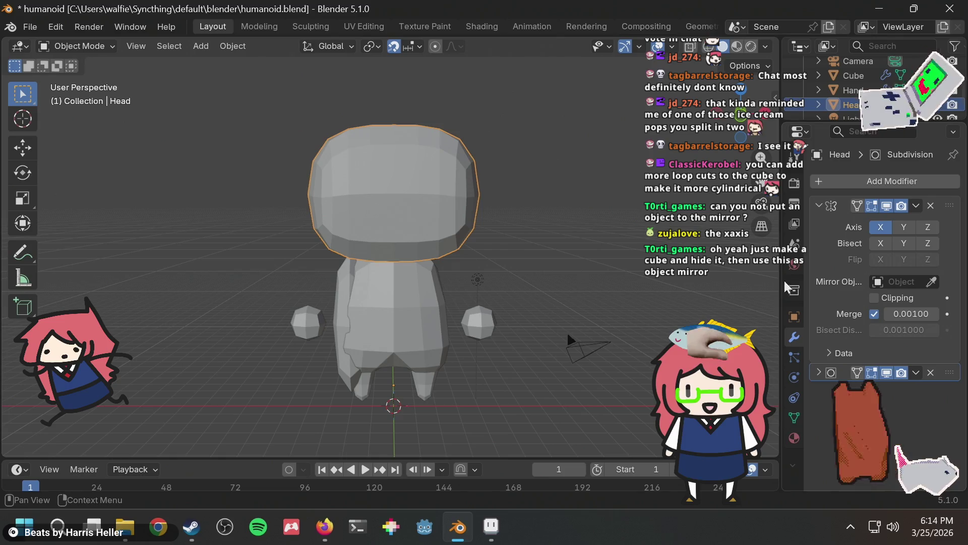
left_click(343, 293)
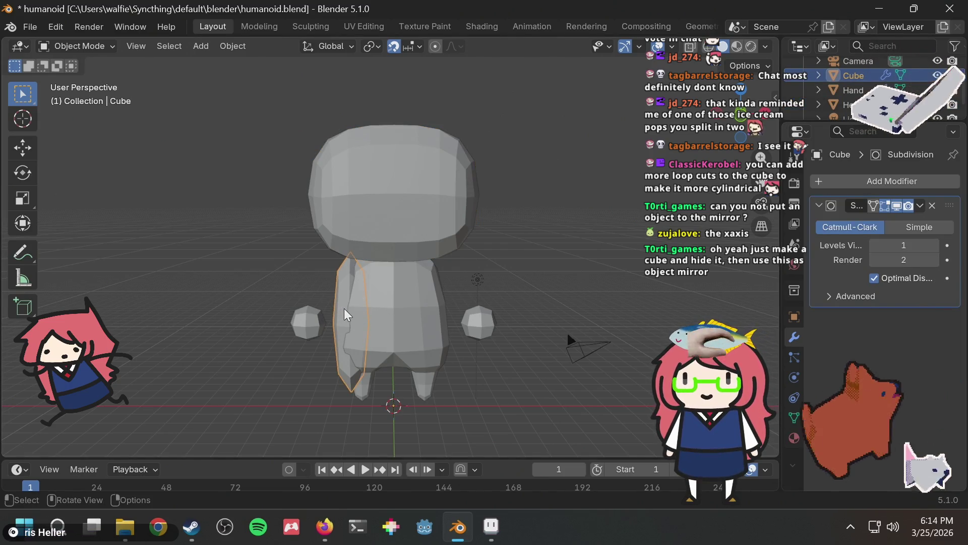
key("g")
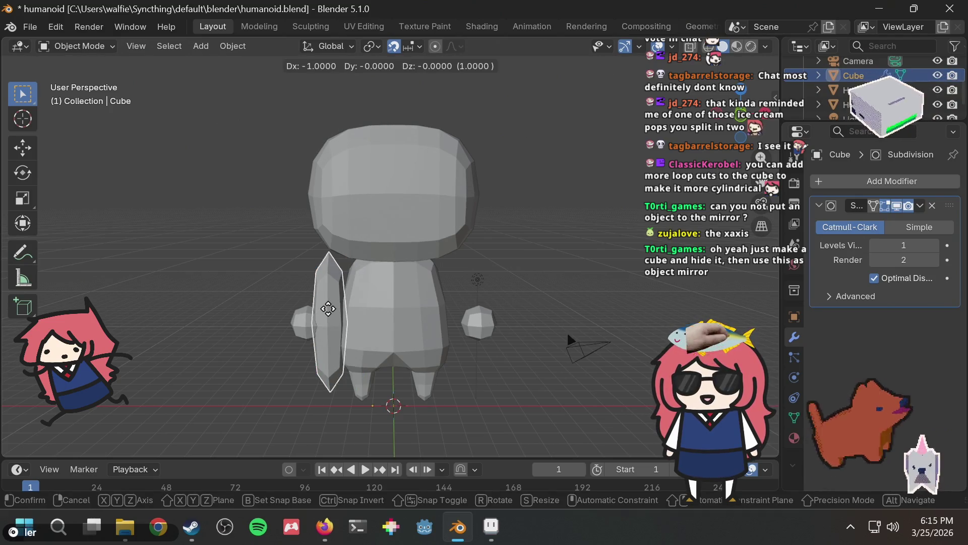
left_click(348, 310)
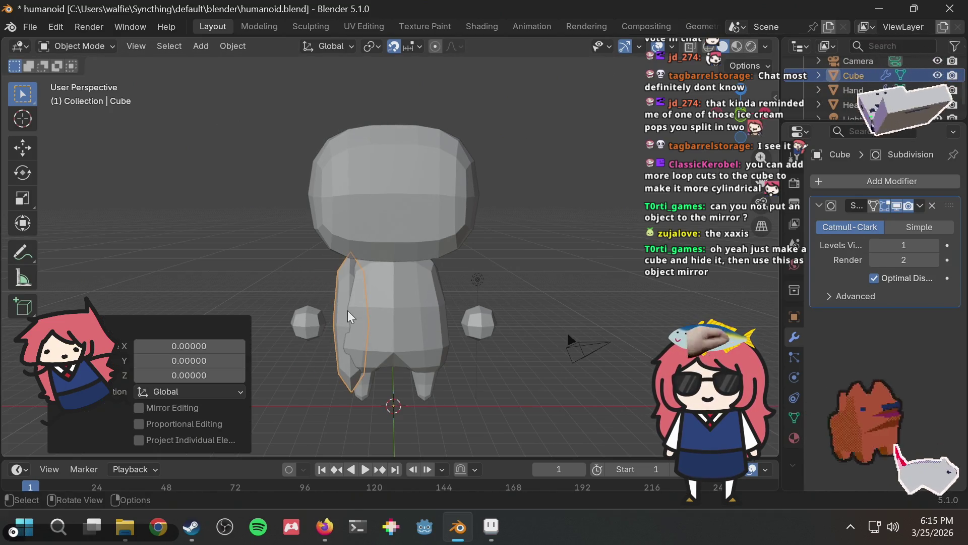
right_click(579, 155)
key("Escape")
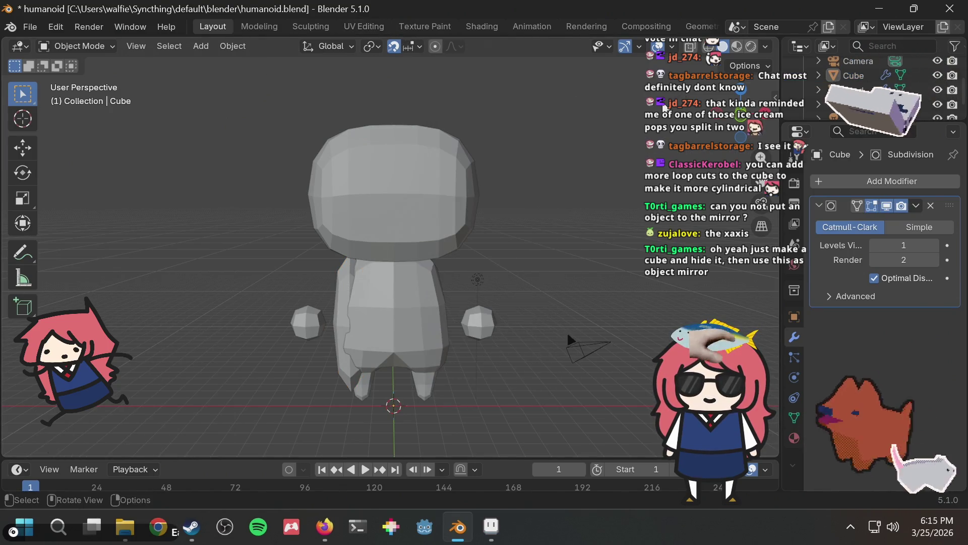
Add a cube at the 3D cursor and rename it 'Origin'
key("shift+a")
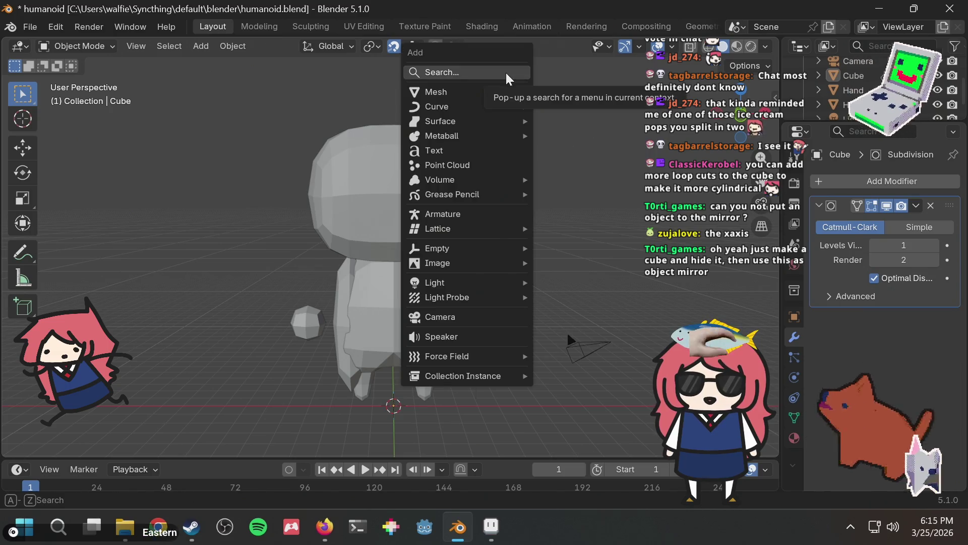
type("cub")
key("Return")
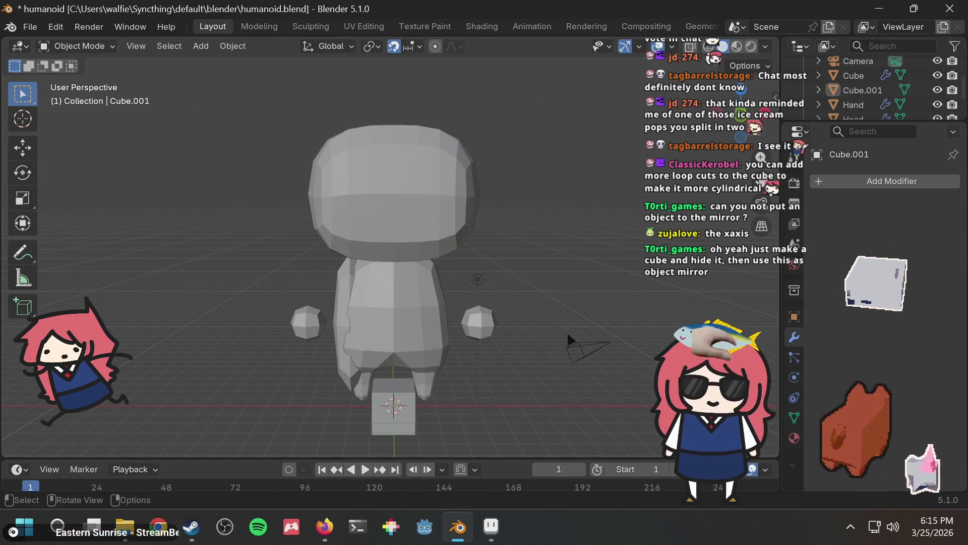
double_click(903, 89)
type("Origin")
key("Return")
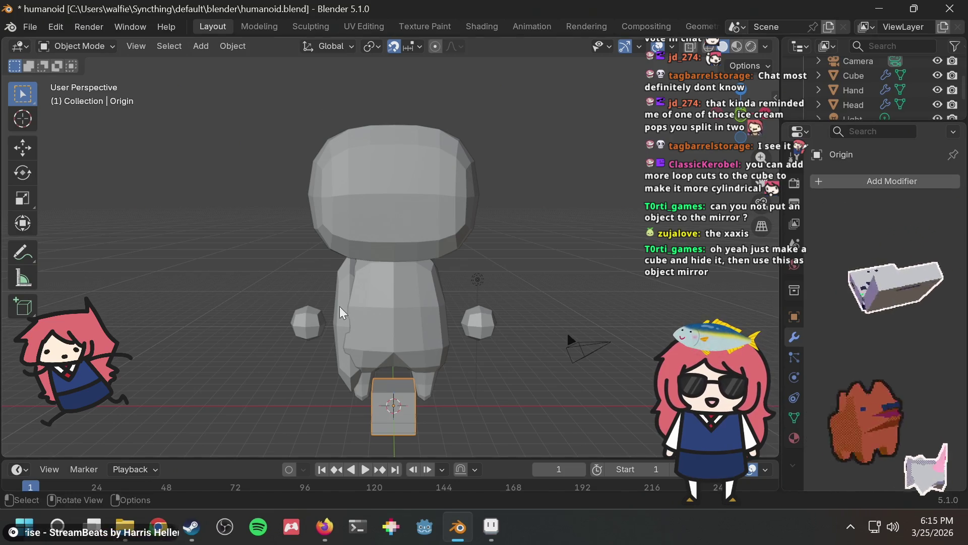
Give the body-half Cube a Mirror modifier with Origin as its Mirror Object
left_click(343, 282)
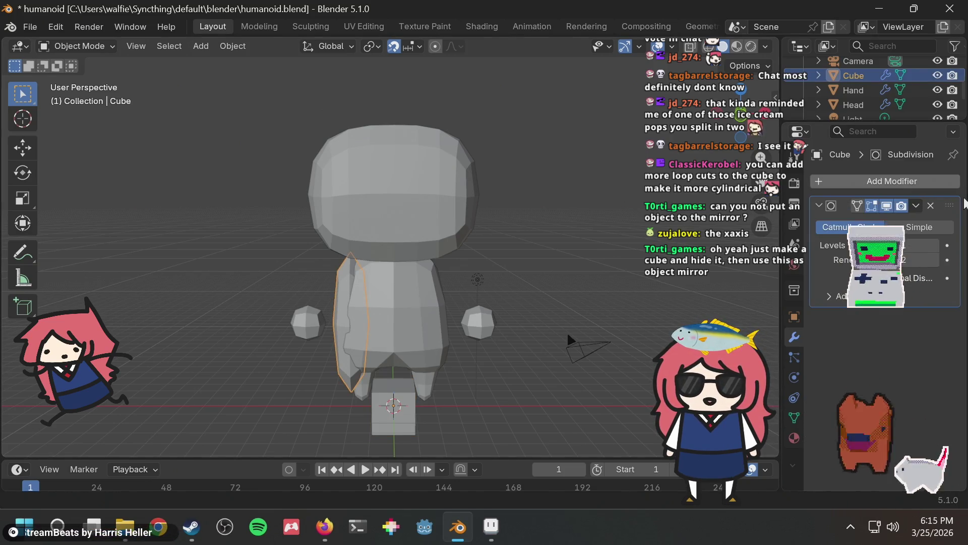
left_click(908, 183)
type("mirror")
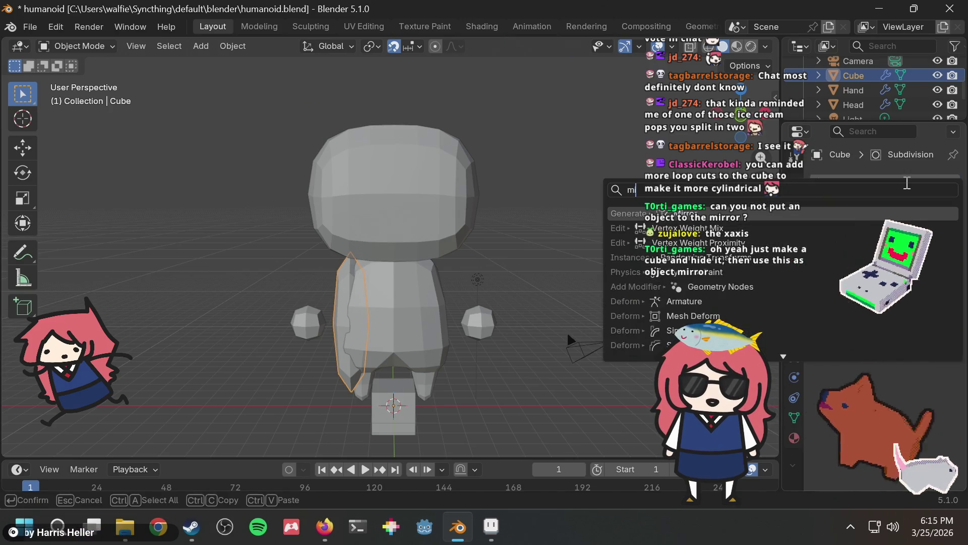
key("Return")
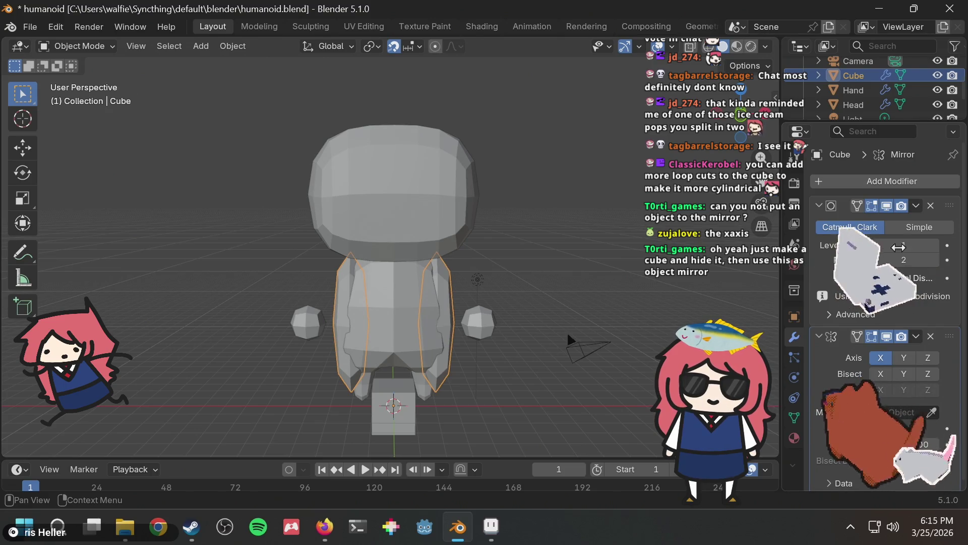
scroll(946, 341, "down", 1)
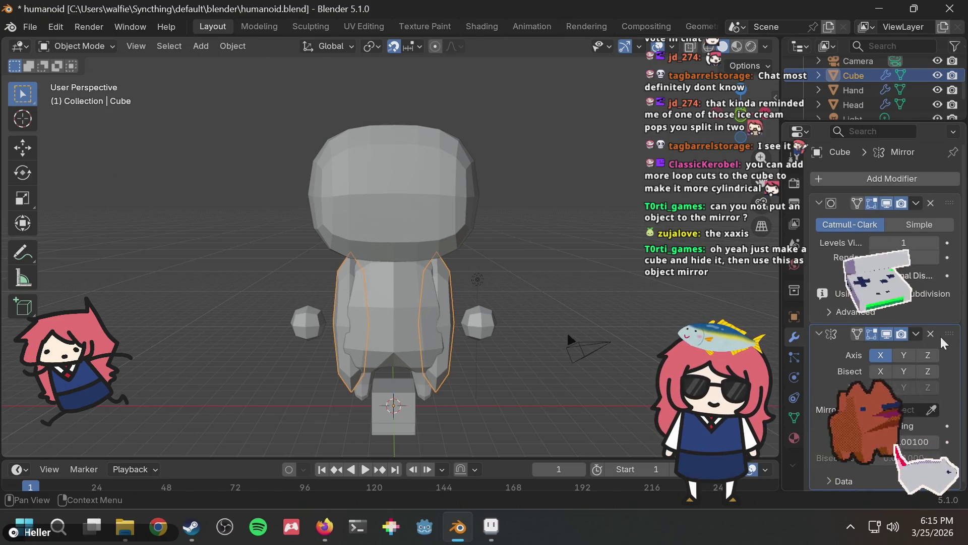
left_click(931, 407)
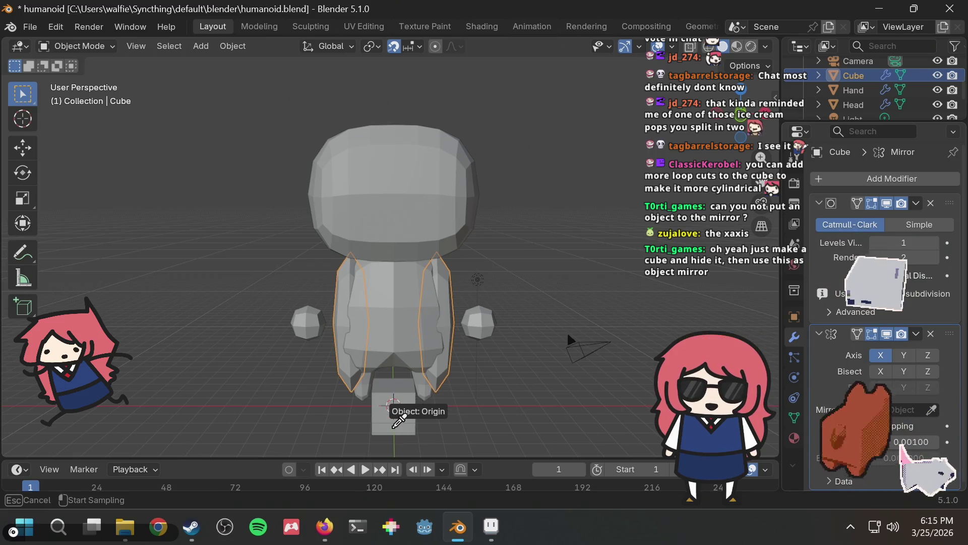
left_click(395, 435)
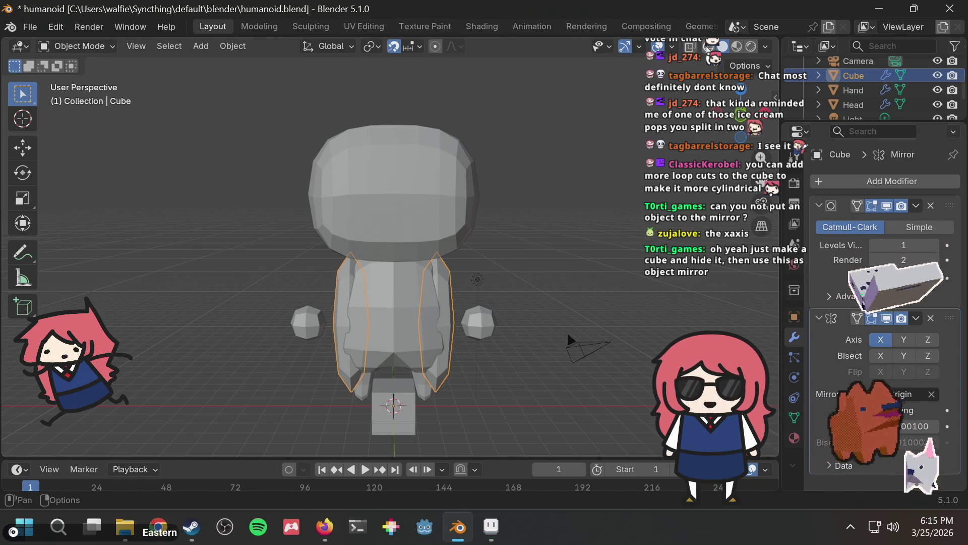
key("Tab")
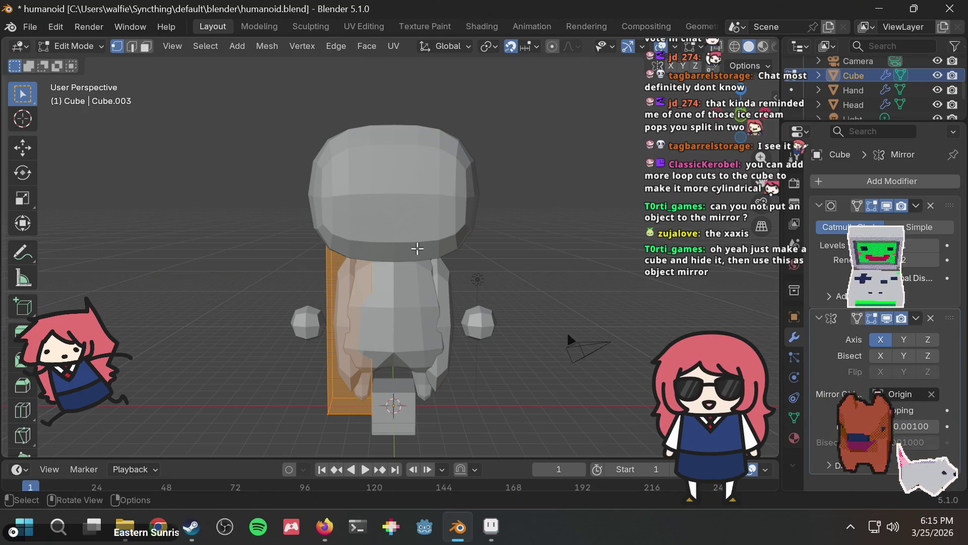
Select the edges at the body's bottom corner and scale them up
mouse_move(417, 248)
middle_mouse_down()
mouse_move(363, 264)
mouse_move(395, 270)
mouse_move(412, 258)
middle_mouse_up()
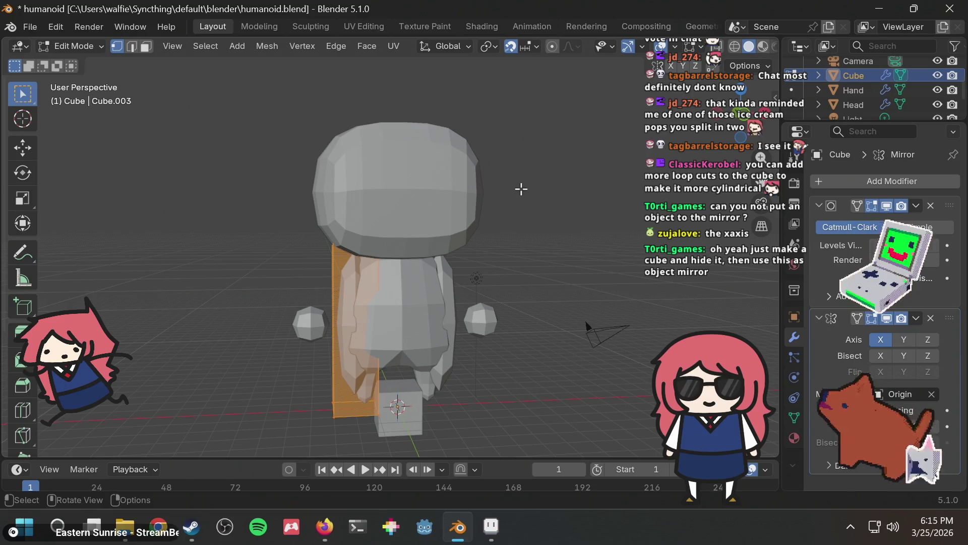
key("alt+a")
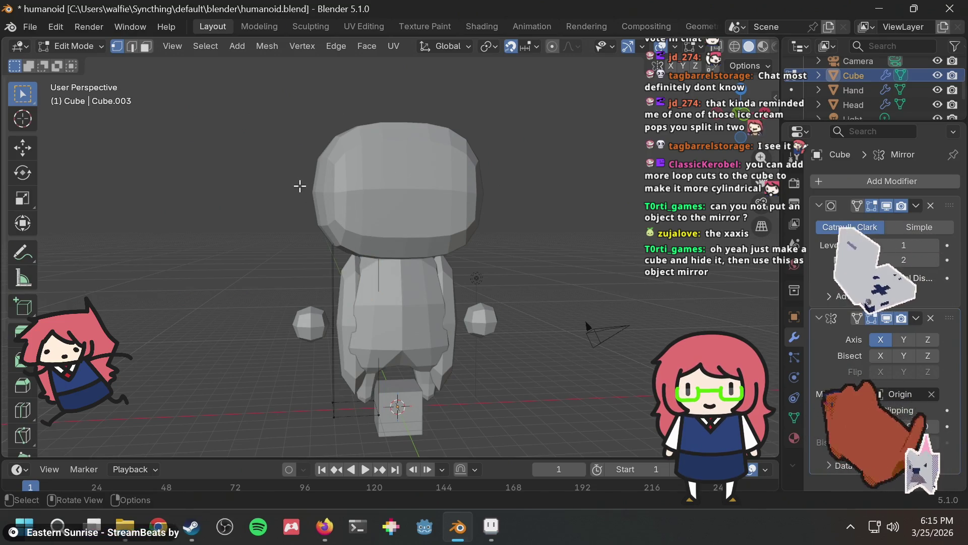
left_click(336, 255, "alt")
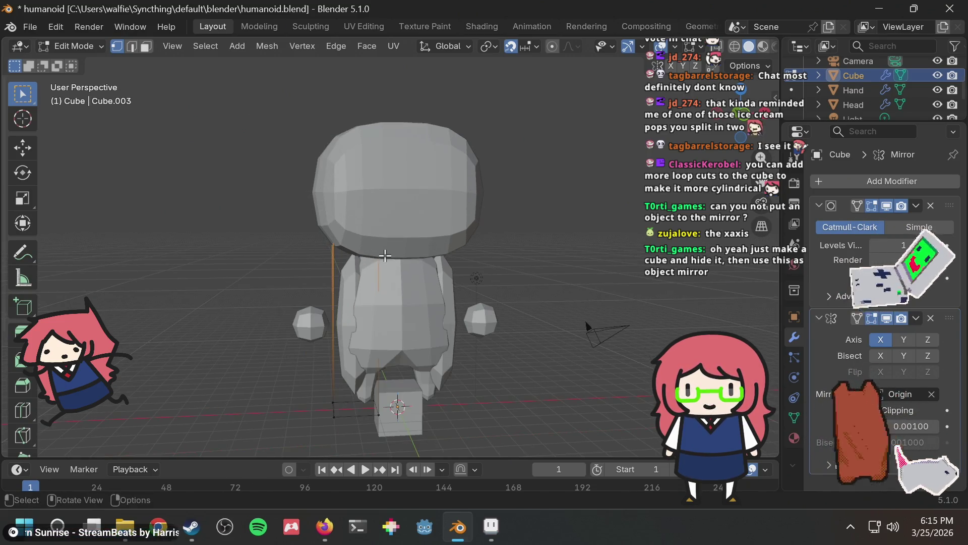
key("alt+a")
middle_click_drag(342, 373, 346, 341)
left_click_drag(306, 357, 405, 304)
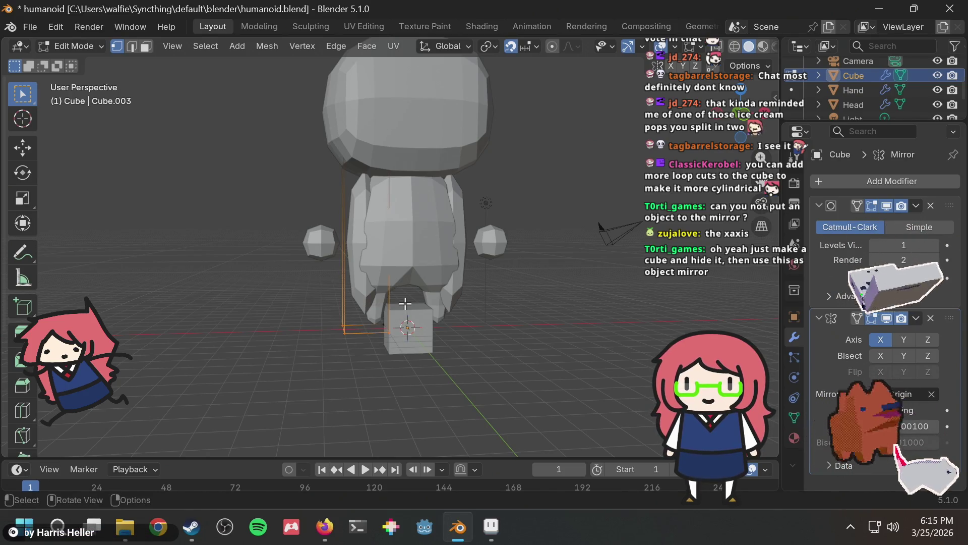
key("s")
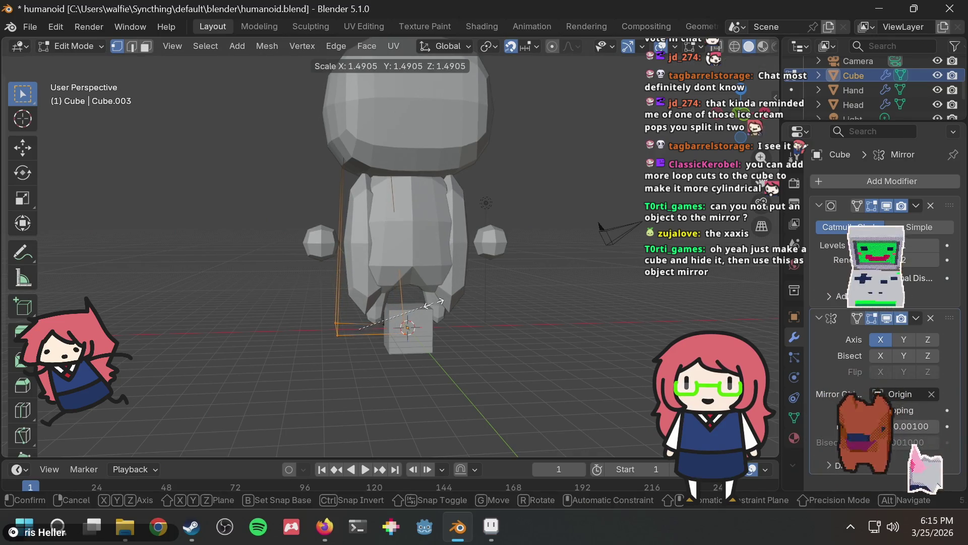
left_click(417, 301)
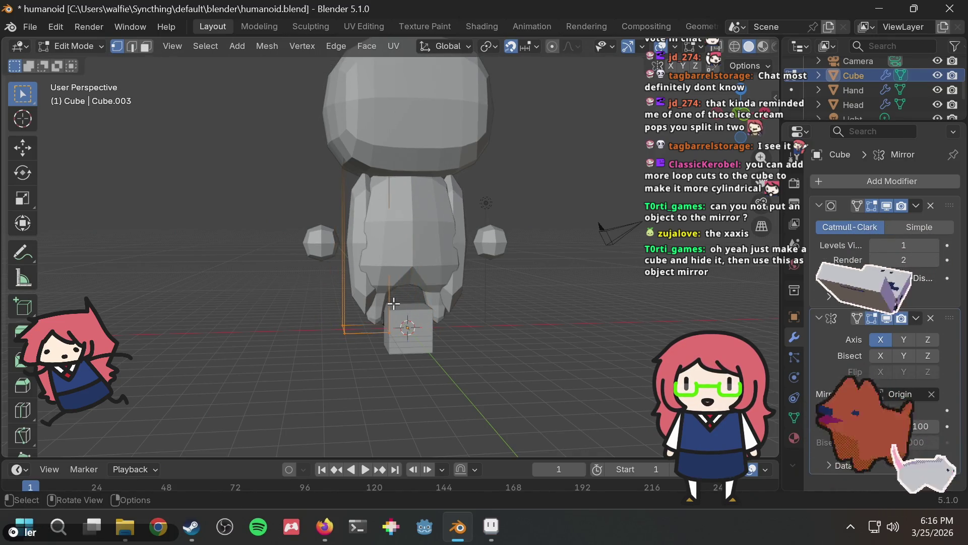
Reselect the bottom-left edges and enlarge them to roughly twice their size
key("g")
key("z")
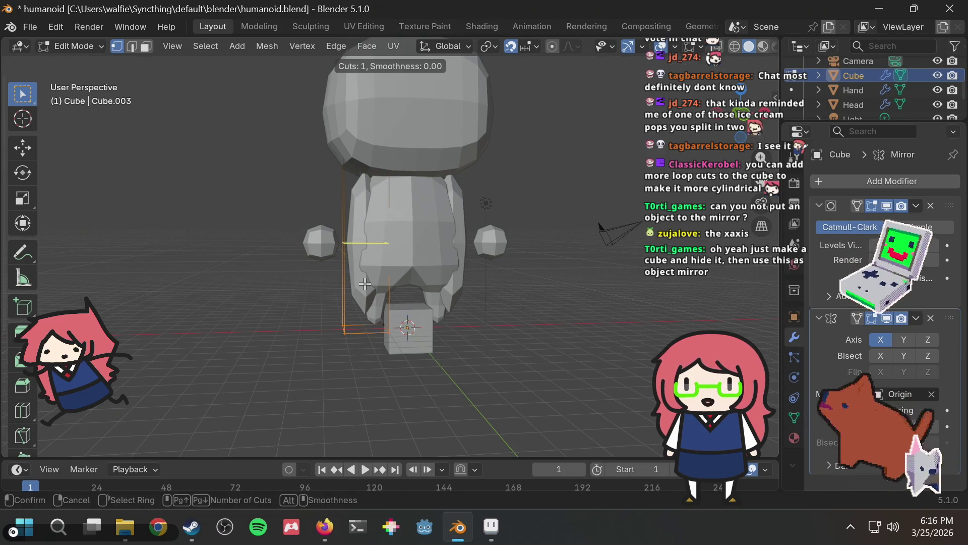
key("g")
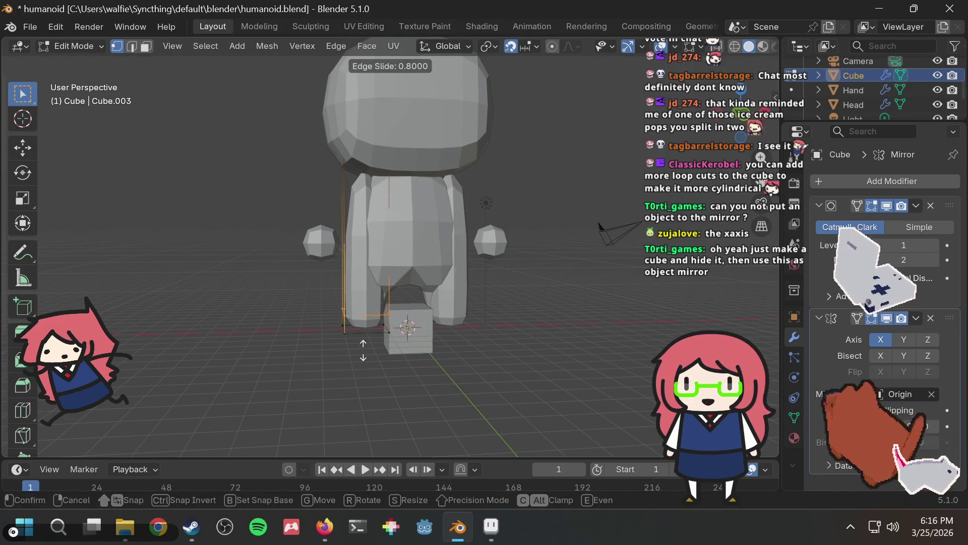
right_click(364, 350)
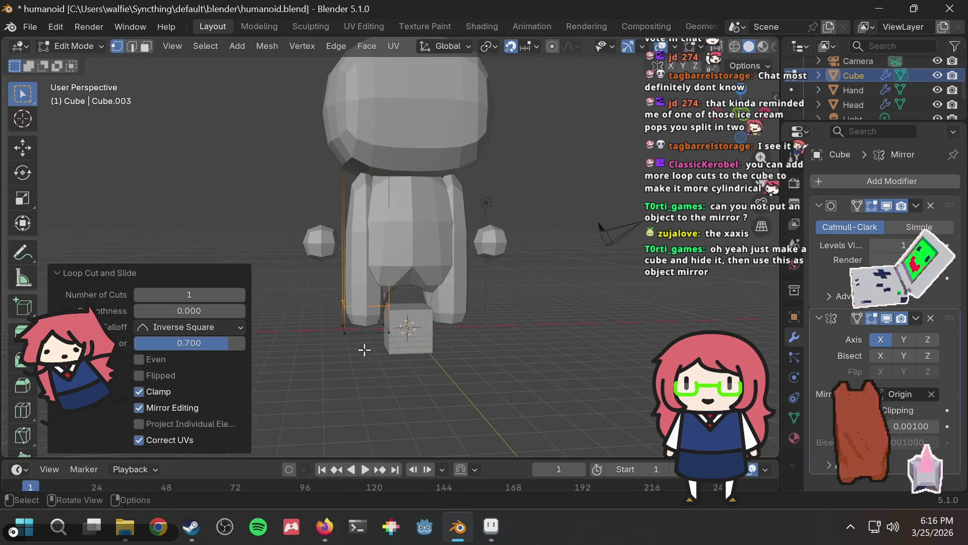
left_click(367, 368)
left_click_drag(328, 350, 402, 315)
mouse_move(401, 315)
middle_mouse_down()
mouse_move(592, 259)
mouse_move(433, 328)
middle_mouse_up()
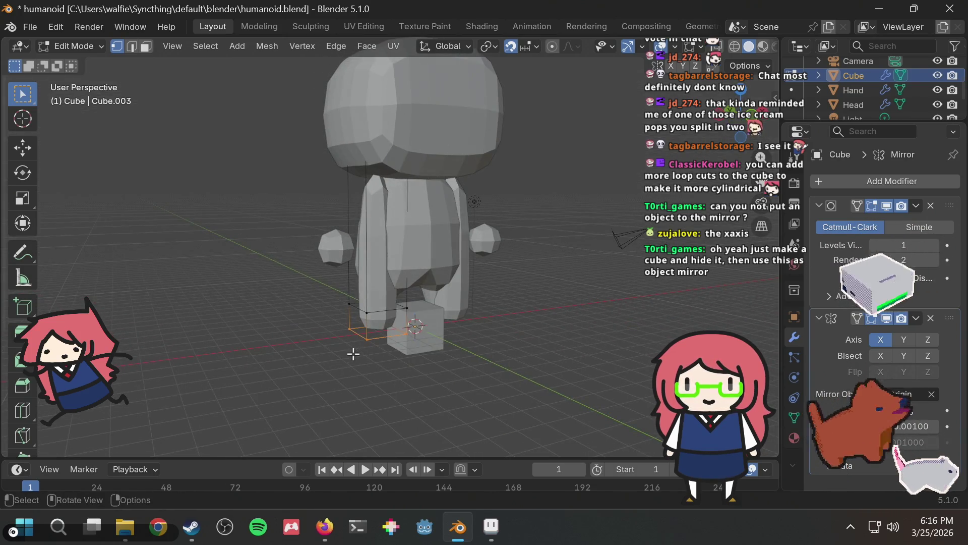
middle_click_drag(353, 355, 319, 366)
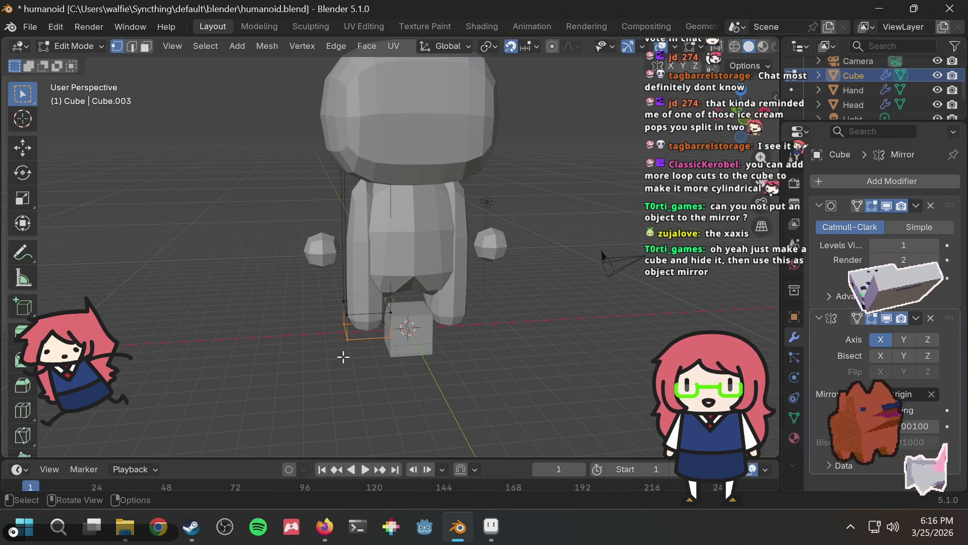
key("s")
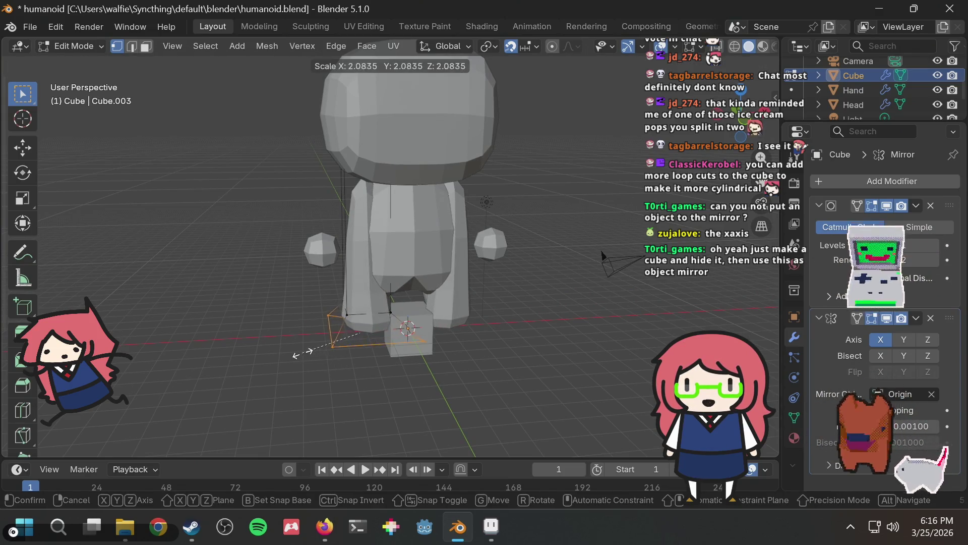
left_click(446, 351)
Box-select the whole left leg and begin moving it
mouse_move(439, 360)
middle_mouse_down()
mouse_move(536, 325)
mouse_move(401, 384)
middle_mouse_up()
key("s")
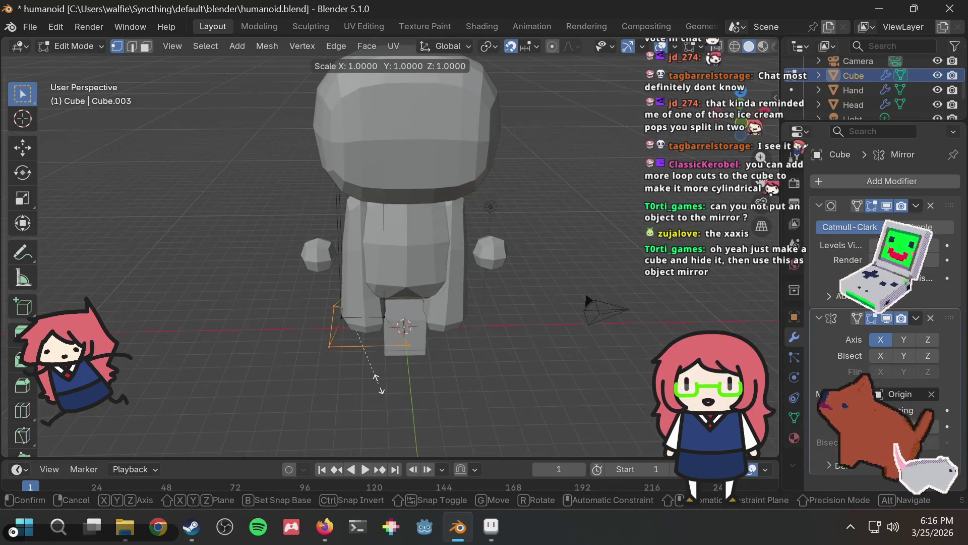
key("Escape")
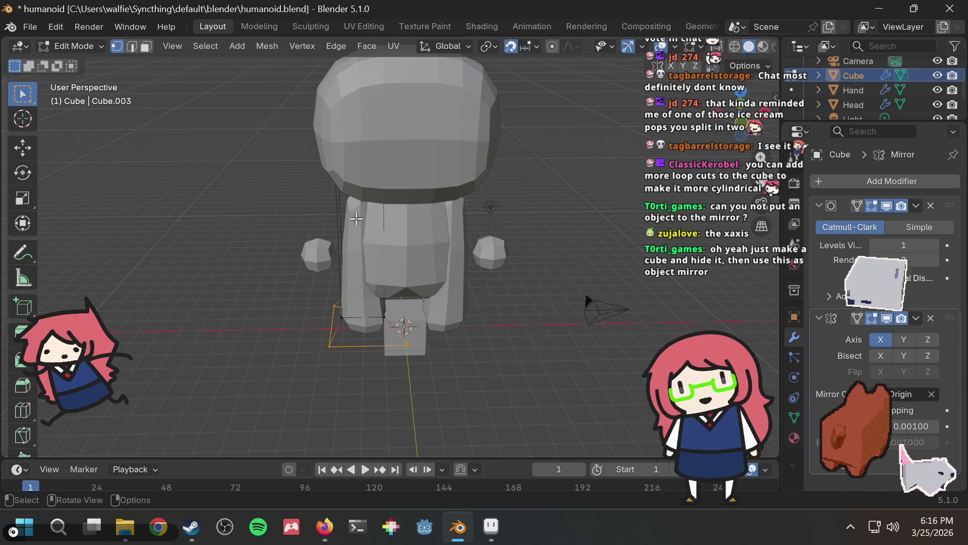
mouse_move(262, 141)
left_mouse_down()
mouse_move(460, 447)
mouse_move(469, 401)
left_mouse_up()
mouse_move(469, 402)
middle_mouse_down()
mouse_move(487, 221)
mouse_move(471, 233)
mouse_move(463, 273)
middle_mouse_up()
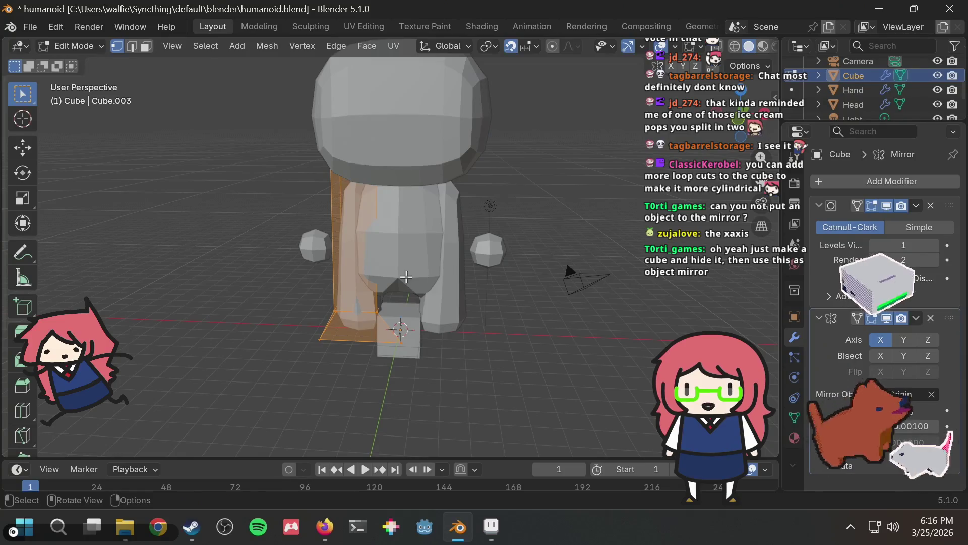
scroll(401, 277, "down", 5)
key("g")
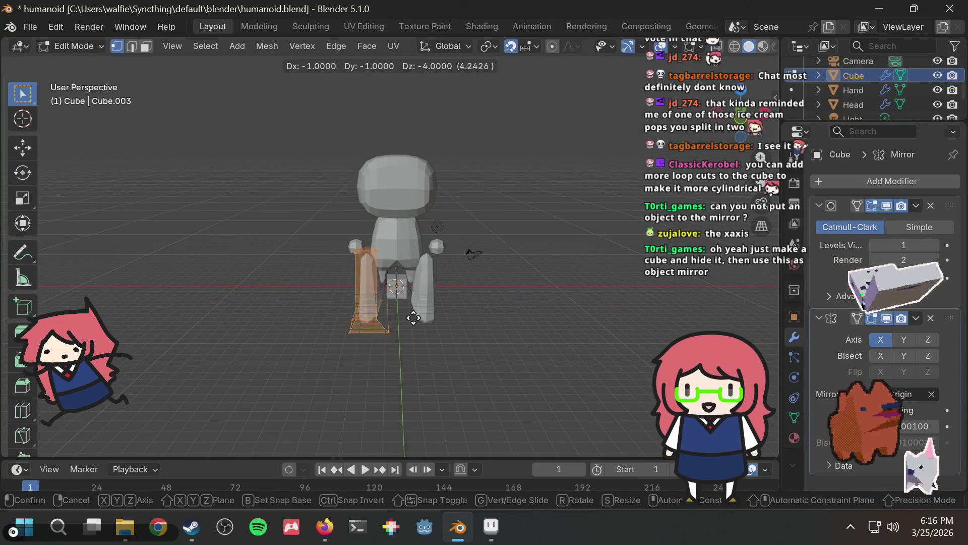
Move the left leg downward, then undo the move
left_click(441, 349)
mouse_move(489, 296)
middle_mouse_down()
mouse_move(458, 277)
mouse_move(561, 335)
mouse_move(552, 297)
mouse_move(534, 324)
middle_mouse_up()
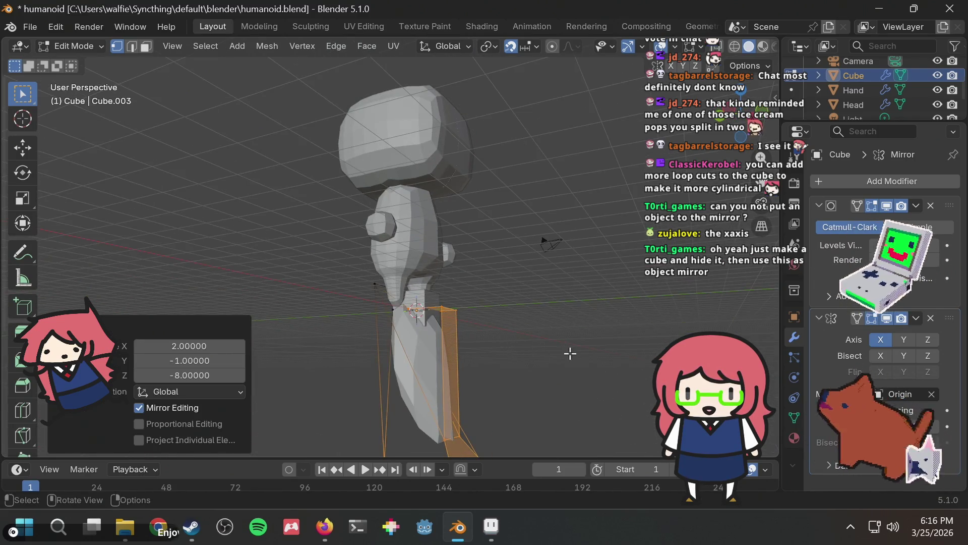
middle_click_drag(570, 353, 612, 361)
key("g")
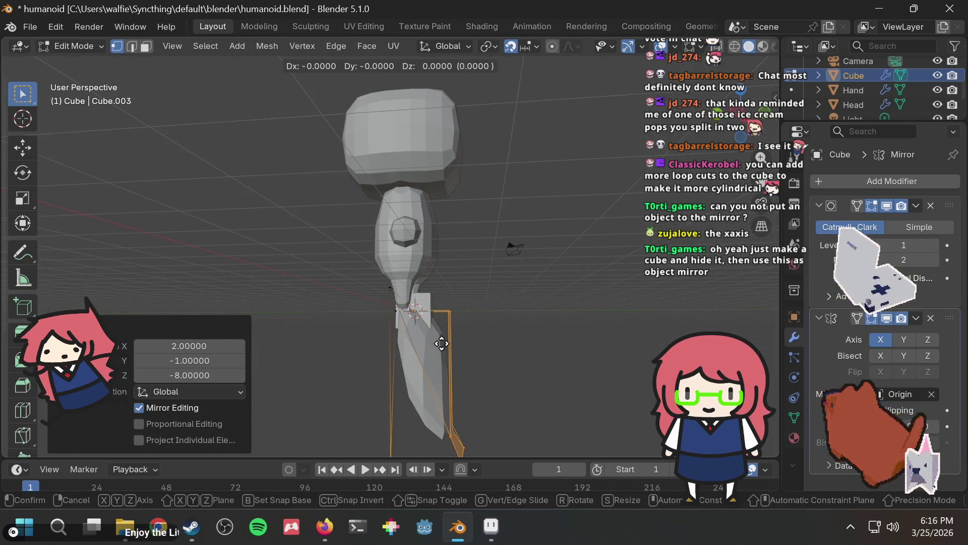
right_click(441, 343)
mouse_move(456, 339)
middle_mouse_down()
mouse_move(492, 328)
mouse_move(553, 234)
middle_mouse_up()
key("ctrl+z")
middle_click_drag(492, 199, 353, 292)
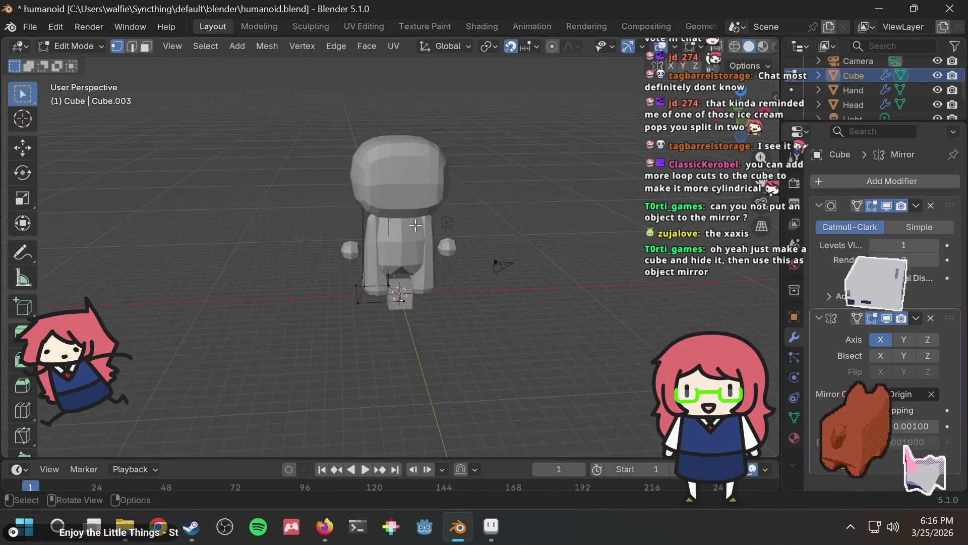
scroll(331, 311, "up", 2)
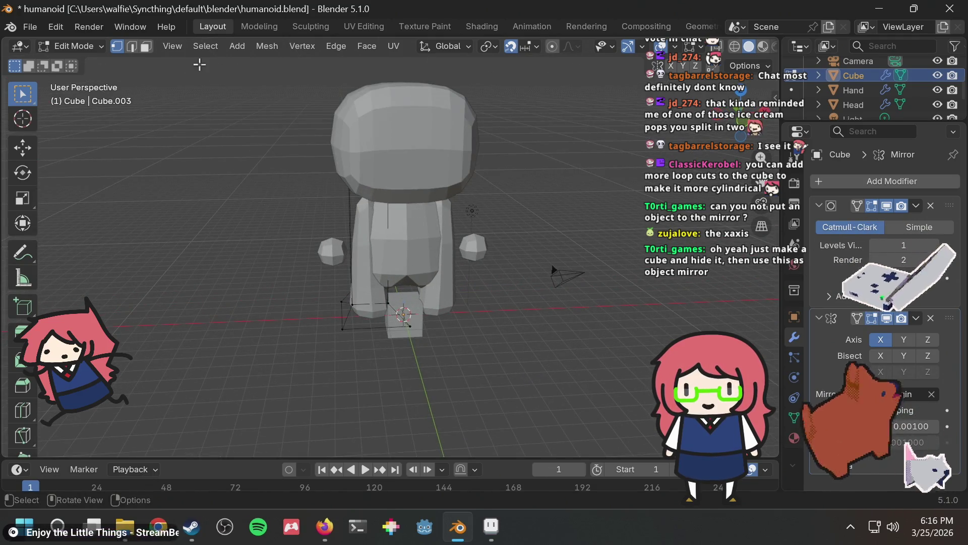
In face select, pick the left leg and shift it forward and down
left_click(143, 48)
left_click(372, 287)
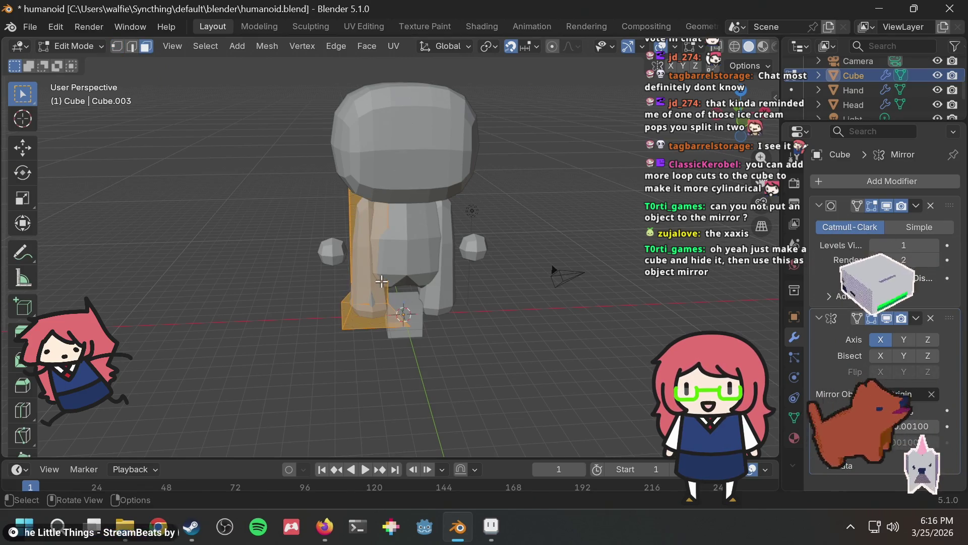
key("g")
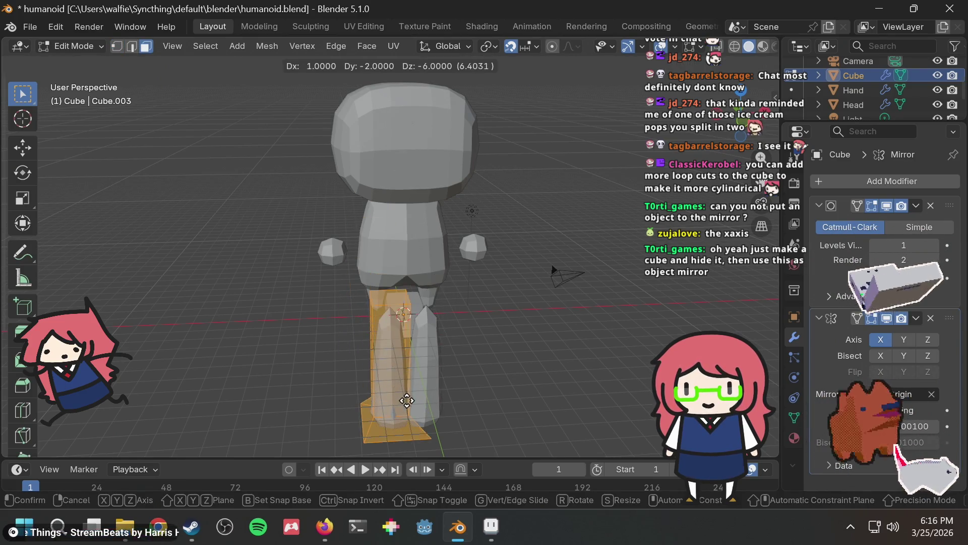
left_click(420, 384)
mouse_move(421, 385)
middle_mouse_down()
mouse_move(480, 335)
mouse_move(611, 290)
mouse_move(568, 326)
mouse_move(485, 242)
mouse_move(453, 263)
middle_mouse_up()
key("g")
left_click(525, 356)
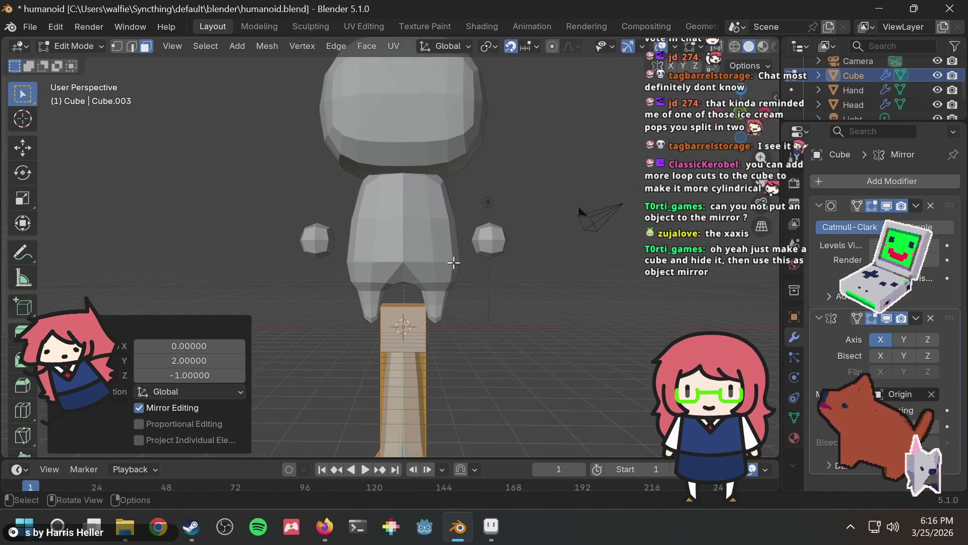
In Object Mode, move the Cube by -2, 1, 7 so the legs sit under the body
key("Tab")
scroll(404, 283, "down", 4)
middle_click_drag(414, 307, 425, 321)
key("g")
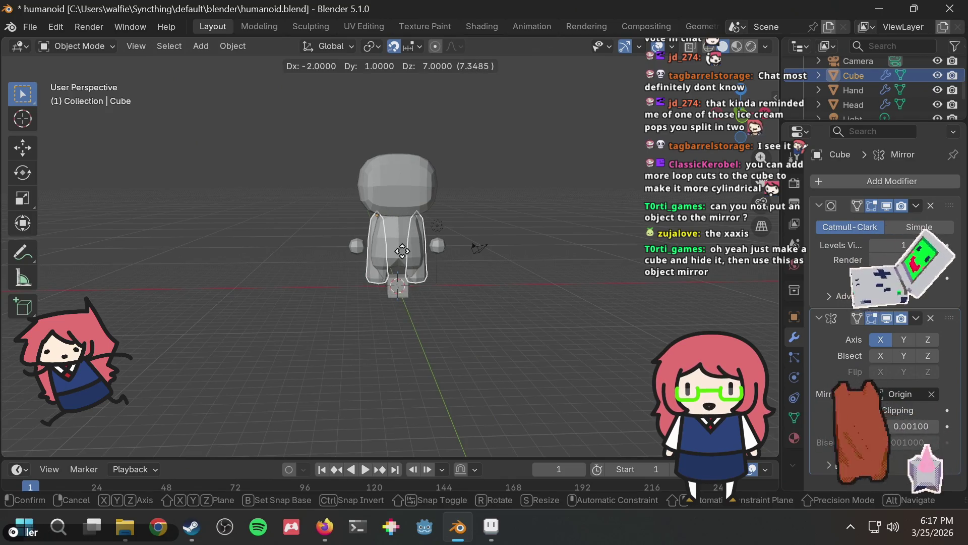
left_click(402, 250)
mouse_move(418, 183)
middle_mouse_down()
mouse_move(512, 187)
mouse_move(450, 222)
middle_mouse_up()
scroll(391, 240, "up", 5)
mouse_move(391, 240)
middle_mouse_down()
mouse_move(412, 235)
mouse_move(291, 251)
middle_mouse_up()
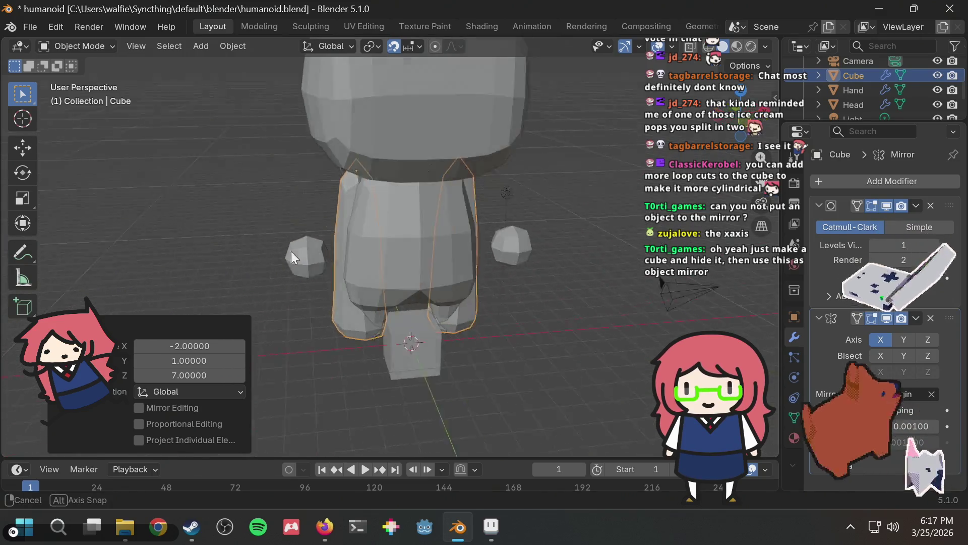
key("g")
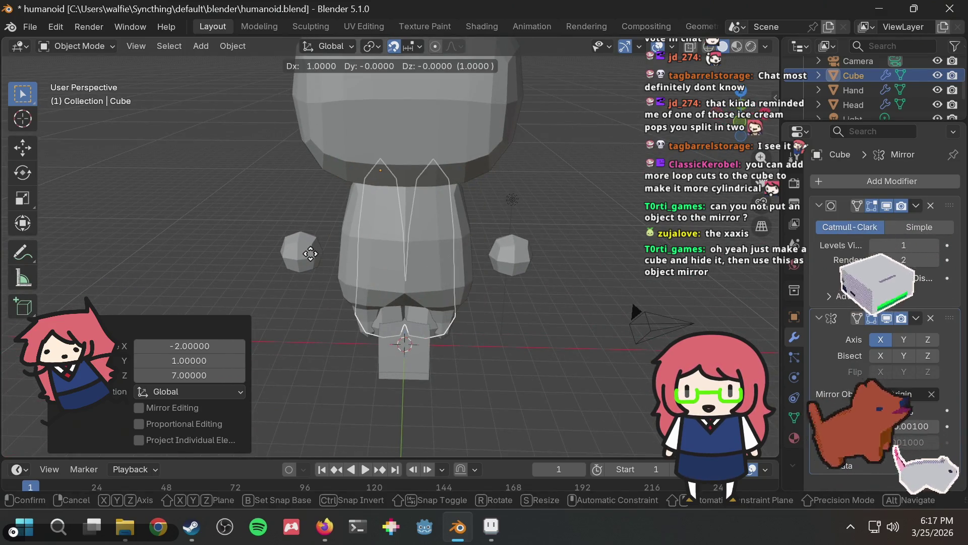
left_click(287, 256)
mouse_move(288, 256)
middle_mouse_down()
mouse_move(540, 261)
mouse_move(512, 265)
mouse_move(397, 250)
mouse_move(562, 240)
mouse_move(504, 245)
mouse_move(533, 232)
middle_mouse_up()
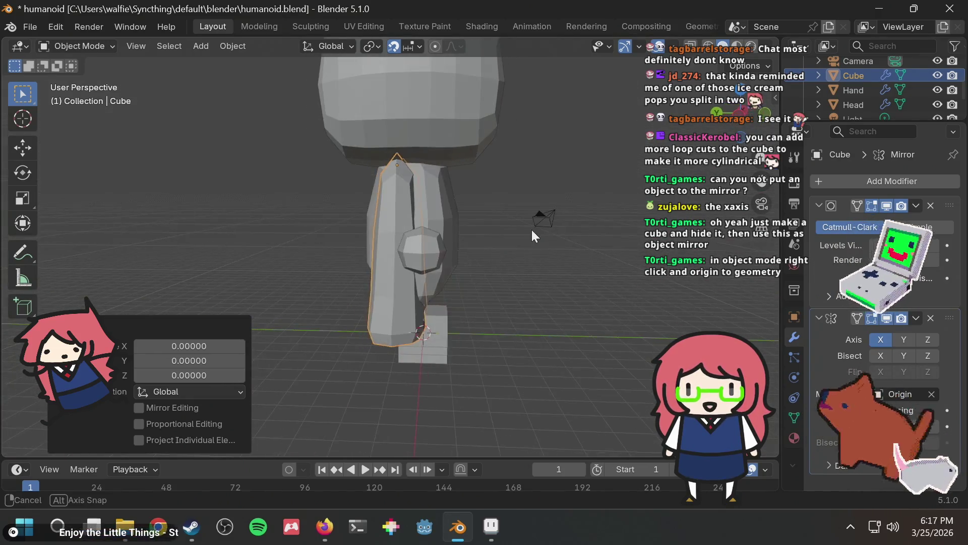
right_click(398, 167)
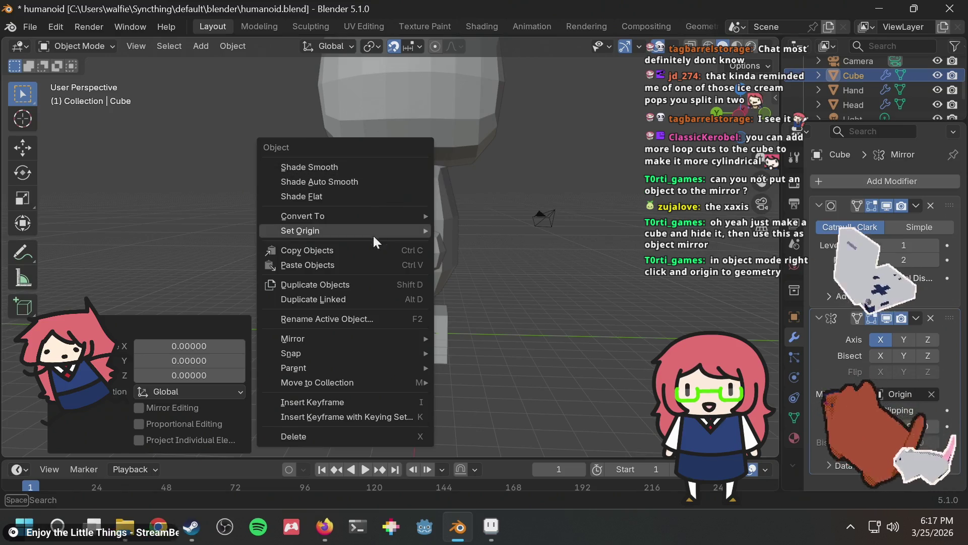
Set the leg object's origin to its geometry
mouse_move(353, 366)
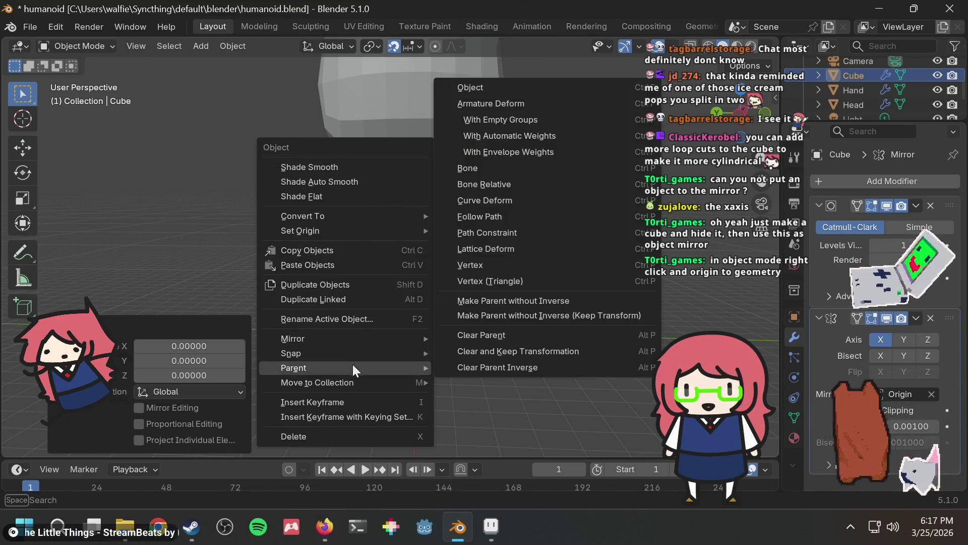
mouse_move(346, 231)
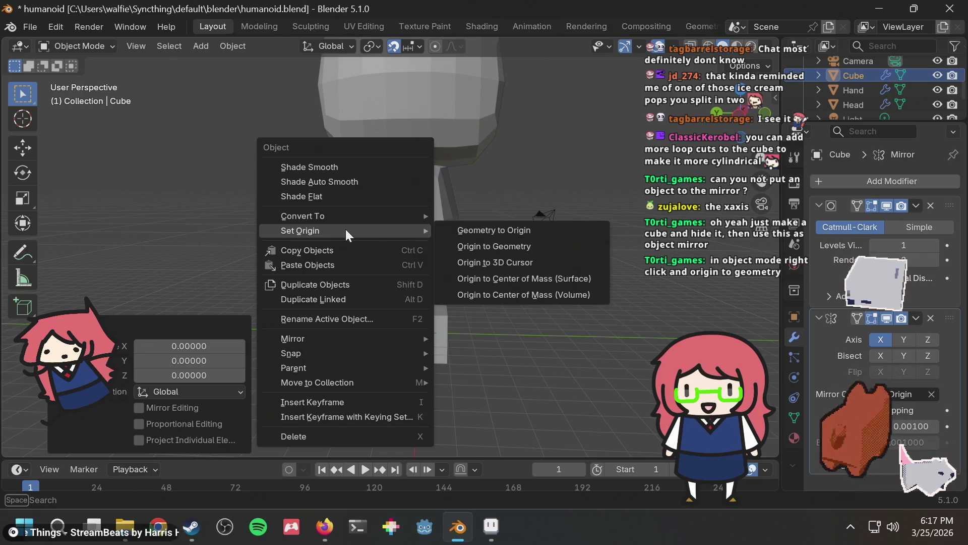
left_click(486, 246)
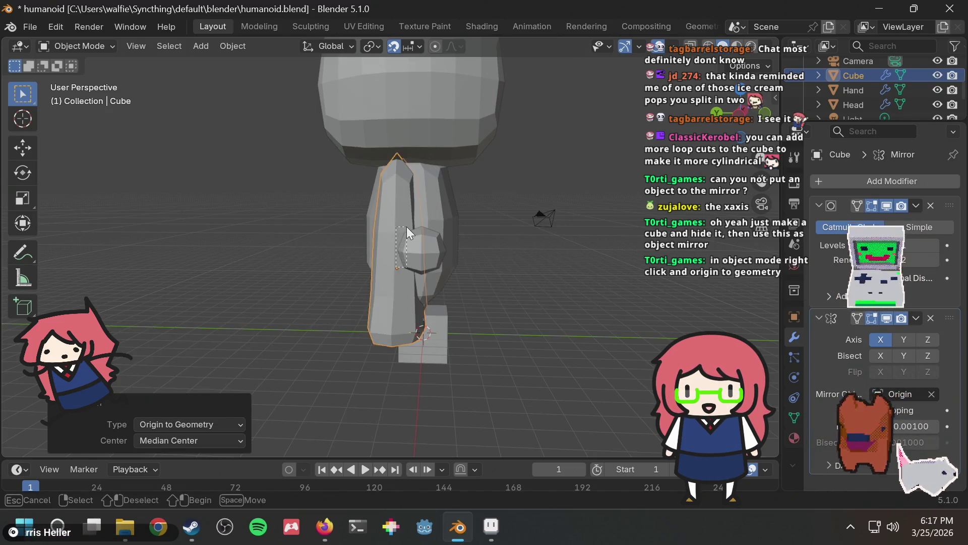
left_click(396, 270)
mouse_move(395, 270)
middle_mouse_down()
mouse_move(422, 235)
mouse_move(362, 243)
mouse_move(358, 270)
middle_mouse_up()
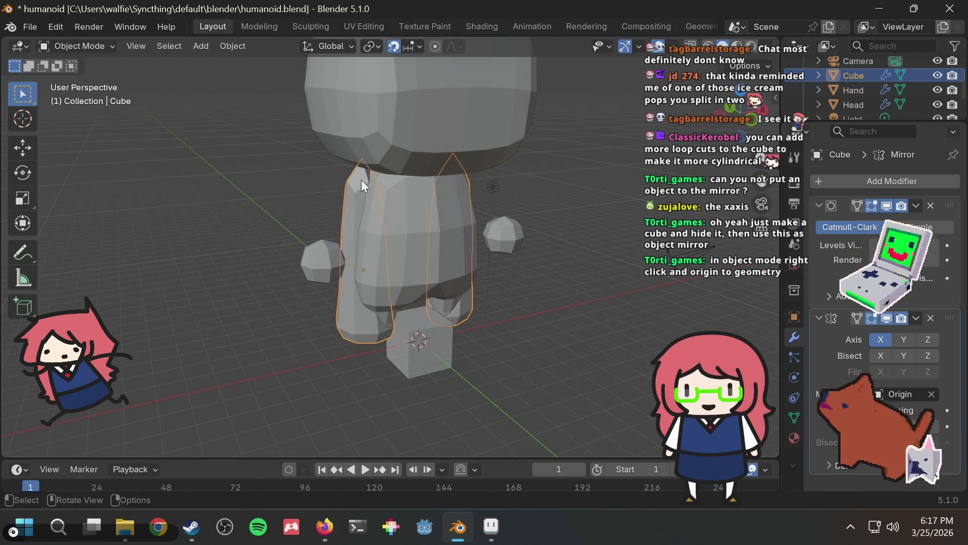
View the leg from the side and enter Edit Mode on its mesh
key("g")
left_click(340, 180, "ctrl")
mouse_move(279, 184)
middle_mouse_down()
mouse_move(434, 174)
mouse_move(385, 189)
mouse_move(296, 192)
mouse_move(274, 180)
mouse_move(283, 173)
middle_mouse_up()
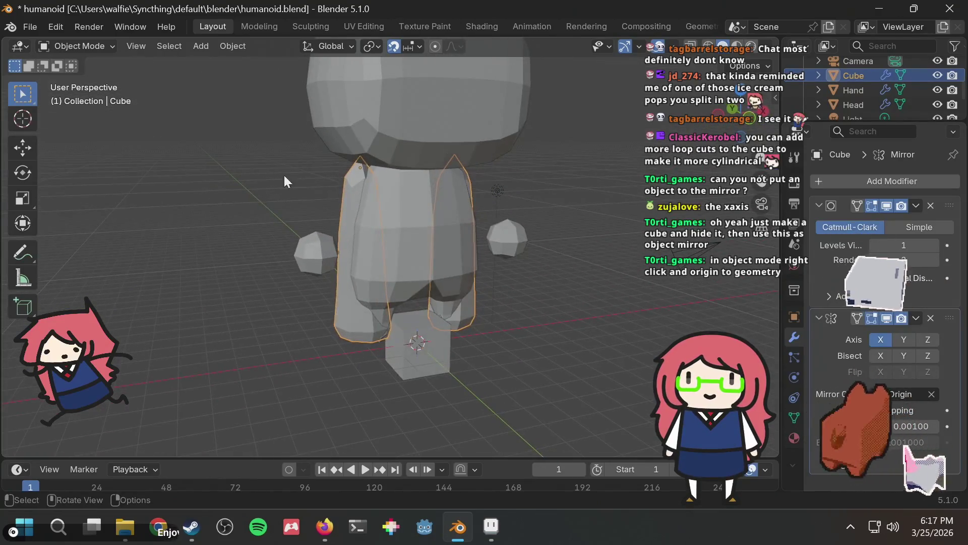
key("Tab")
mouse_move(284, 133)
middle_mouse_down()
mouse_move(275, 158)
mouse_move(264, 156)
middle_mouse_up()
Adjust the leg's vertices, then isolate the leg meshes in local view
left_click(348, 227, "alt")
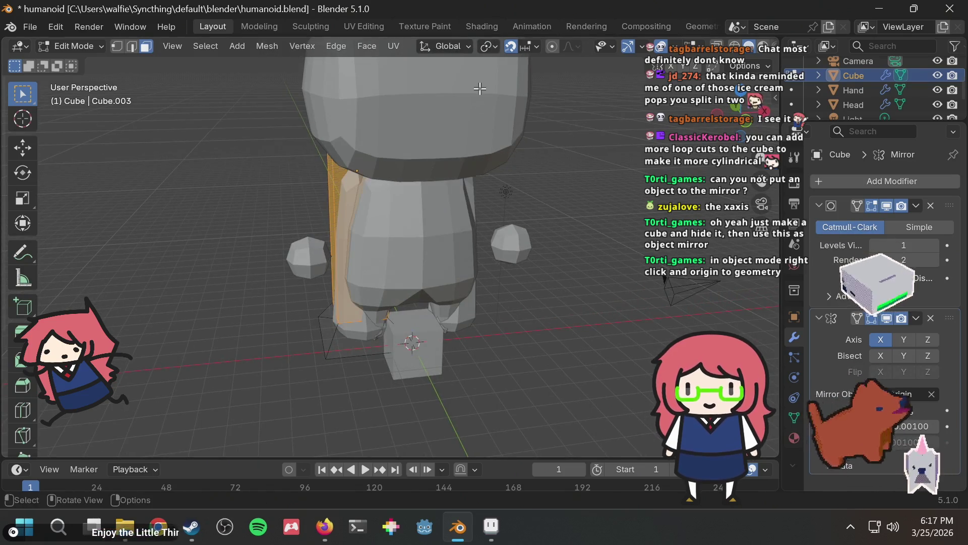
middle_click_drag(459, 127, 439, 126)
key("alt+a")
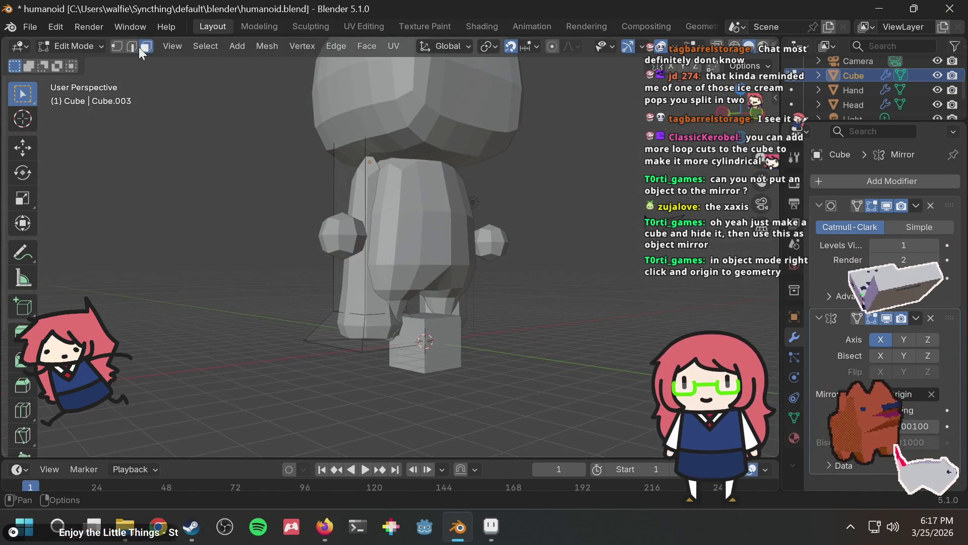
middle_click_drag(270, 178, 446, 122)
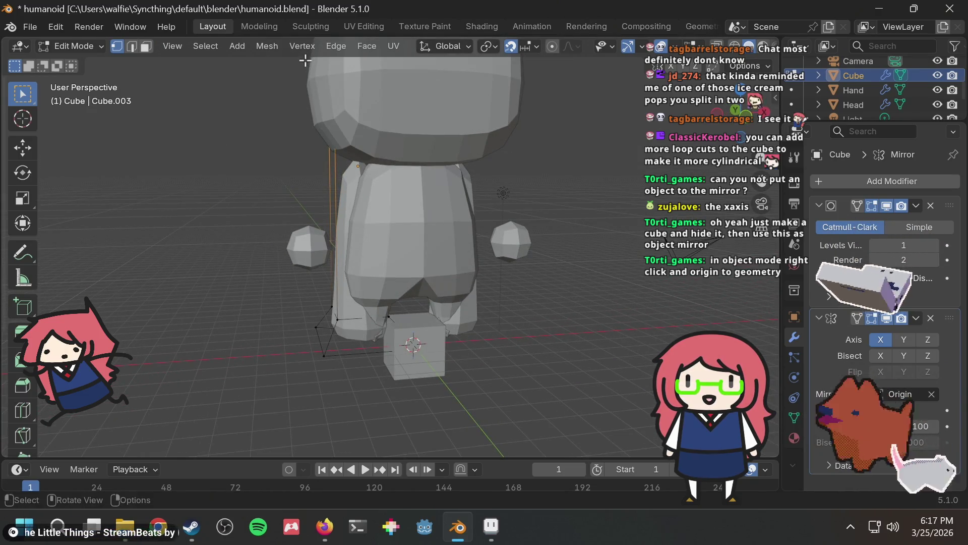
key("g")
left_click(349, 149)
mouse_move(348, 150)
middle_mouse_down()
mouse_move(378, 147)
mouse_move(340, 157)
middle_mouse_up()
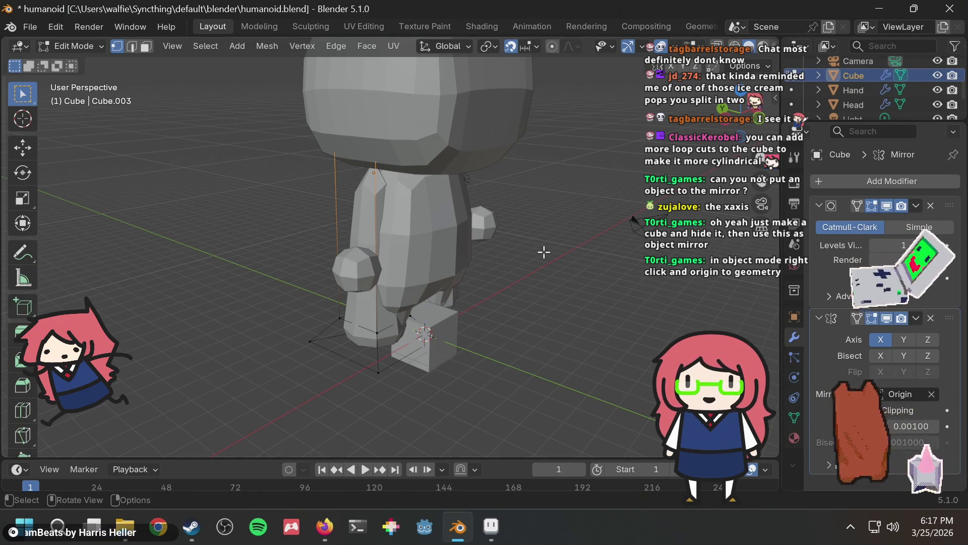
key("KP_Divide")
mouse_move(514, 224)
middle_mouse_down()
mouse_move(403, 171)
mouse_move(362, 165)
middle_mouse_up()
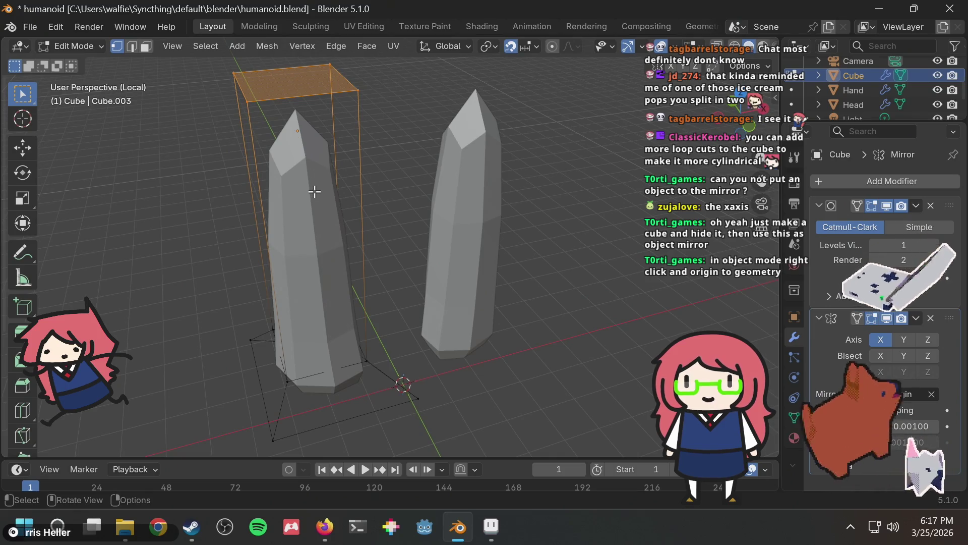
Clear the selection and select the leg cage's front face in face mode
key("ctrl+r")
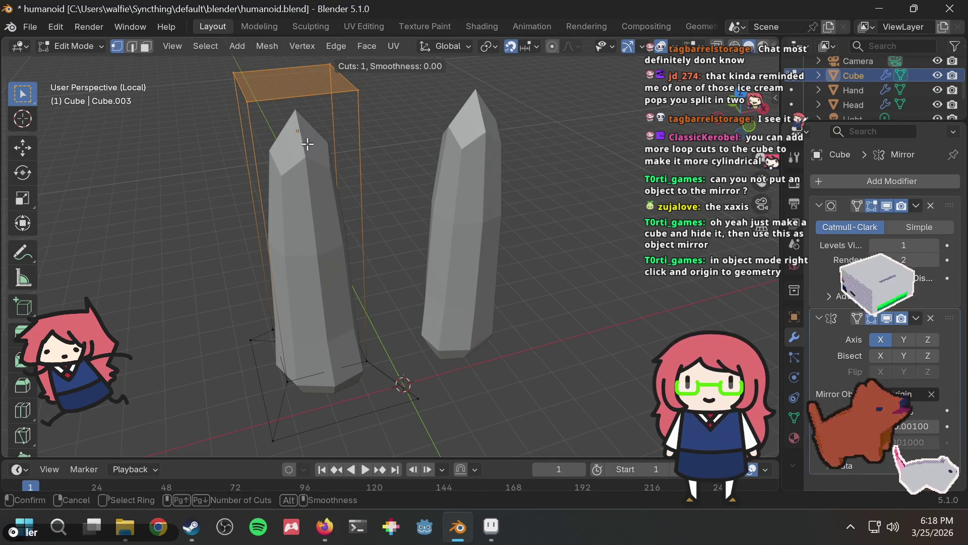
key("Escape")
key("alt+a")
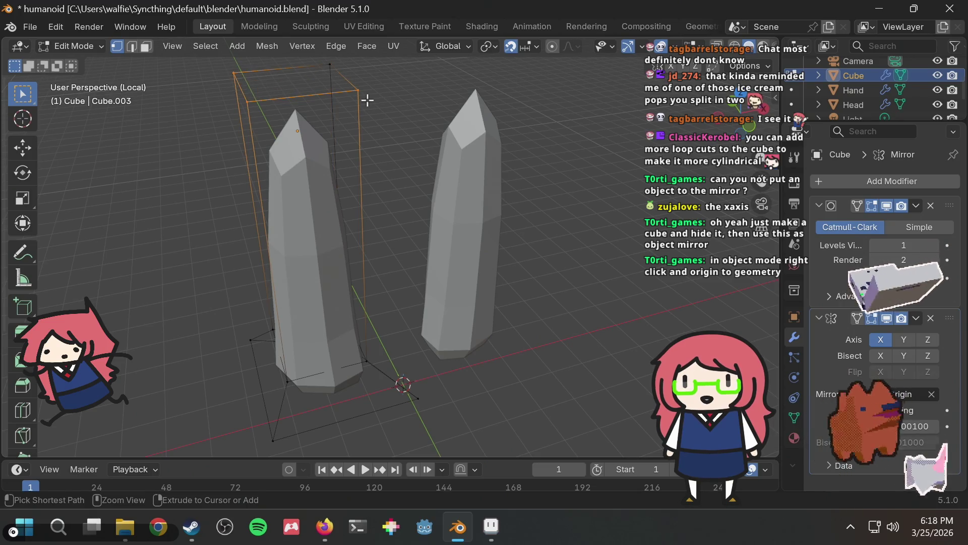
left_click(388, 99)
left_click(148, 45)
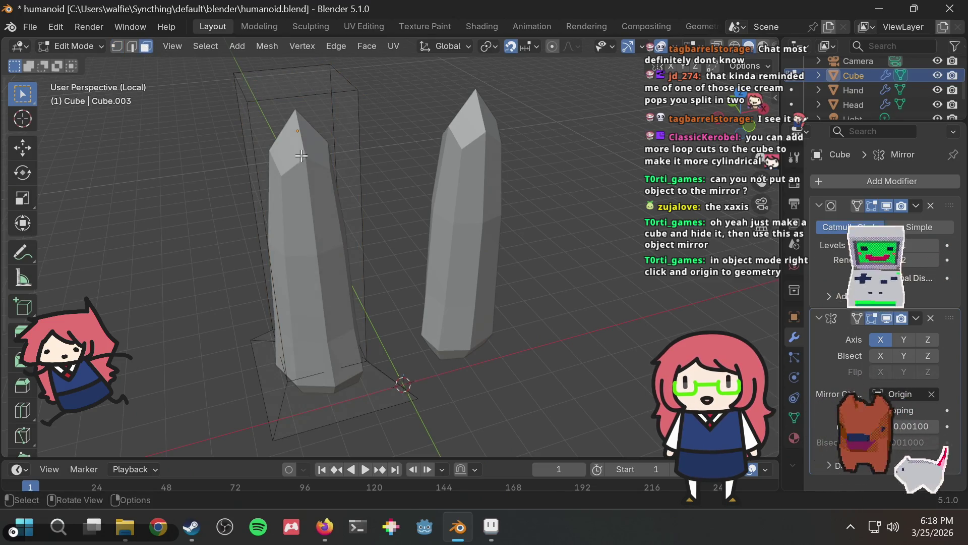
key("ctrl+r")
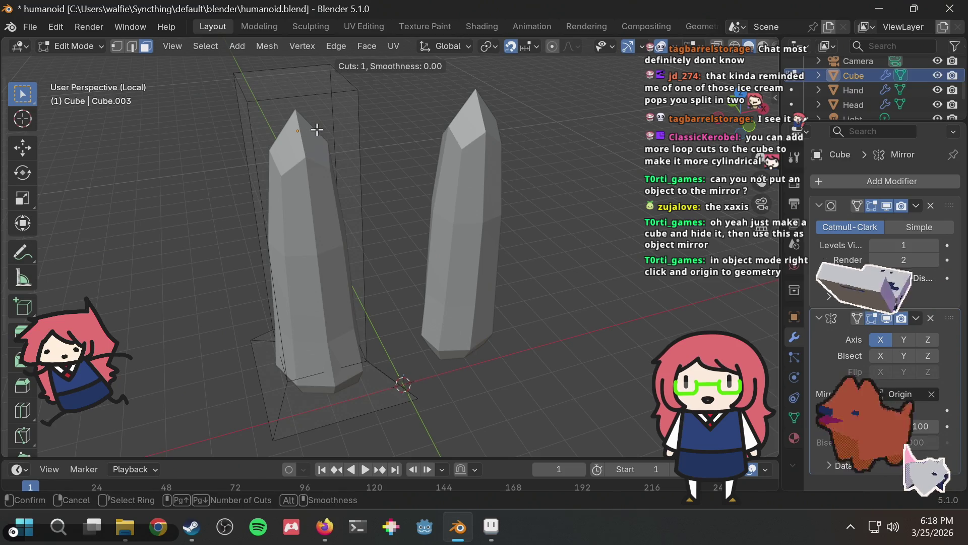
key("Escape")
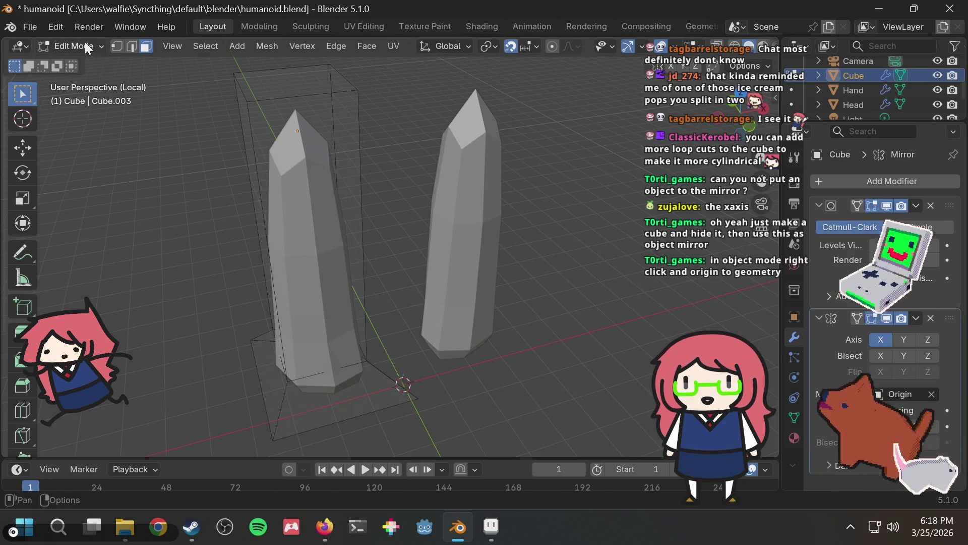
left_click(117, 45)
left_click(146, 46)
left_click(318, 139)
Add a loop cut near the top of the leg column, slid to a -0.6 factor
key("ctrl+r")
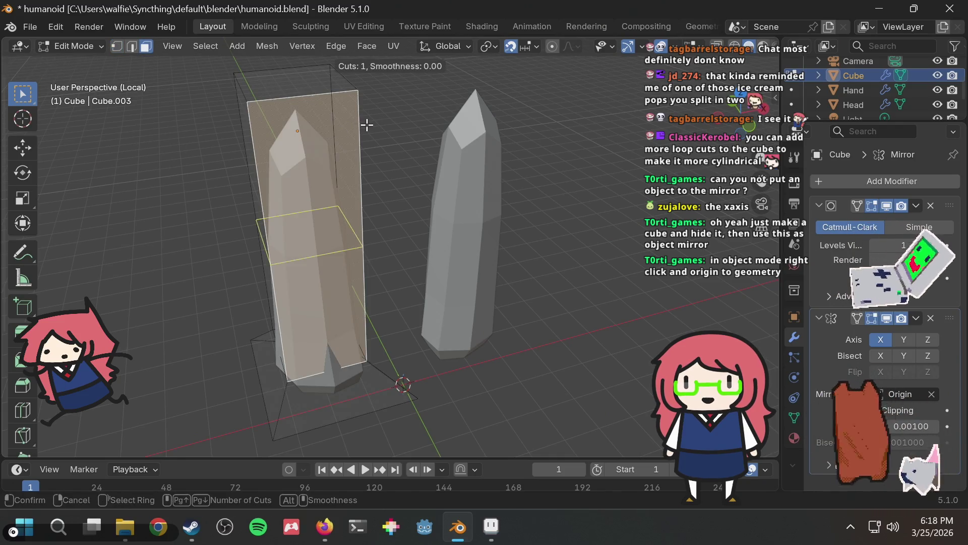
left_click(263, 138)
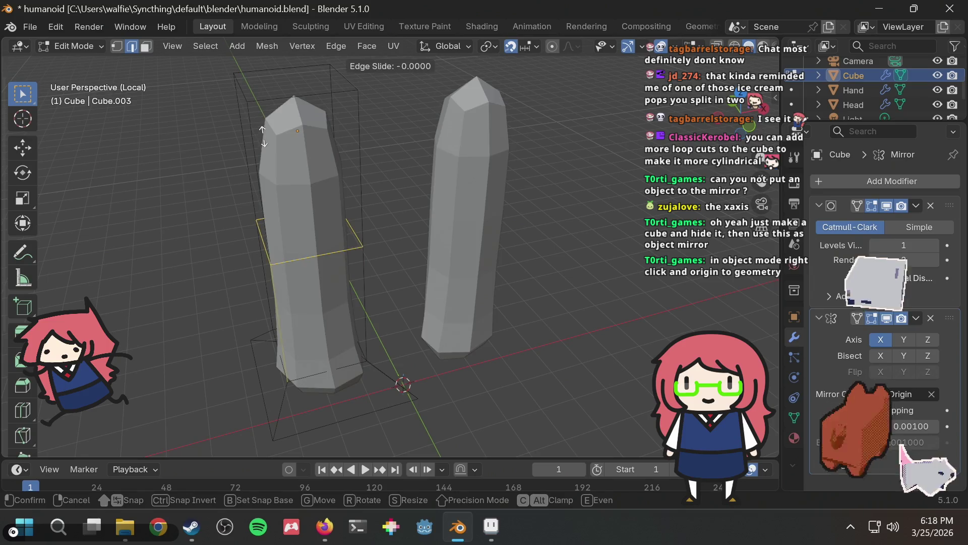
left_click(262, 61)
scroll(371, 158, "down", 3)
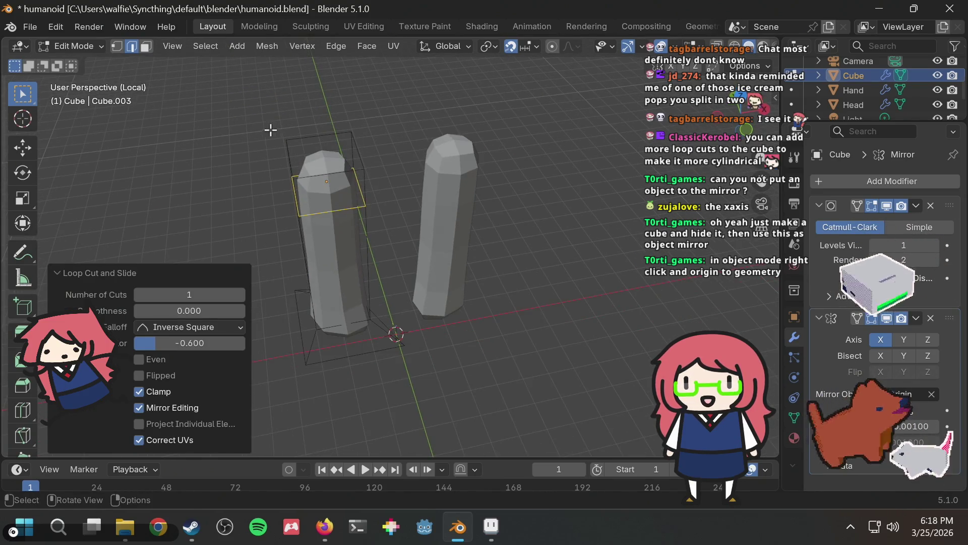
left_click(122, 49)
mouse_move(261, 115)
left_mouse_down()
mouse_move(367, 168)
mouse_move(379, 184)
mouse_move(391, 176)
left_mouse_up()
middle_click_drag(392, 176, 465, 138)
left_click(465, 138)
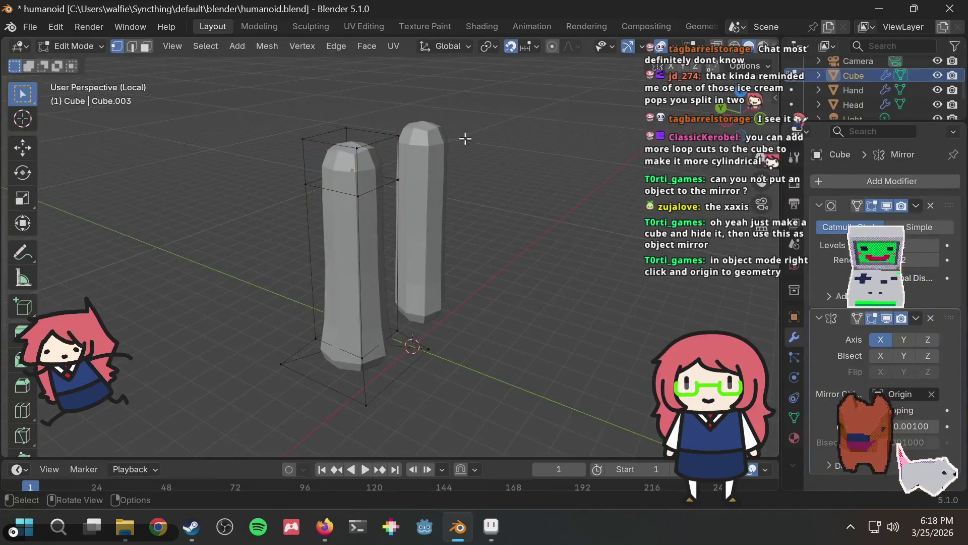
Shrink the left column's top face to about 0.8 scale
left_click_drag(413, 160, 267, 98)
middle_click_drag(516, 161, 415, 192)
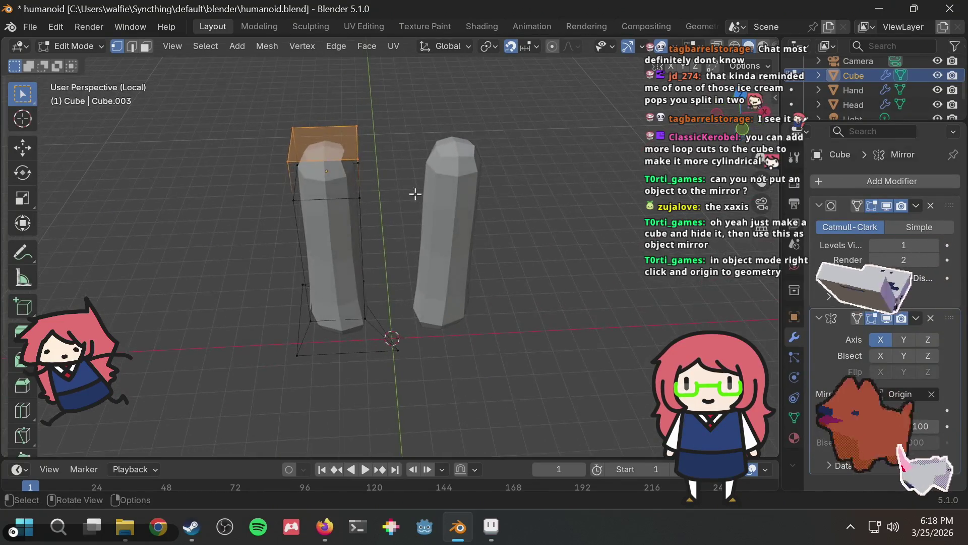
key("s")
left_click(388, 184)
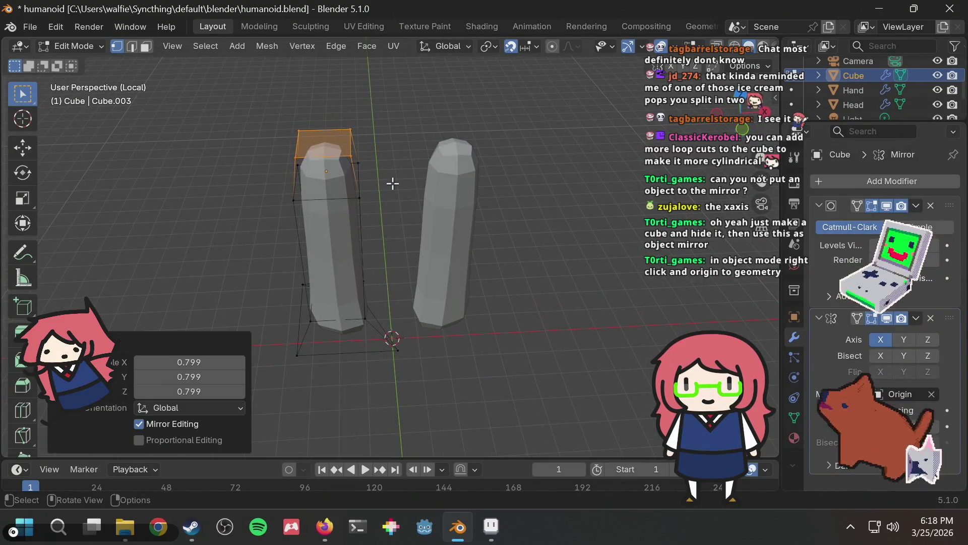
left_click(400, 198)
Box-select the leg cage's bottom vertices and move them
mouse_move(401, 198)
middle_mouse_down()
mouse_move(394, 155)
mouse_move(377, 165)
mouse_move(391, 164)
middle_mouse_up()
key("b")
left_click_drag(294, 283, 400, 343)
mouse_move(413, 290)
middle_mouse_down()
mouse_move(383, 303)
mouse_move(179, 287)
mouse_move(453, 357)
mouse_move(398, 367)
mouse_move(406, 361)
middle_mouse_up()
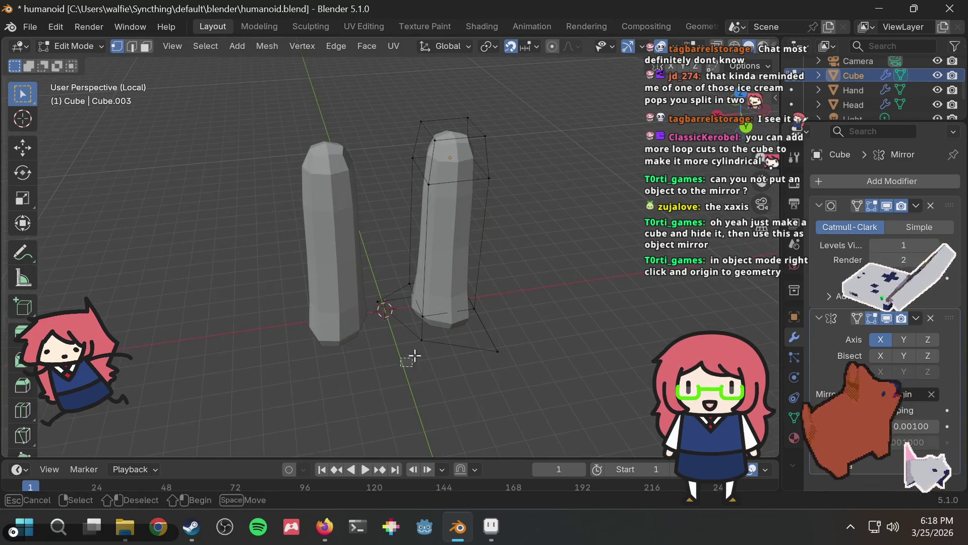
middle_click_drag(432, 329, 405, 368)
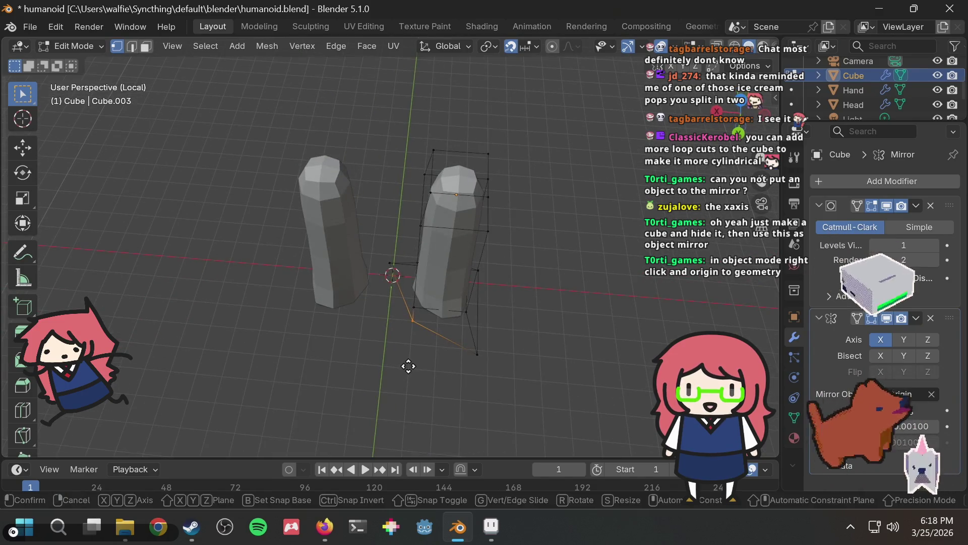
key("g")
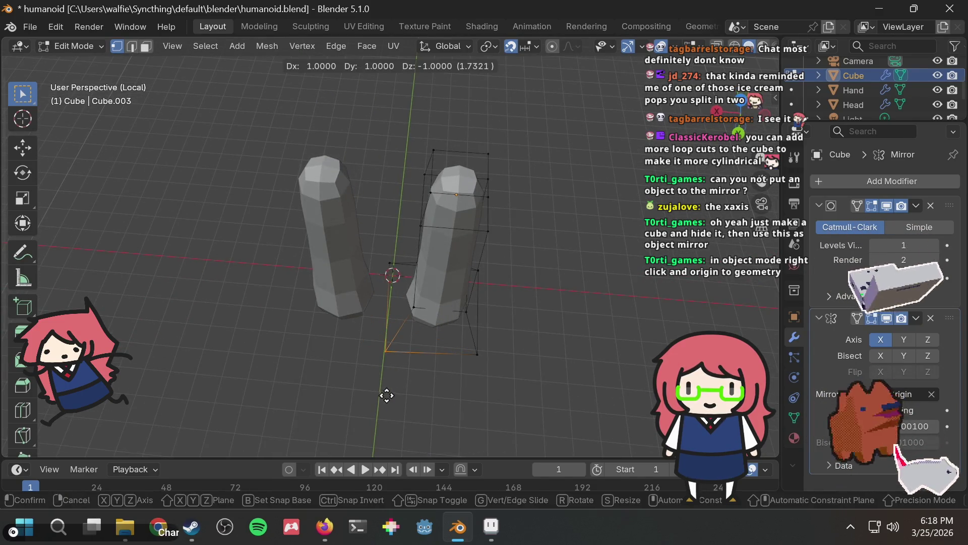
left_click(385, 396)
Snap the whole leg mesh to the grid with Selection to Grid
mouse_move(400, 379)
middle_mouse_down()
mouse_move(424, 320)
mouse_move(387, 348)
mouse_move(409, 340)
middle_mouse_up()
key("a")
key("s")
right_click(443, 251)
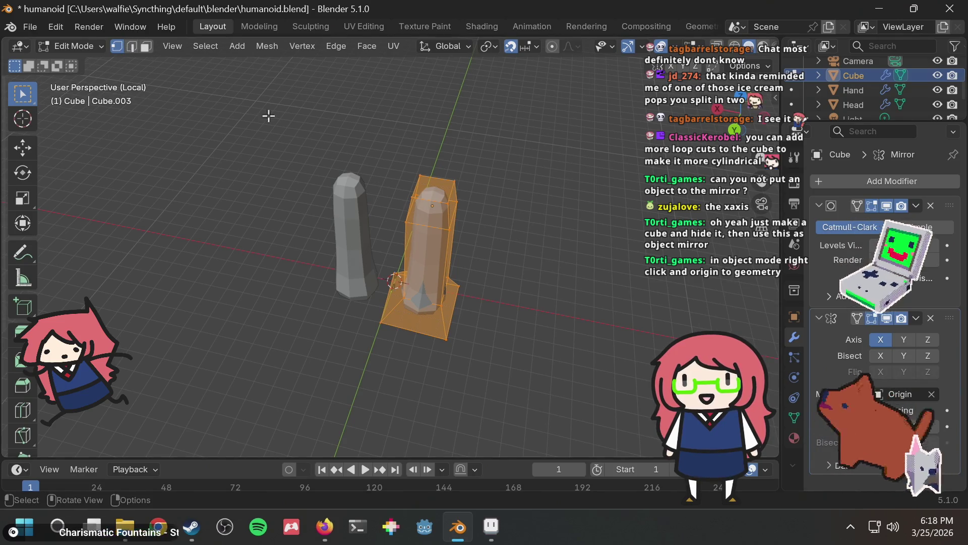
key("shift+s")
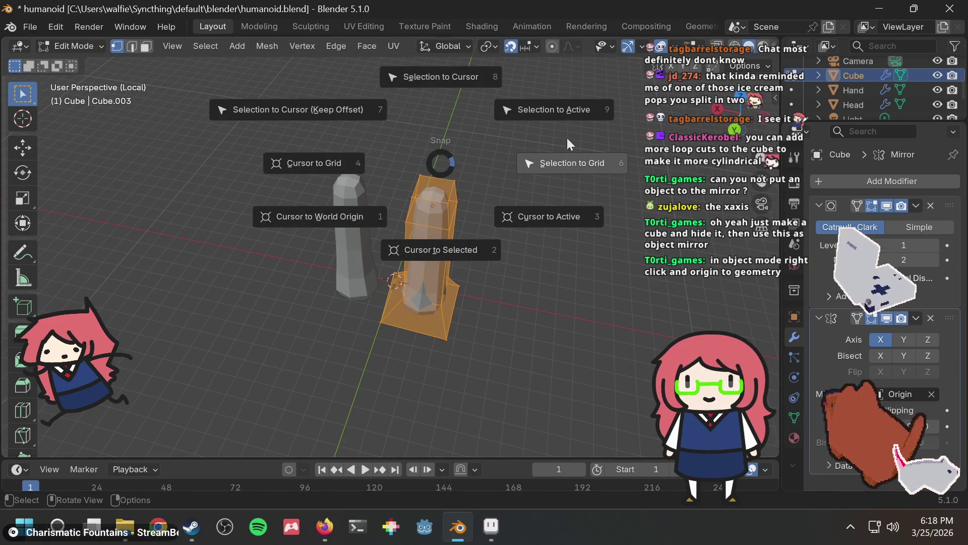
left_click(542, 162)
left_click(541, 197)
Lower the right column's top two loops by one unit
middle_click_drag(540, 198, 443, 214)
scroll(443, 214, "up", 2)
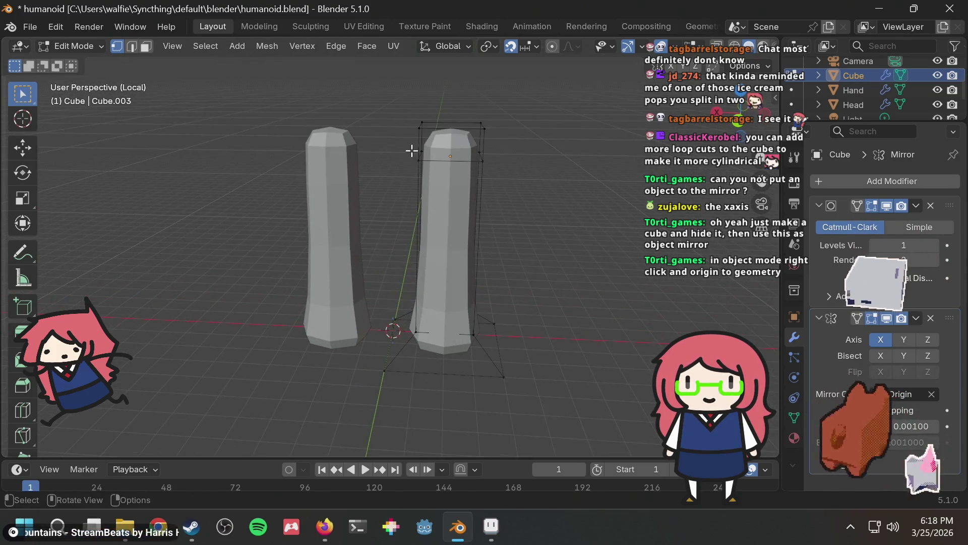
left_click_drag(398, 113, 555, 198)
key("g")
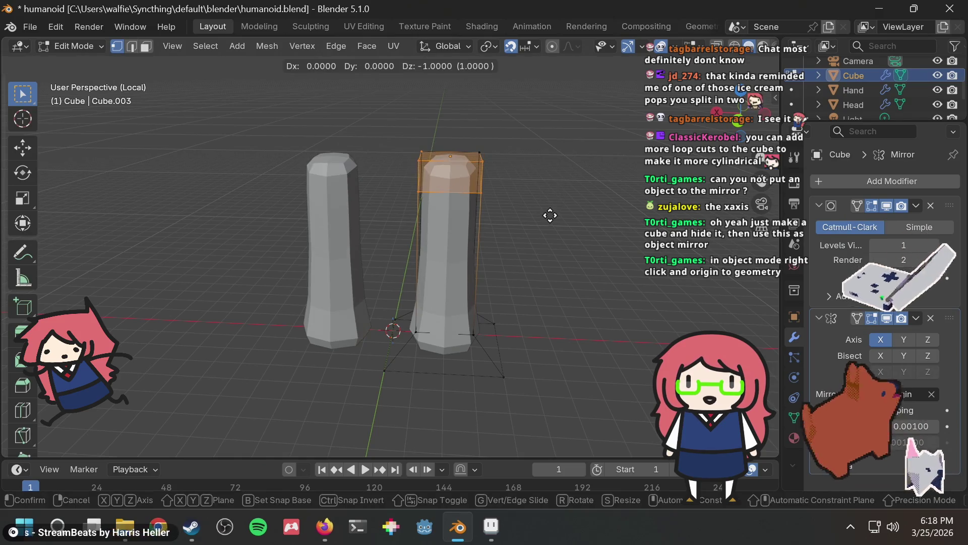
key("Return")
left_click(580, 202)
Lower the column's bottom ring 1 unit along Z
middle_click_drag(521, 205, 272, 190)
mouse_move(263, 121)
left_mouse_down()
mouse_move(310, 159)
mouse_move(270, 103)
left_mouse_up()
mouse_move(255, 277)
left_mouse_down()
mouse_move(400, 368)
mouse_move(432, 411)
left_mouse_up()
key("g")
key("z")
key("1")
key("Return")
left_click(490, 136)
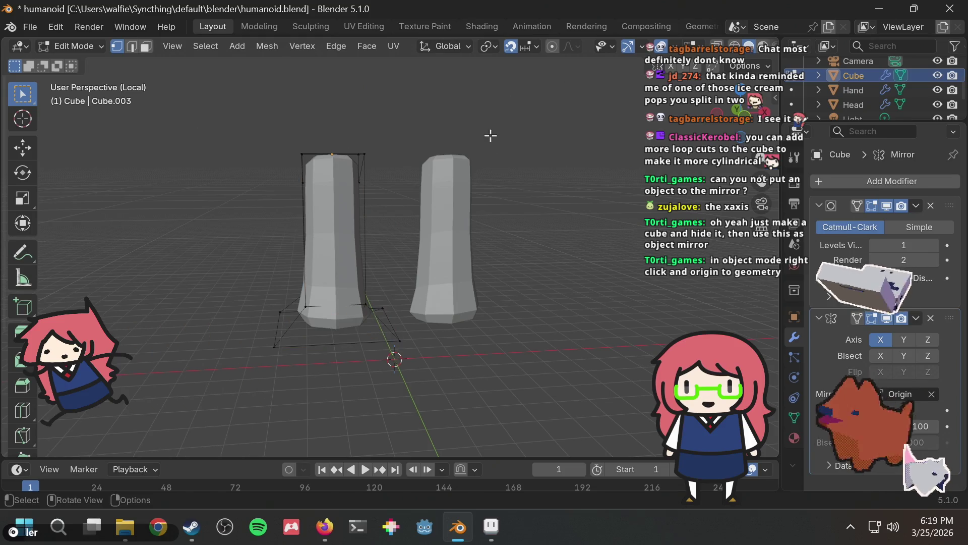
Leave Local View and frame the whole humanoid from the front
key("KP_Divide")
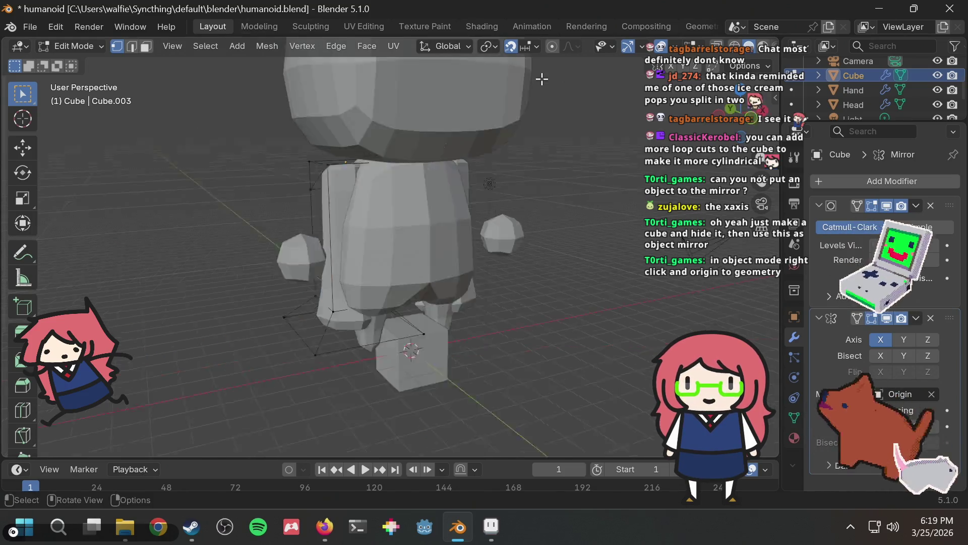
mouse_move(388, 214)
middle_mouse_down()
mouse_move(333, 201)
mouse_move(562, 207)
mouse_move(550, 218)
mouse_move(413, 200)
middle_mouse_up()
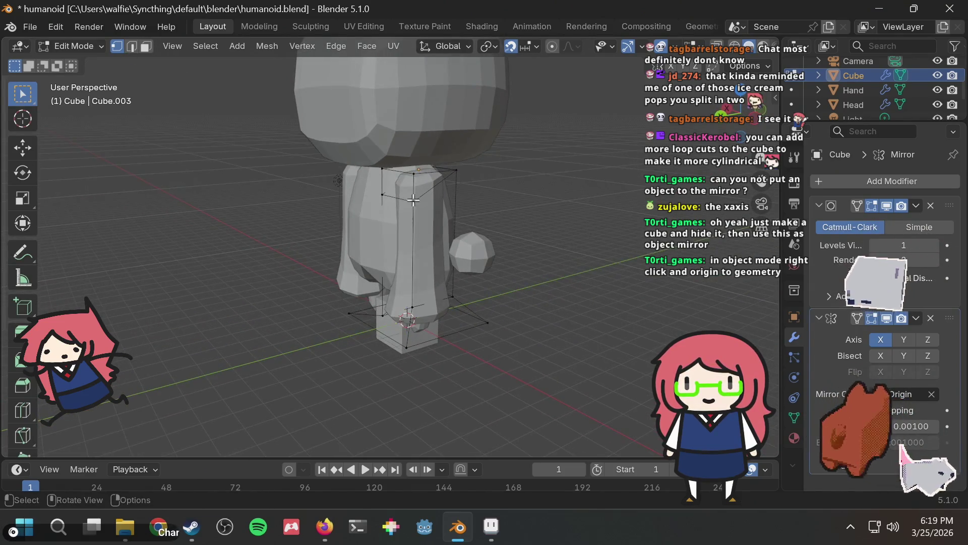
scroll(415, 200, "up", 4)
scroll(468, 131, "down", 3)
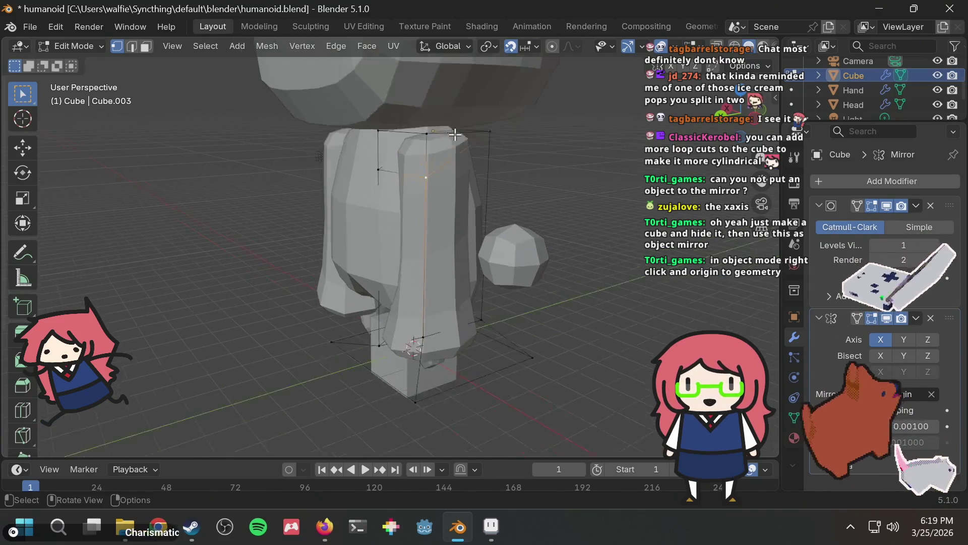
scroll(512, 187, "up", 2)
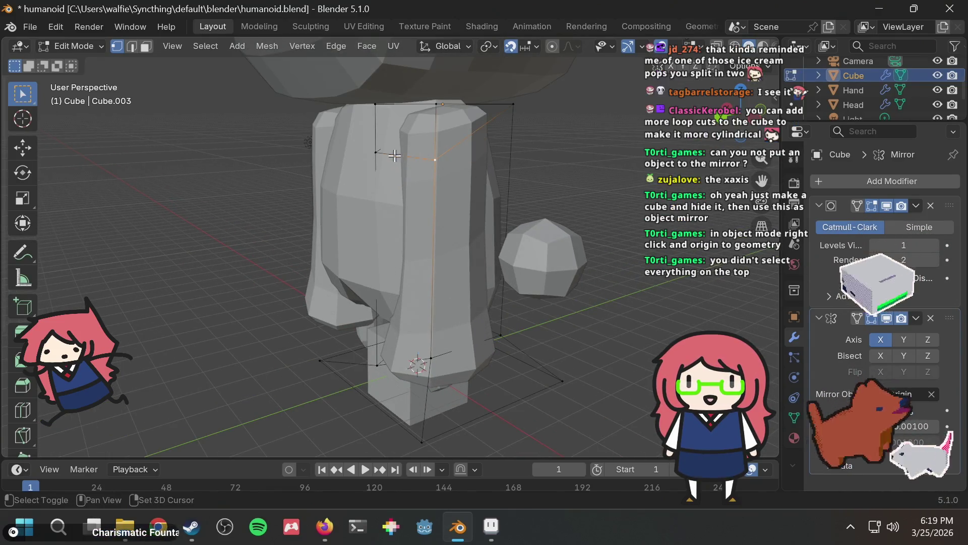
scroll(524, 175, "down", 2)
scroll(523, 175, "up", 2)
mouse_move(523, 175)
middle_mouse_down()
mouse_move(395, 209)
mouse_move(551, 180)
mouse_move(584, 184)
mouse_move(540, 190)
middle_mouse_up()
Cancel the stray vertex move and undo the recent vertex changes
key("g")
right_click(301, 220)
middle_click_drag(301, 220, 475, 249)
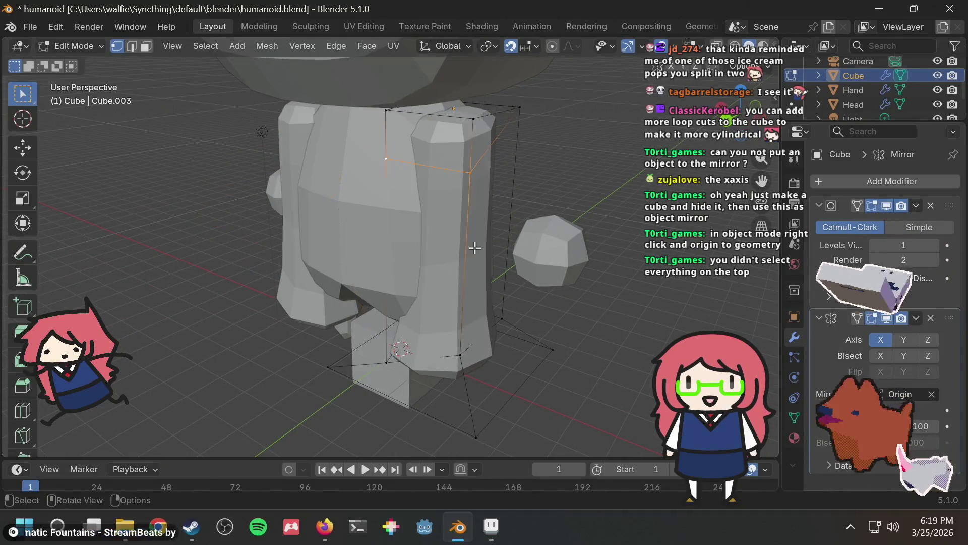
mouse_move(534, 183)
middle_mouse_down()
mouse_move(407, 198)
mouse_move(464, 149)
middle_mouse_up()
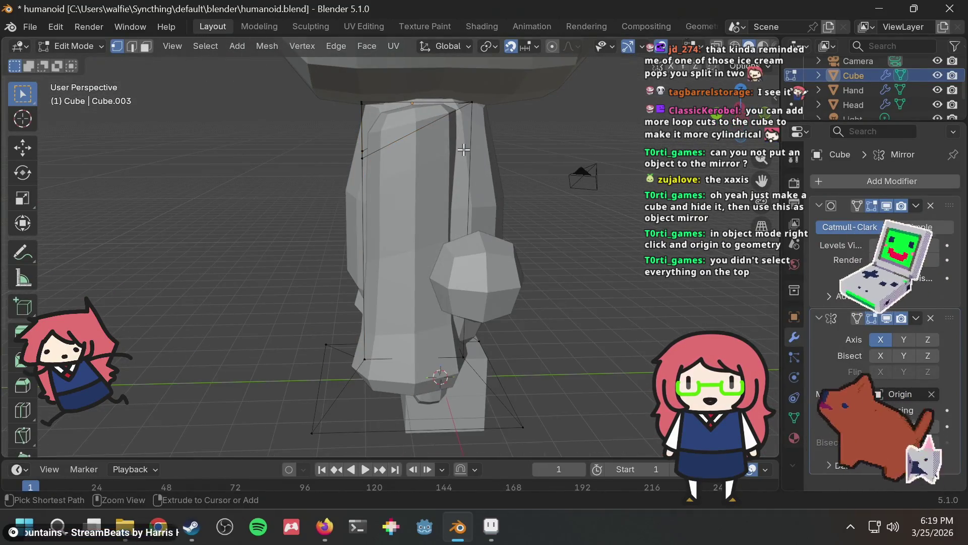
key("ctrl+z")
key("ctrl+z")
key("ctrl+z")
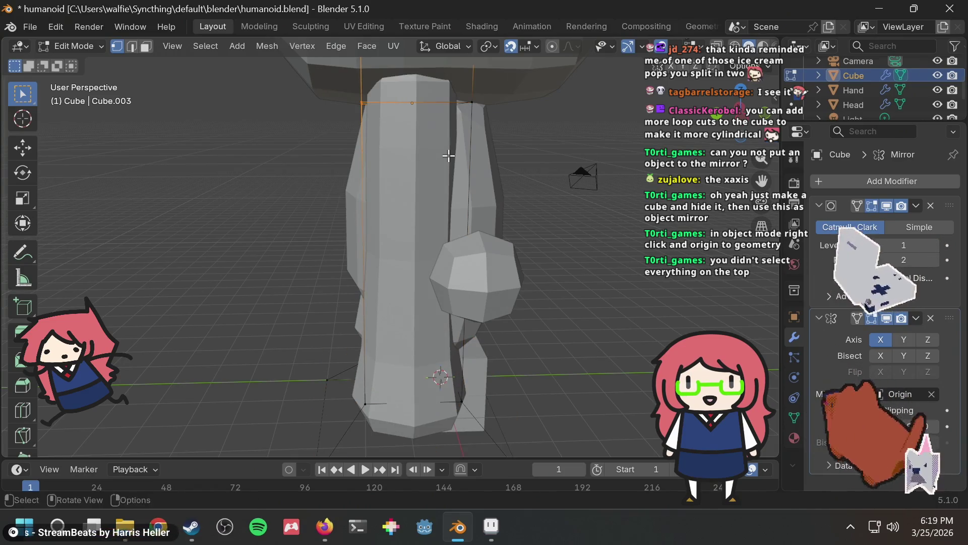
Lower the leg top face near the shoulder by one unit, then switch to wireframe
middle_click_drag(448, 156, 564, 121)
scroll(535, 165, "down", 3)
mouse_move(534, 164)
middle_mouse_down()
mouse_move(479, 162)
mouse_move(518, 200)
mouse_move(471, 188)
middle_mouse_up()
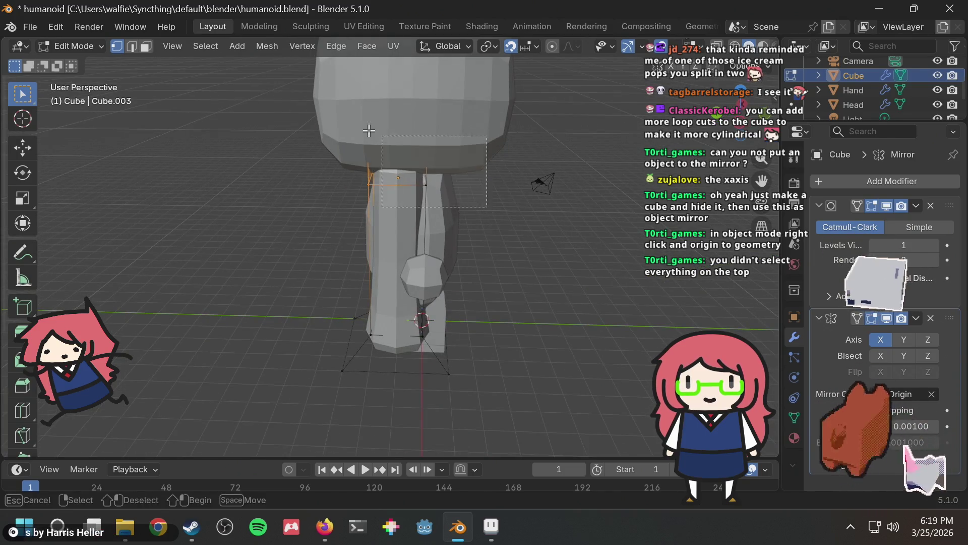
mouse_move(362, 187)
middle_mouse_down()
mouse_move(498, 173)
mouse_move(504, 188)
mouse_move(469, 199)
mouse_move(273, 194)
mouse_move(368, 190)
middle_mouse_up()
key("g")
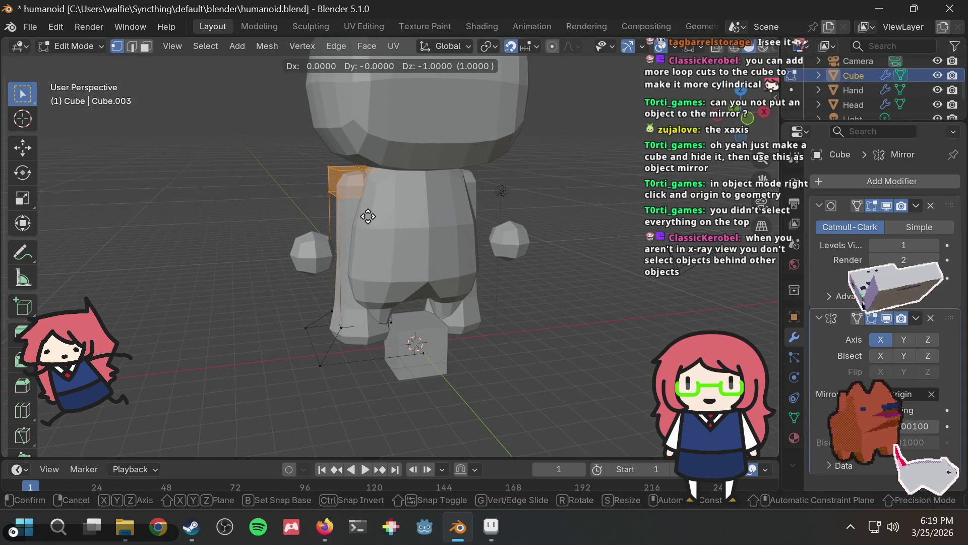
key("Return")
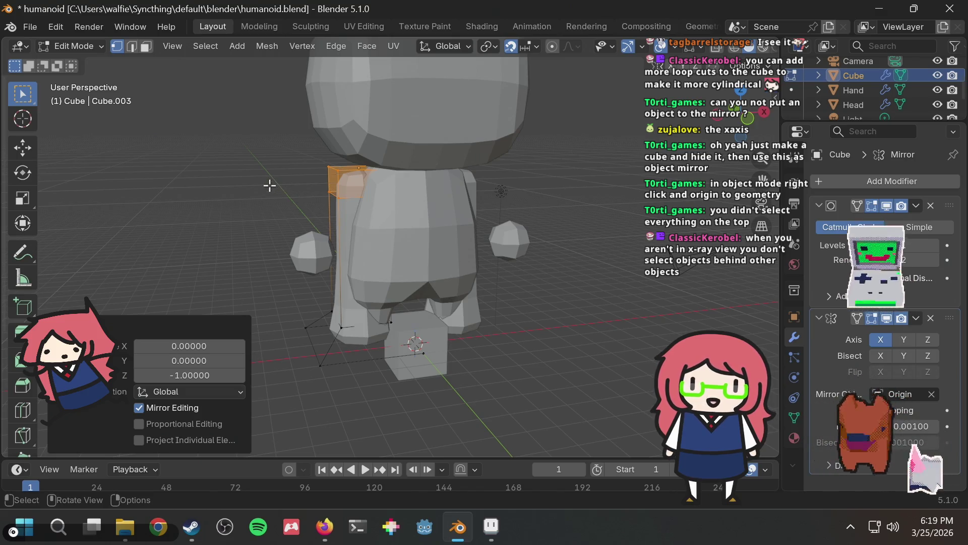
left_click(270, 186)
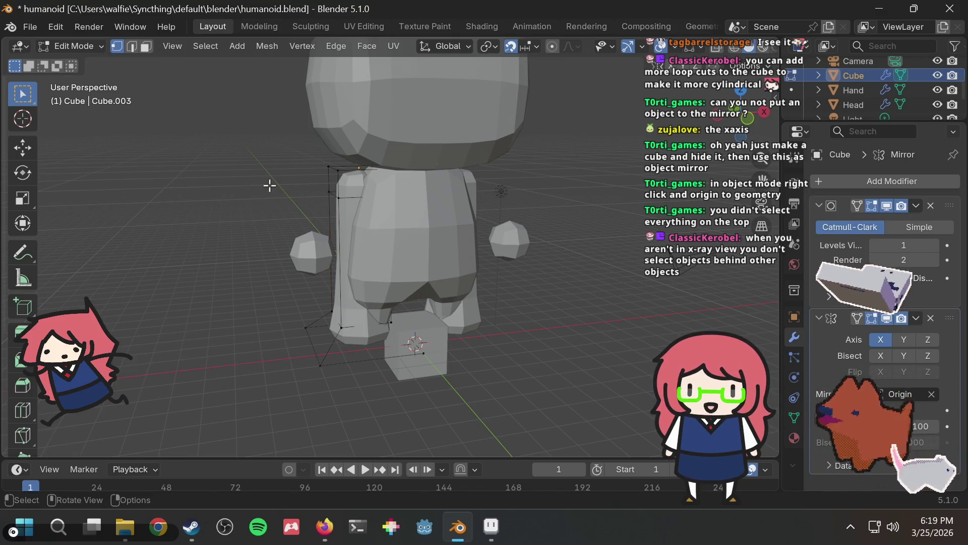
mouse_move(270, 185)
middle_mouse_down()
mouse_move(618, 216)
mouse_move(467, 179)
mouse_move(512, 174)
mouse_move(410, 174)
middle_mouse_up()
key("shift+z")
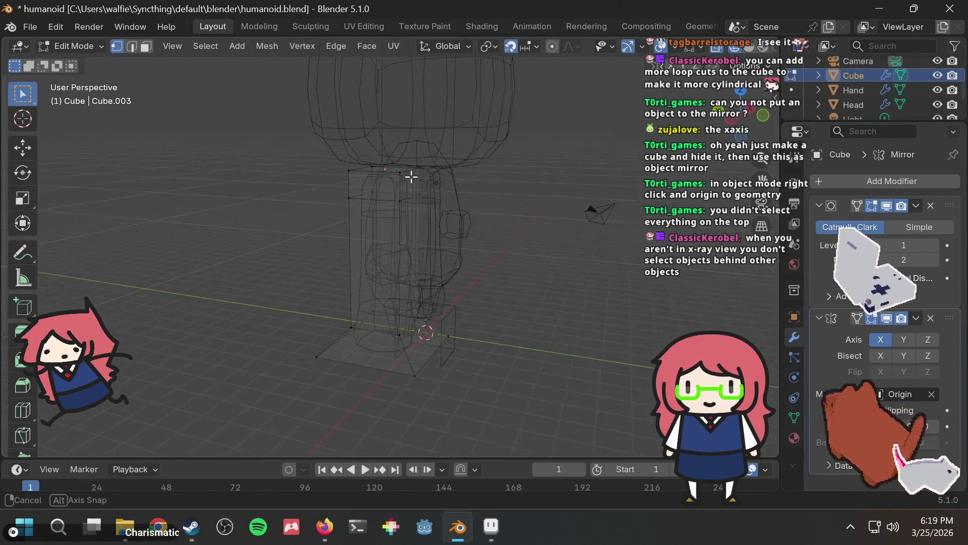
Isolate the leg mesh and move the left column's top edge loop down
key("shift+z")
key("KP_Divide")
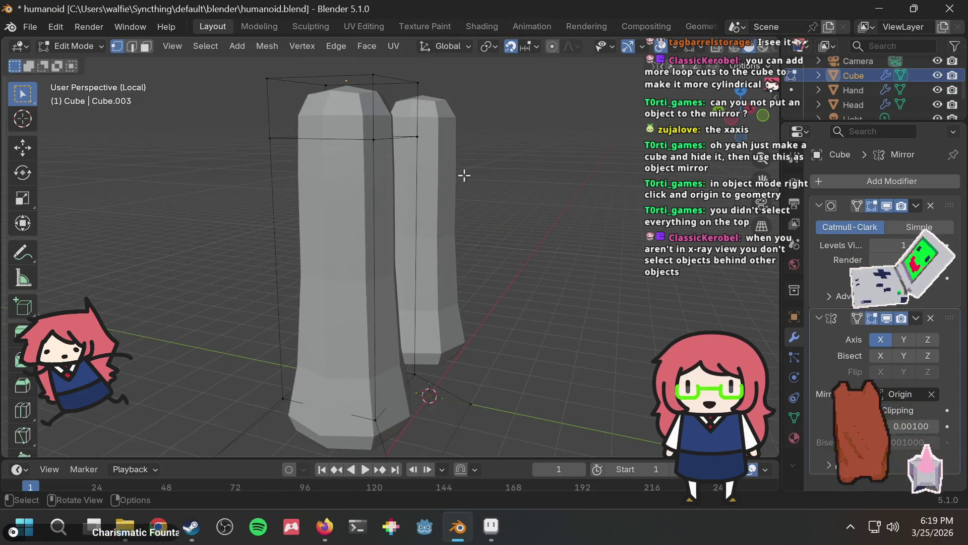
scroll(480, 188, "down", 2)
middle_click_drag(480, 188, 376, 209)
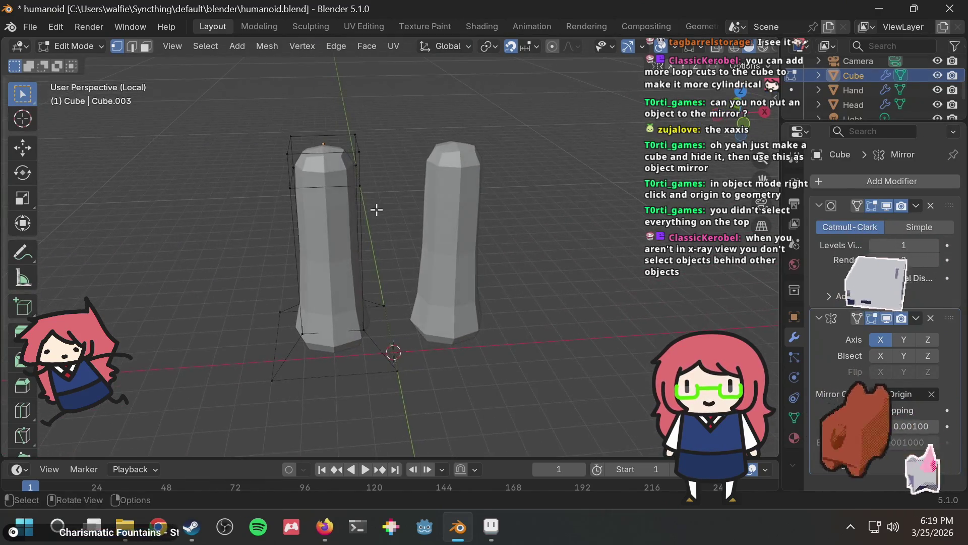
mouse_move(281, 215)
left_mouse_down()
mouse_move(379, 152)
mouse_move(394, 156)
left_mouse_up()
key("g")
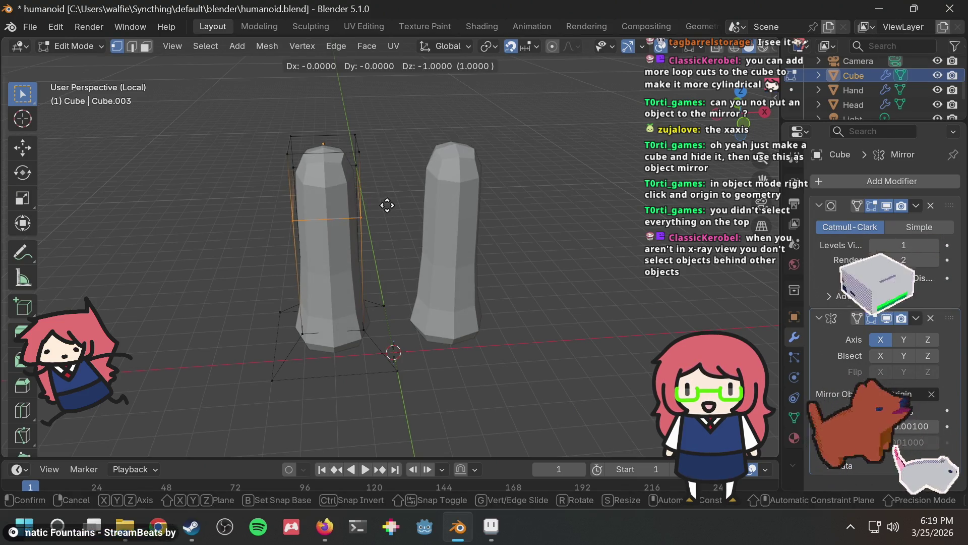
key("Return")
mouse_move(320, 209)
middle_mouse_down()
mouse_move(554, 192)
mouse_move(472, 191)
mouse_move(501, 207)
mouse_move(445, 237)
middle_mouse_up()
In wireframe, try lowering the loop by one unit, then undo it
key("shift+z")
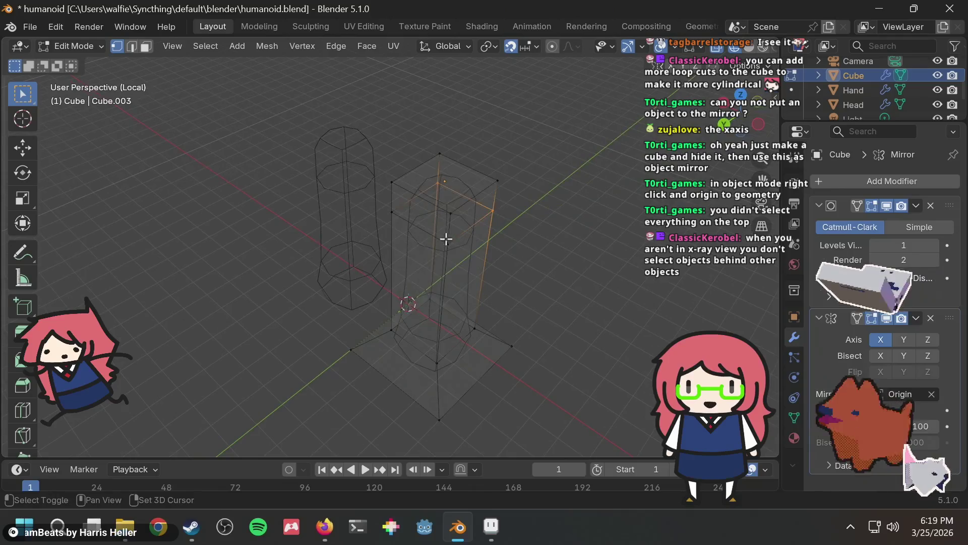
mouse_move(426, 201)
middle_mouse_down()
mouse_move(415, 158)
mouse_move(288, 132)
mouse_move(392, 213)
mouse_move(340, 234)
mouse_move(504, 206)
middle_mouse_up()
key("g")
left_click(341, 258)
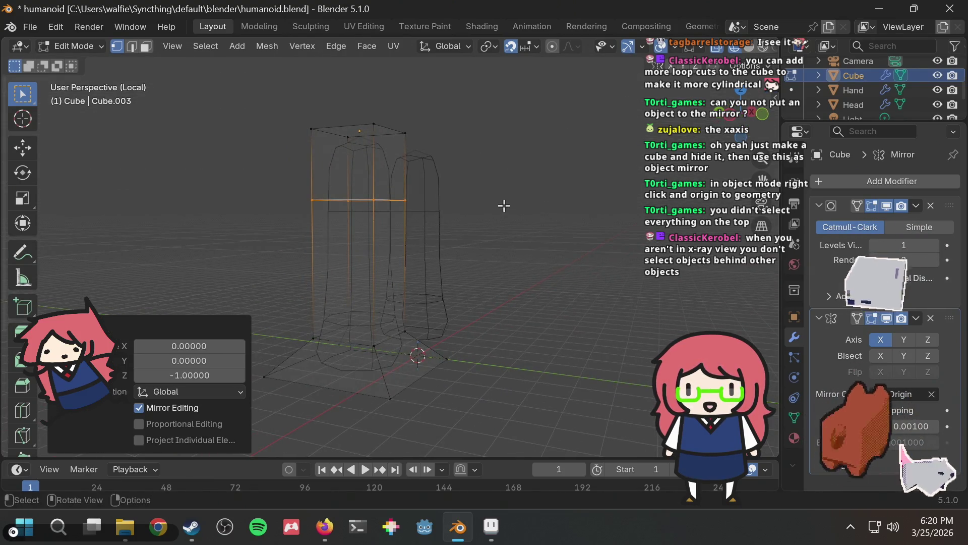
key("ctrl+z")
Scale up the leg's bottom ring so it flares outward
middle_click_drag(425, 243, 270, 316)
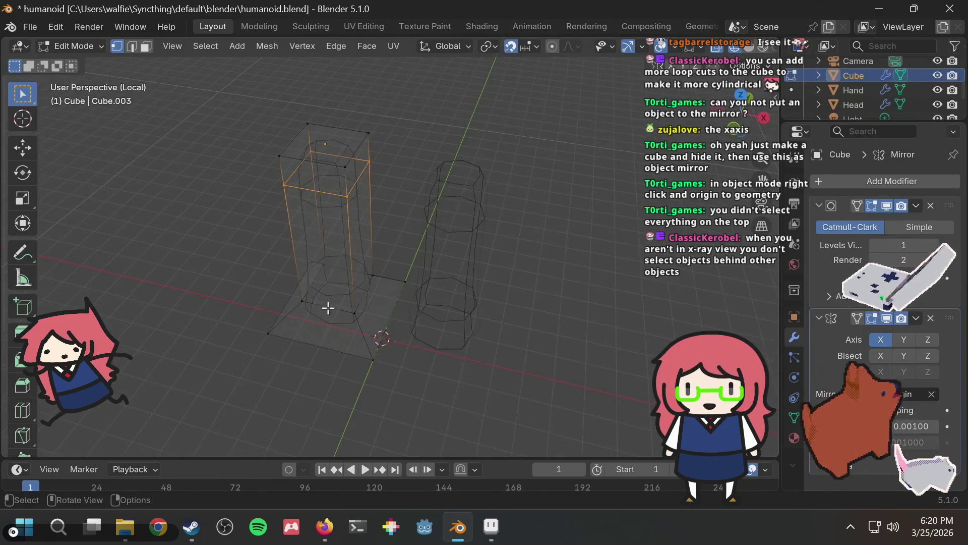
middle_click_drag(328, 307, 383, 273)
scroll(346, 344, "up", 2)
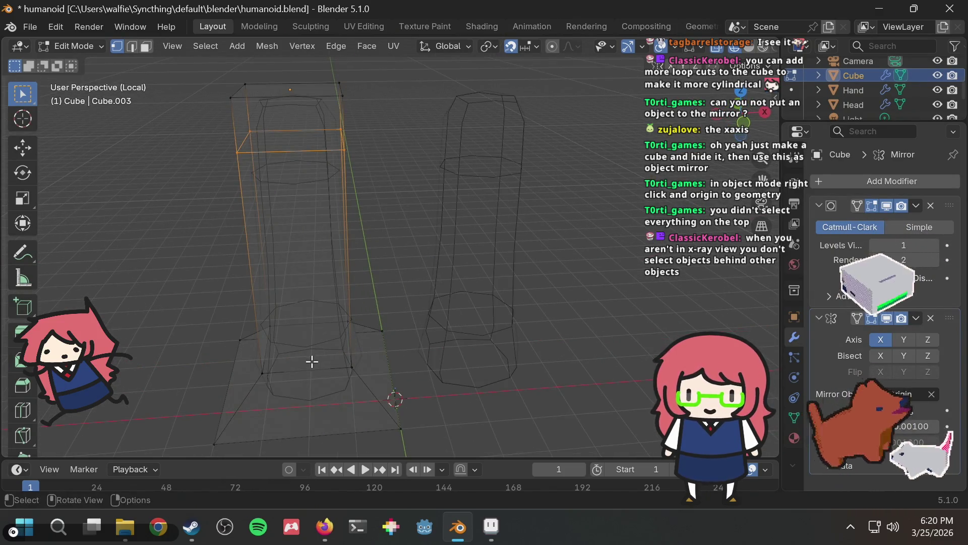
mouse_move(365, 352)
middle_mouse_down()
mouse_move(341, 348)
mouse_move(413, 323)
mouse_move(620, 302)
mouse_move(629, 344)
mouse_move(583, 339)
mouse_move(343, 373)
mouse_move(395, 335)
middle_mouse_up()
key("s")
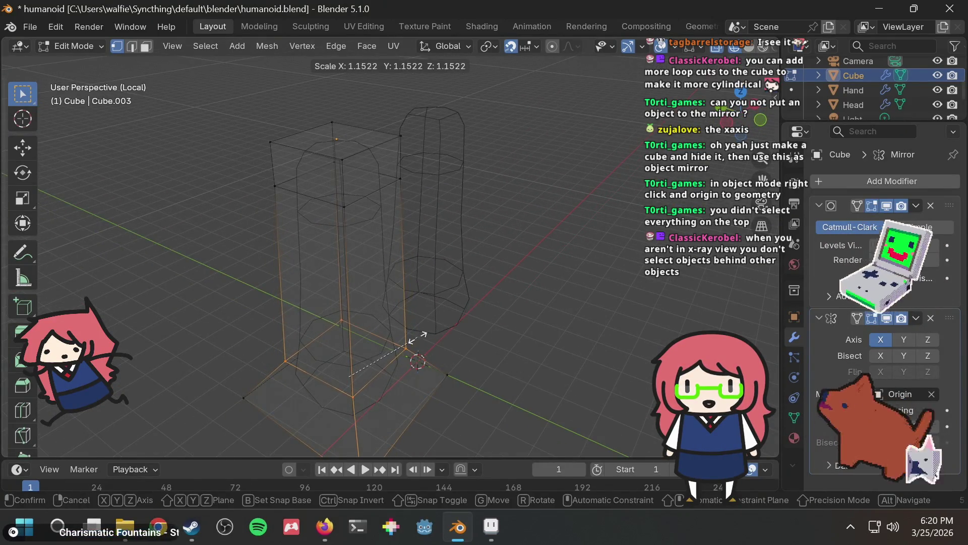
left_click(427, 338)
Rescale the leg base to about 1.2 and return to solid shading
mouse_move(428, 339)
middle_mouse_down()
mouse_move(544, 295)
mouse_move(565, 383)
middle_mouse_up()
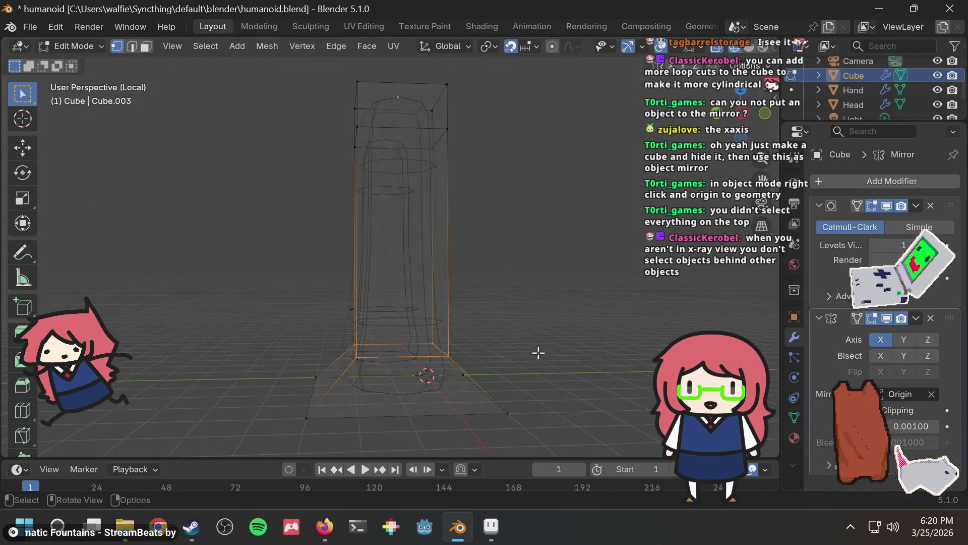
middle_click_drag(536, 353, 444, 363)
key("s")
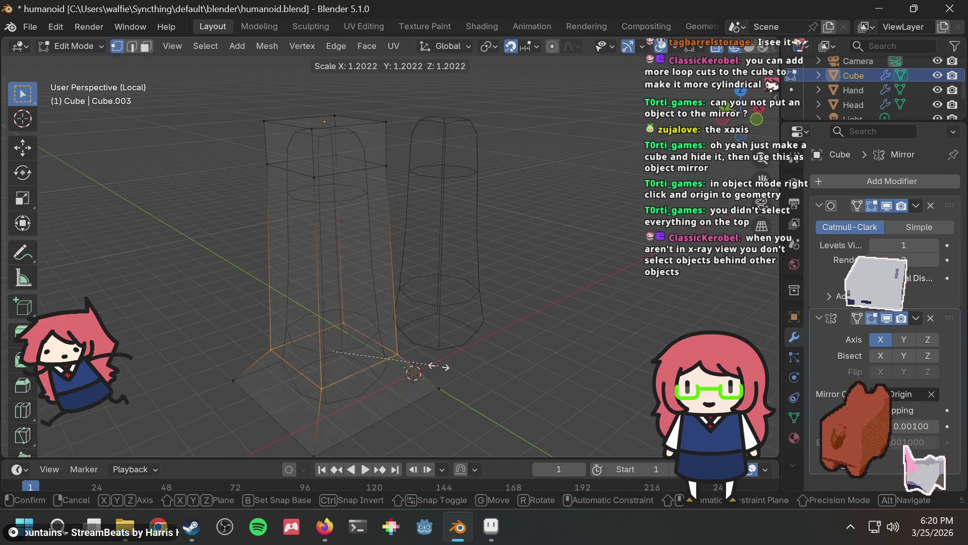
left_click(437, 367)
left_click(502, 329)
mouse_move(493, 328)
middle_mouse_down()
mouse_move(424, 304)
mouse_move(454, 294)
middle_mouse_up()
middle_click_drag(337, 155, 319, 150)
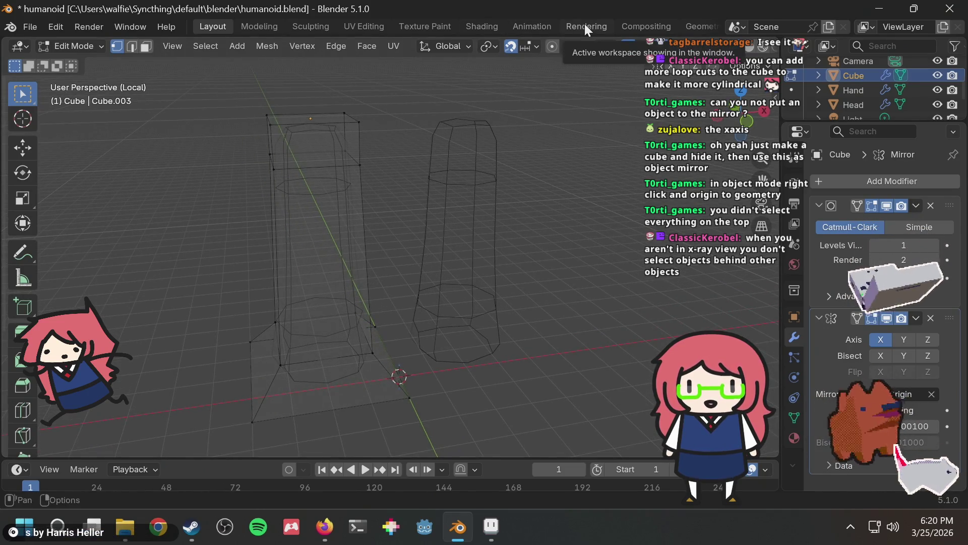
key("shift+z")
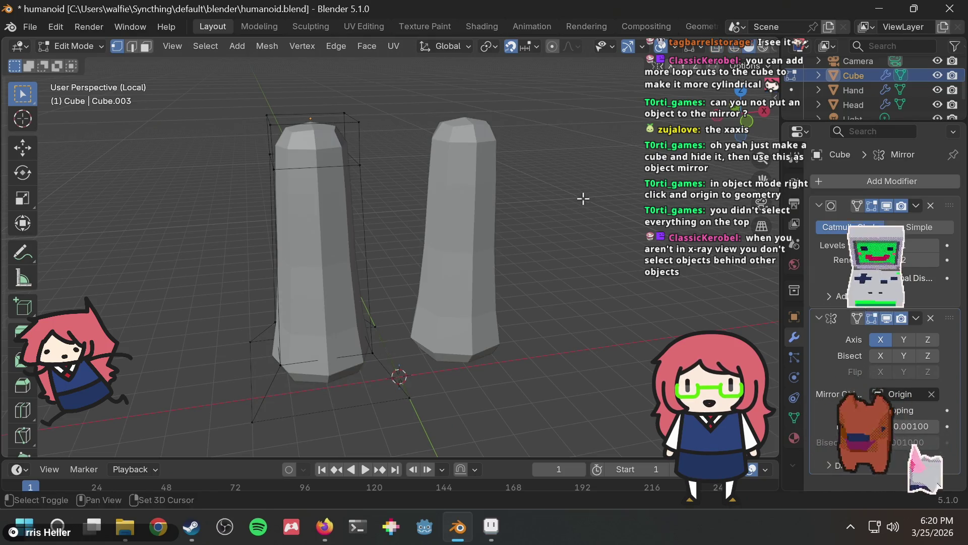
Leave Edit Mode and Local View, move the legs -1 along Y, and re-enter Edit Mode
key("Tab")
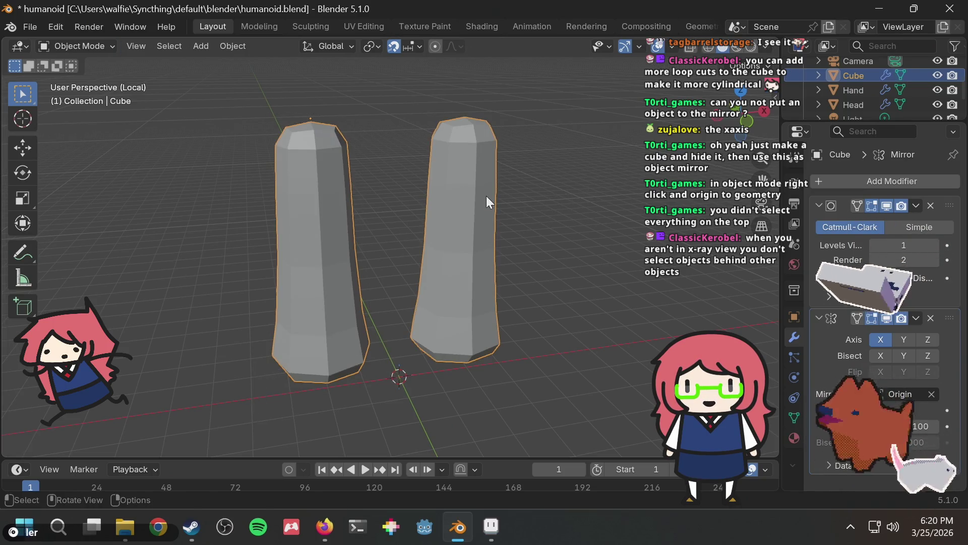
key("slash")
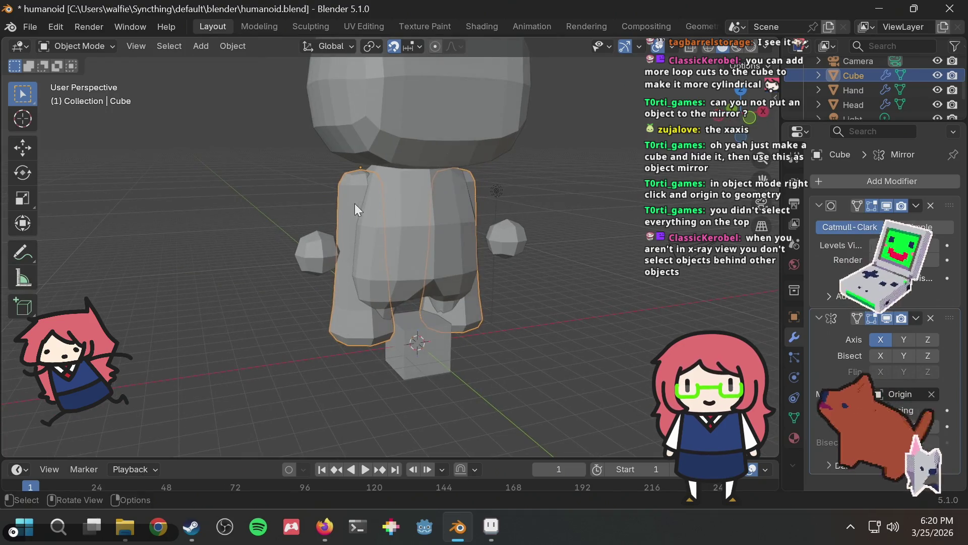
key("g")
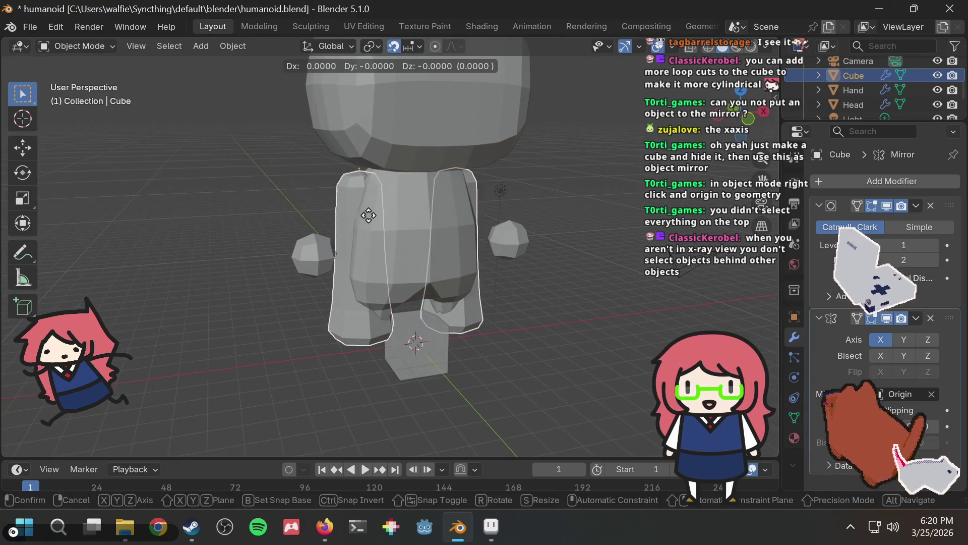
middle_click_drag(378, 212, 461, 262, "alt")
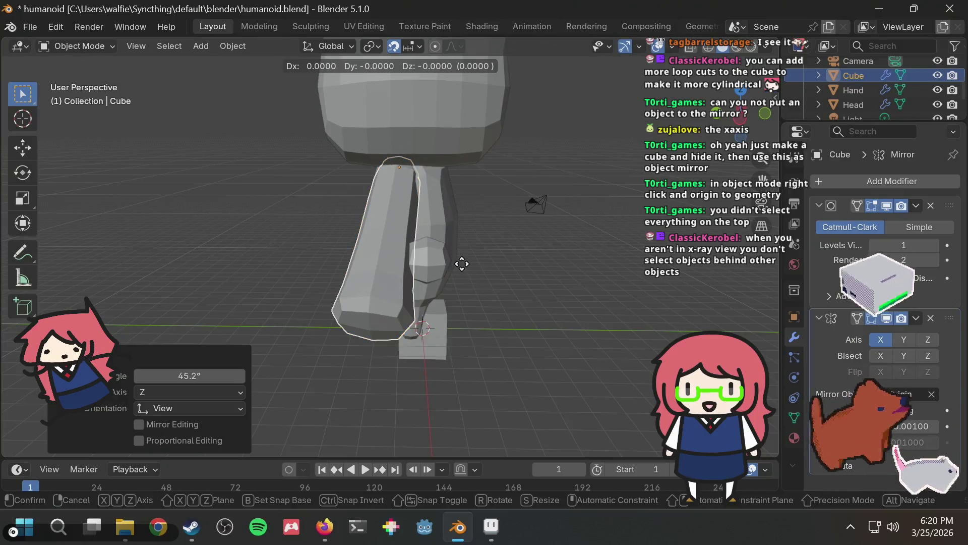
key("Escape")
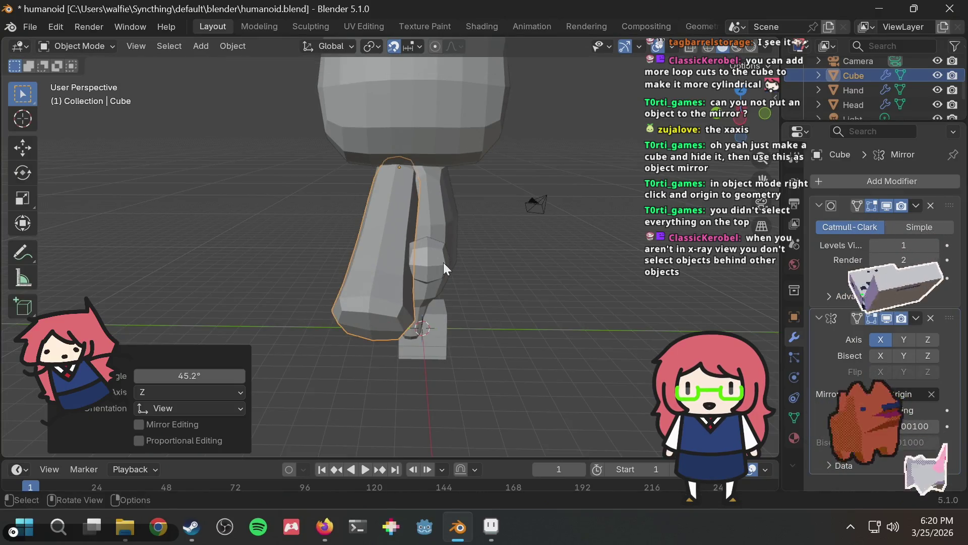
key("ctrl+z")
mouse_move(555, 247)
middle_mouse_down()
mouse_move(422, 267)
mouse_move(545, 259)
mouse_move(387, 238)
mouse_move(401, 247)
mouse_move(301, 293)
mouse_move(378, 294)
mouse_move(373, 268)
middle_mouse_up()
key("ctrl+shift+z")
key("Tab")
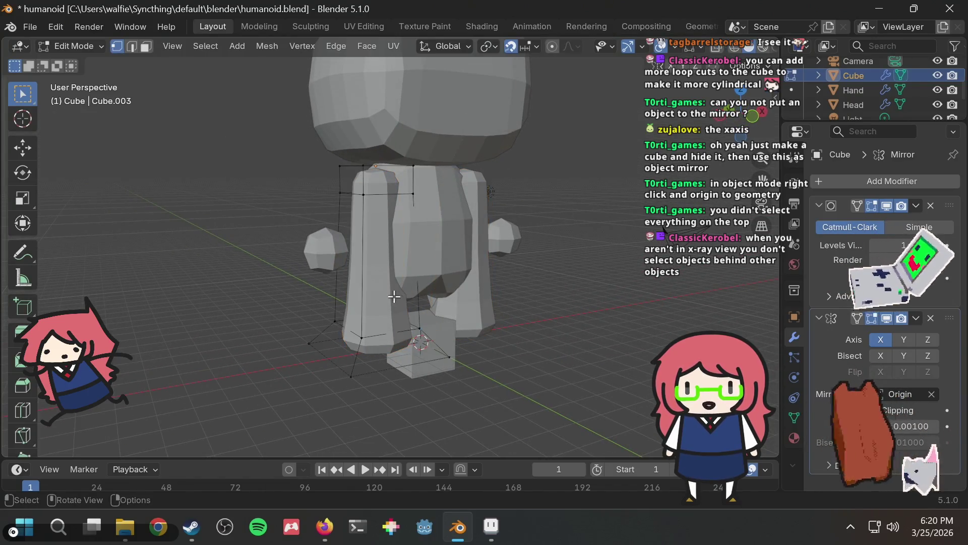
Raise the leg mesh's bottom faces 2 units in an isolated wireframe view
left_click_drag(273, 301, 612, 432)
middle_click_drag(572, 368, 461, 353)
key("shift+z")
middle_click_drag(411, 372, 444, 409)
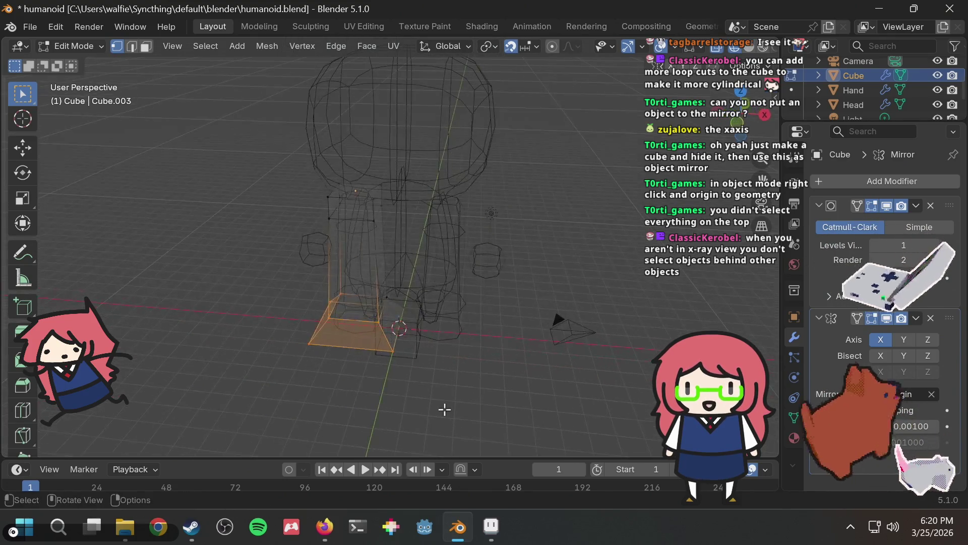
key("KP_Divide")
mouse_move(360, 268)
middle_mouse_down()
mouse_move(536, 372)
mouse_move(519, 319)
mouse_move(672, 304)
mouse_move(519, 295)
mouse_move(273, 313)
middle_mouse_up()
key("g")
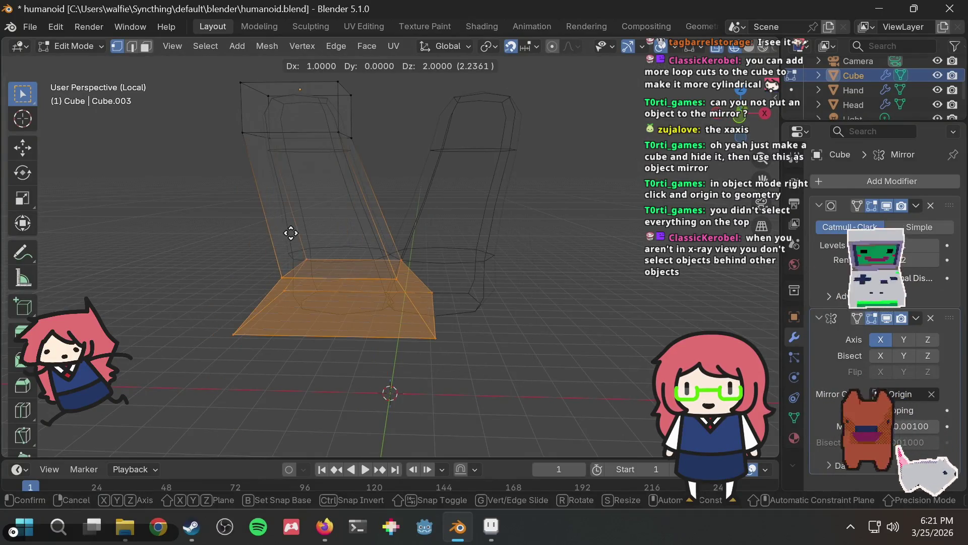
left_click(281, 232)
left_click(572, 253)
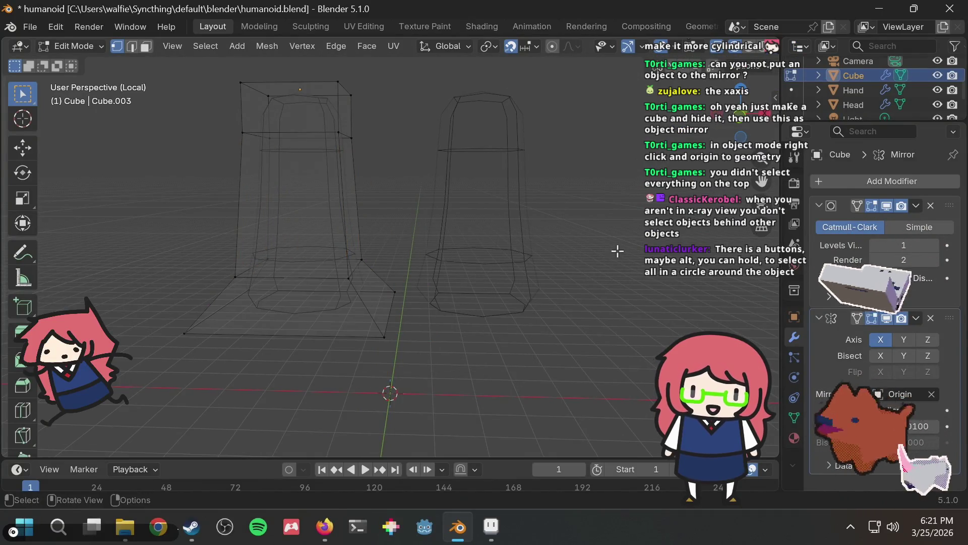
mouse_move(500, 231)
middle_mouse_down()
mouse_move(529, 267)
mouse_move(518, 244)
mouse_move(458, 262)
middle_mouse_up()
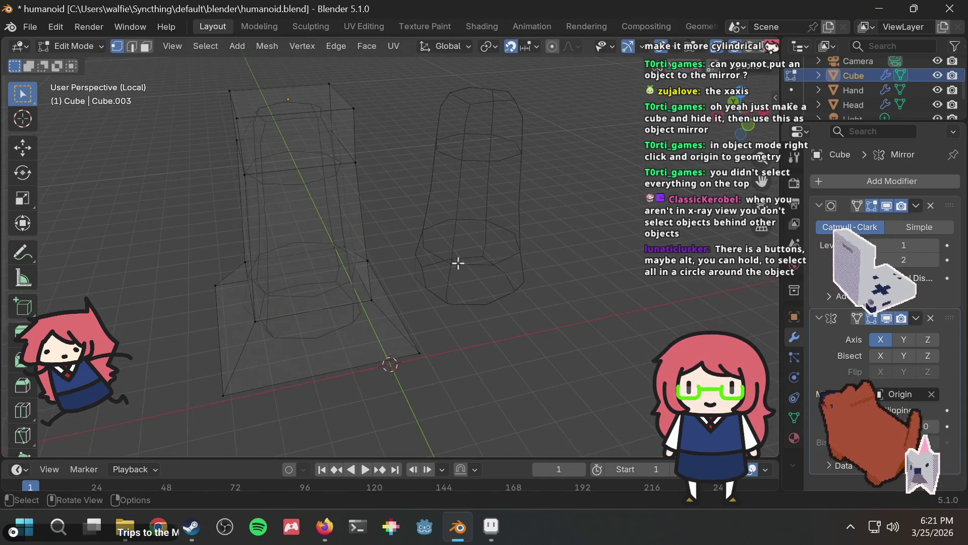
Select edge loops around the leg's bottom and left side
left_click(308, 294, "alt")
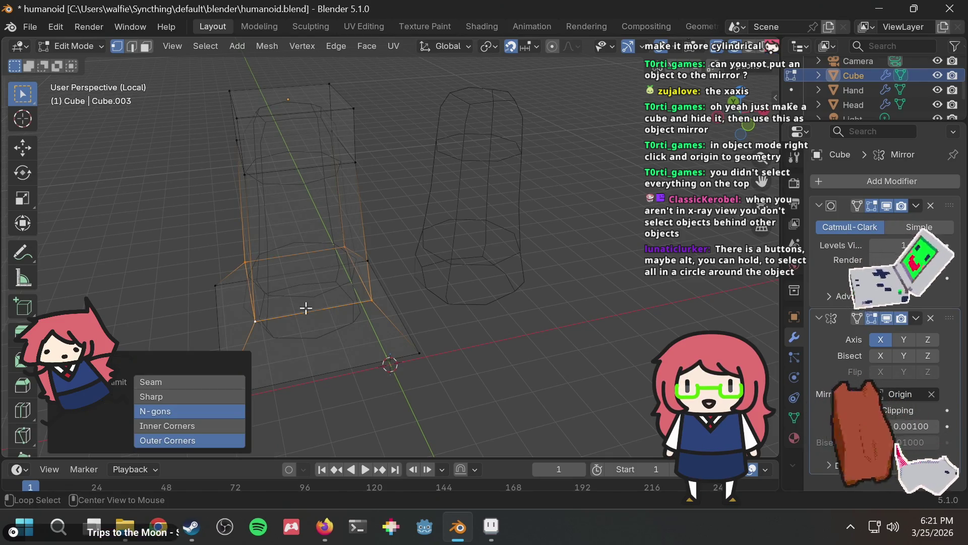
left_click(356, 344)
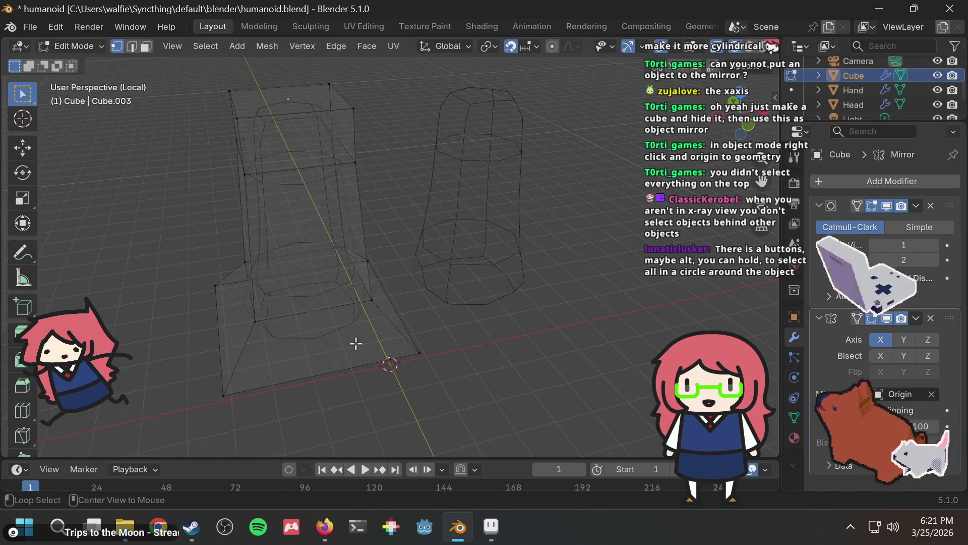
left_click(329, 369, "alt")
middle_click_drag(515, 284, 389, 406)
left_click(388, 406)
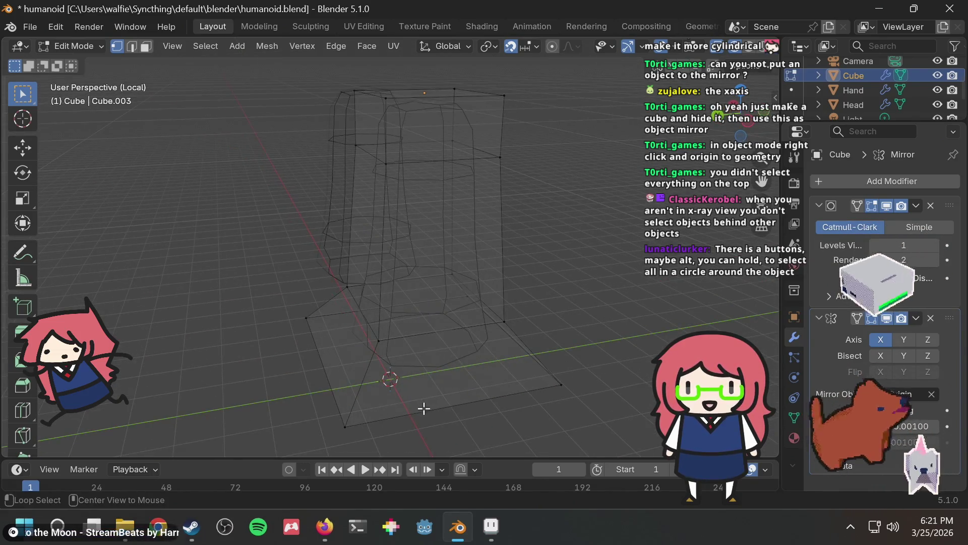
left_click(444, 409, "alt")
mouse_move(432, 329)
middle_mouse_down()
mouse_move(573, 325)
mouse_move(378, 352)
middle_mouse_up()
middle_click_drag(601, 324, 475, 331)
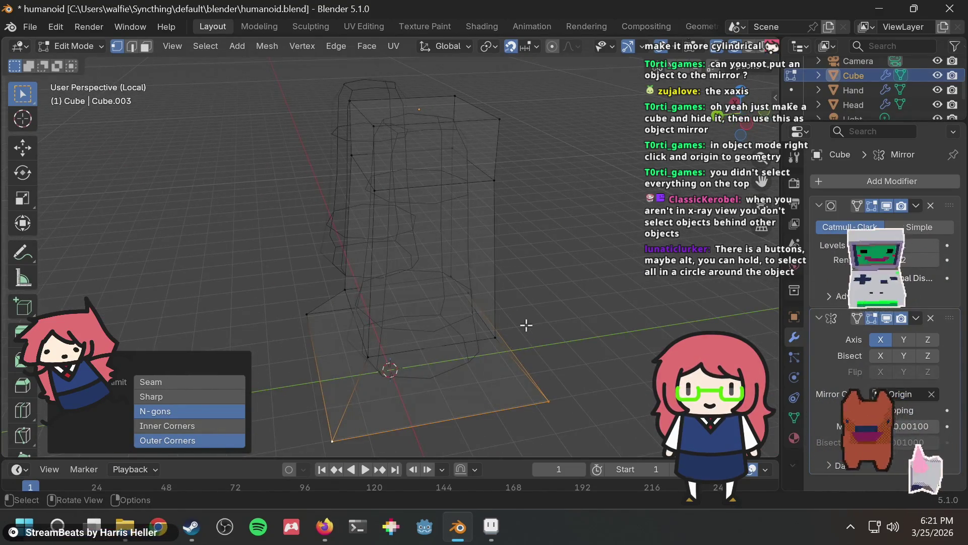
left_click(322, 397, "alt")
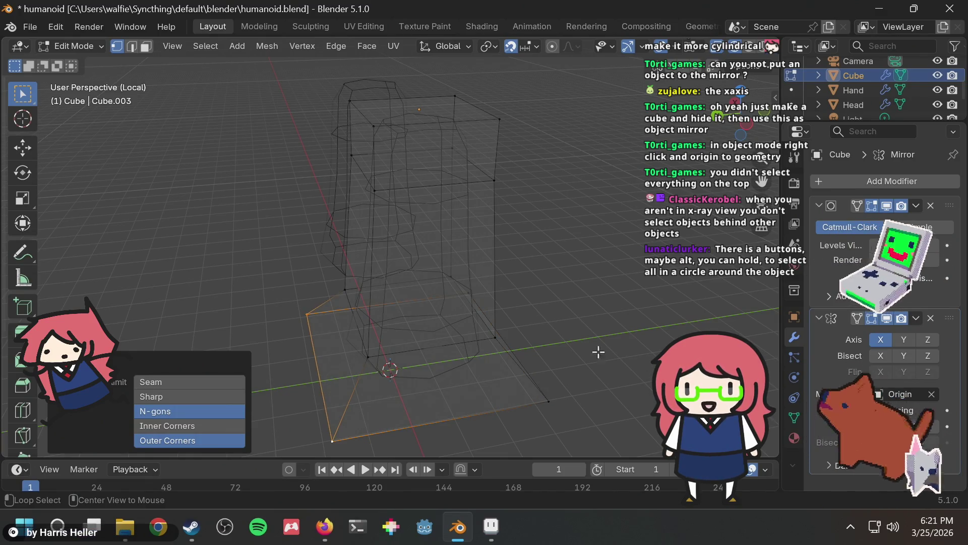
In edge select mode, pick the bottom loop and side edges, then deselect all
left_click(132, 46)
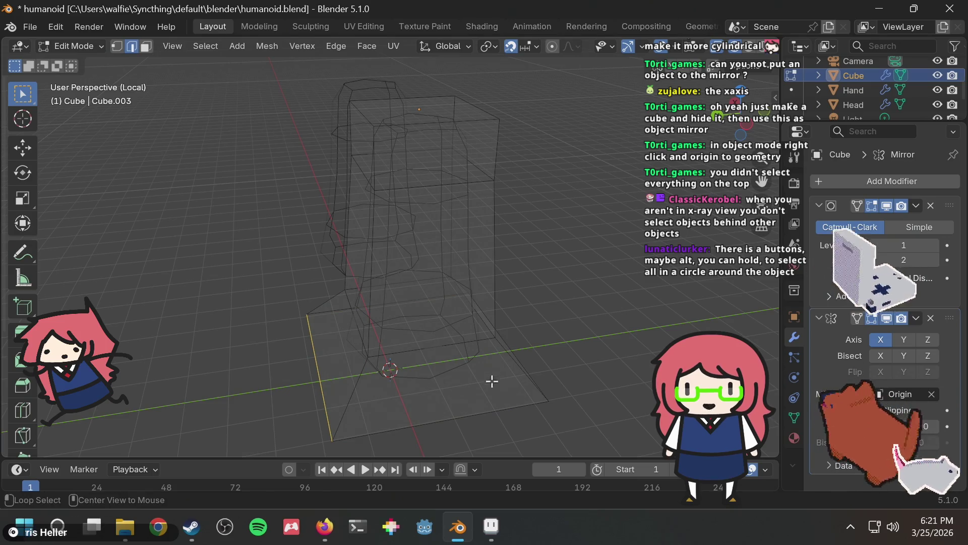
left_click(487, 411, "alt")
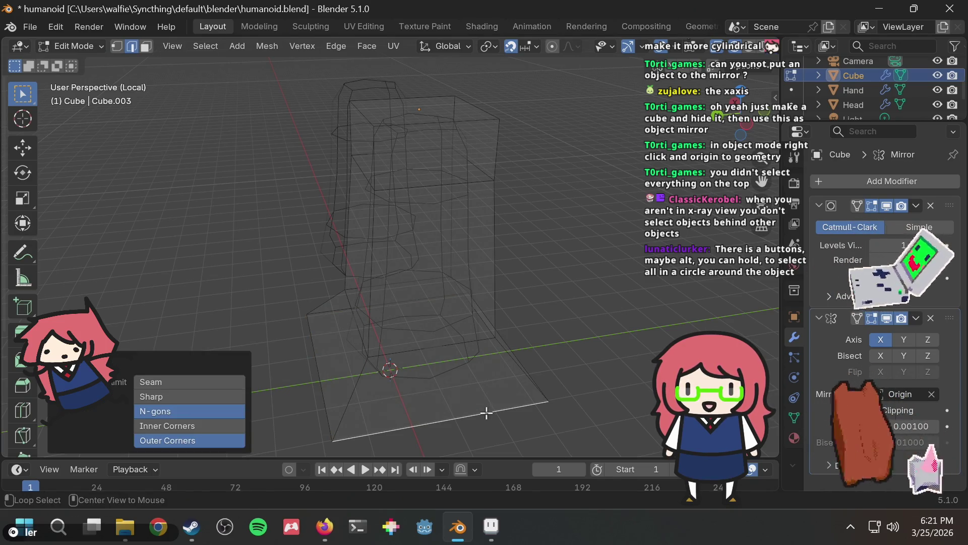
left_click(537, 381, "shift")
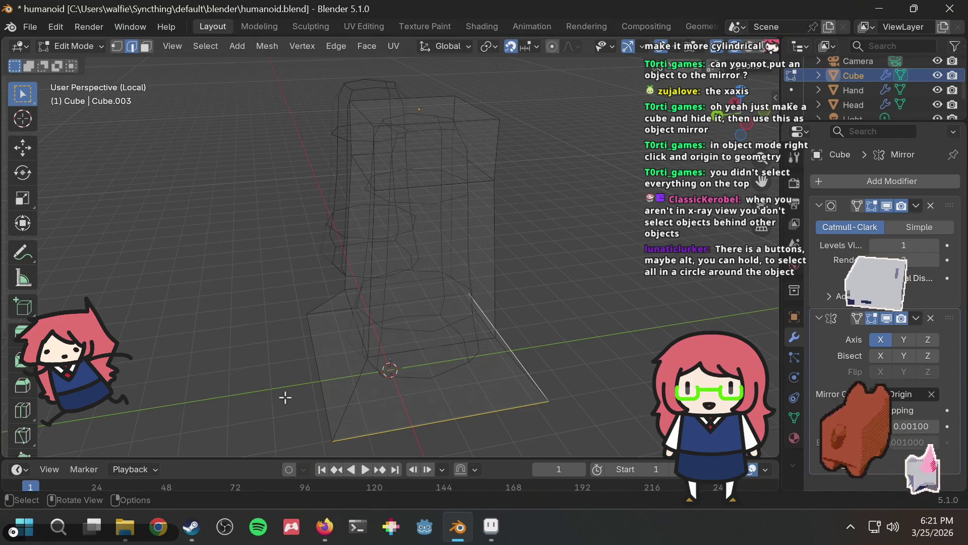
left_click(328, 407, "alt")
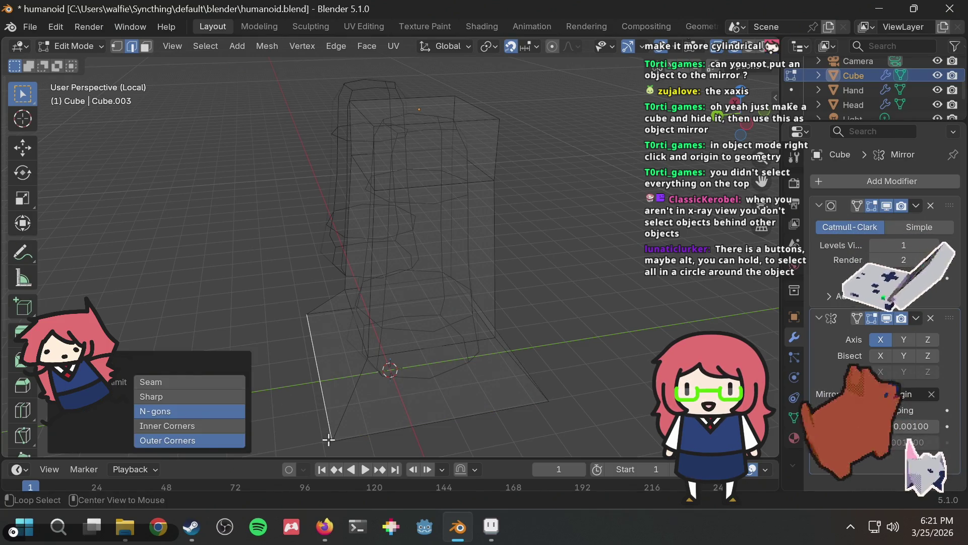
left_click(345, 435, "alt")
left_click(435, 416)
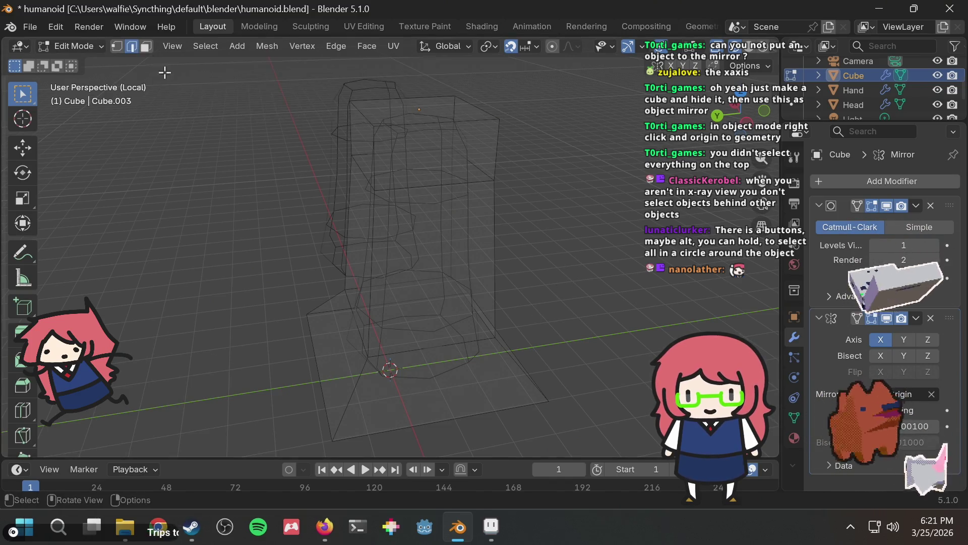
Return to Object Mode and show the full humanoid again
key("Tab")
mouse_move(579, 151)
middle_mouse_down()
mouse_move(636, 146)
mouse_move(540, 138)
mouse_move(507, 171)
mouse_move(537, 144)
middle_mouse_up()
key("KP_Divide")
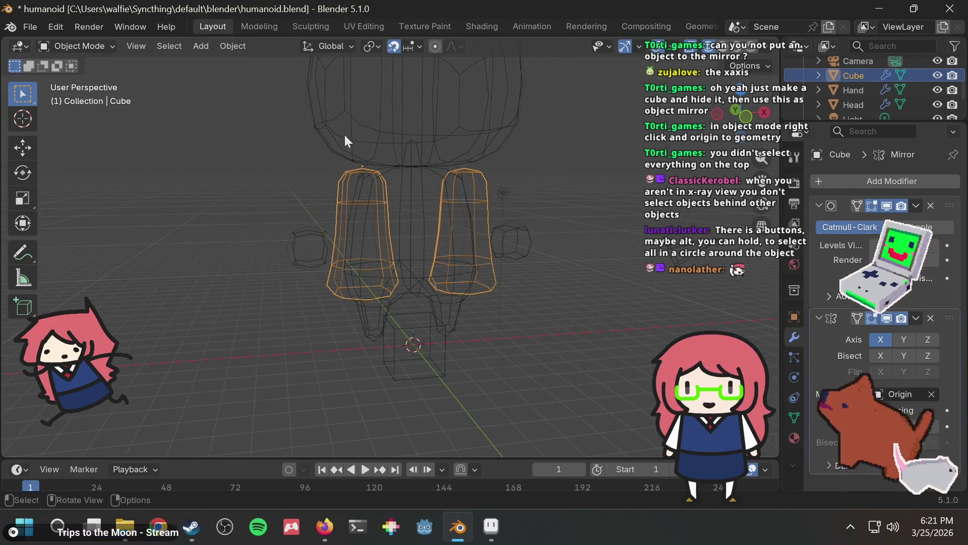
Rotate the selected mirrored Cube pieces 31.6° around the global Y axis in solid shading
key("shift+z")
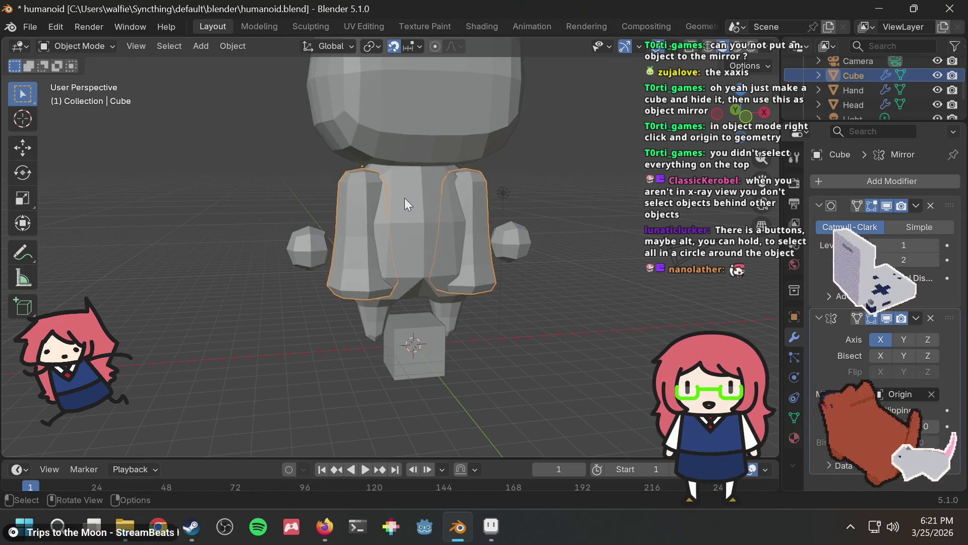
key("r")
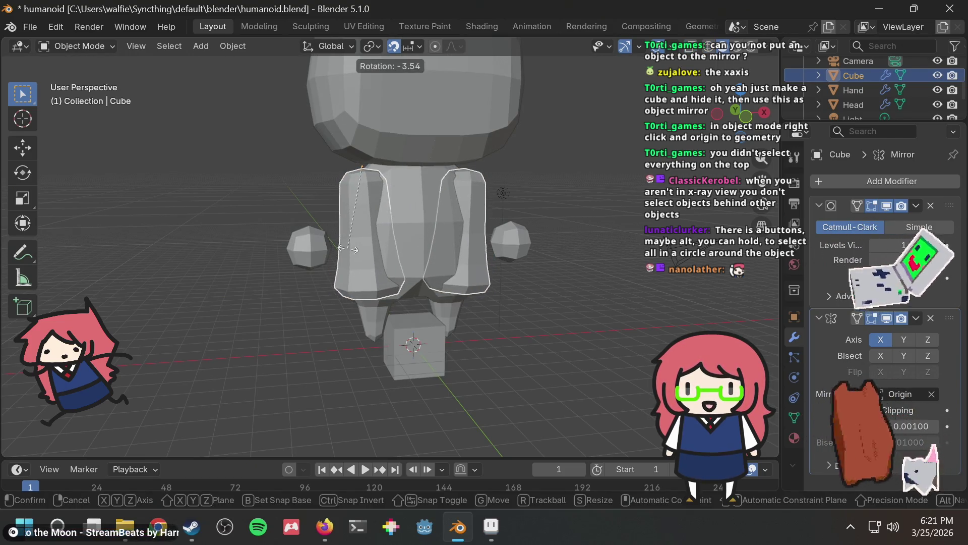
key("x")
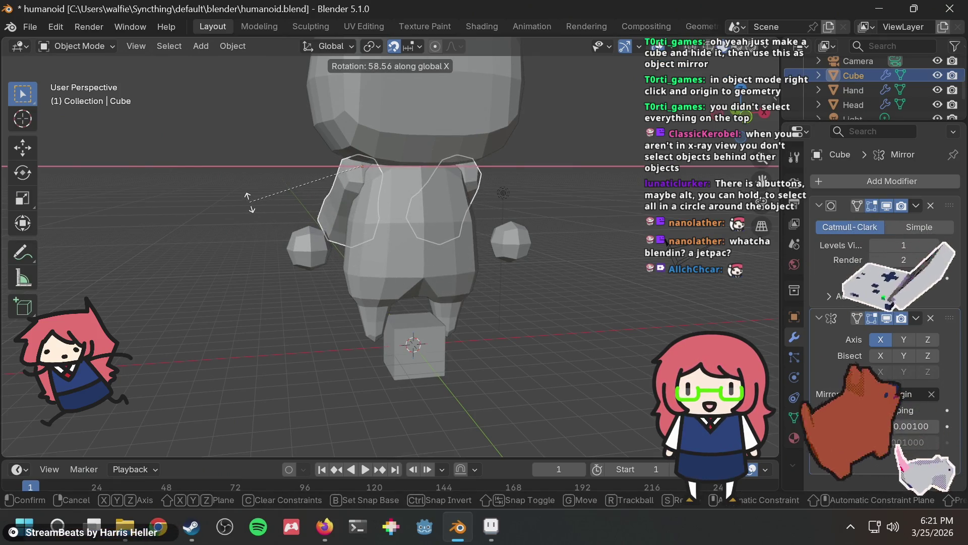
key("y")
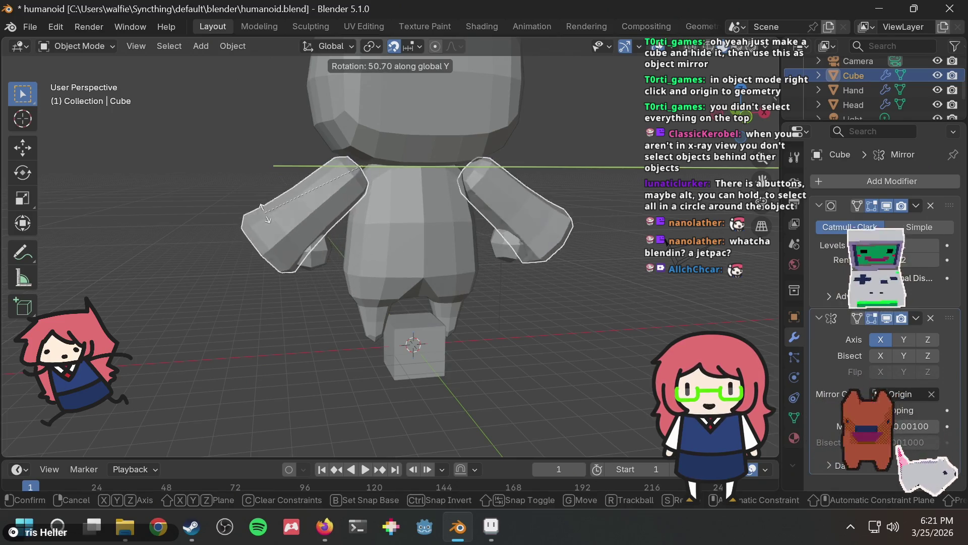
left_click(288, 244)
mouse_move(288, 245)
middle_mouse_down()
mouse_move(278, 277)
mouse_move(529, 267)
mouse_move(180, 274)
mouse_move(230, 256)
mouse_move(305, 266)
middle_mouse_up()
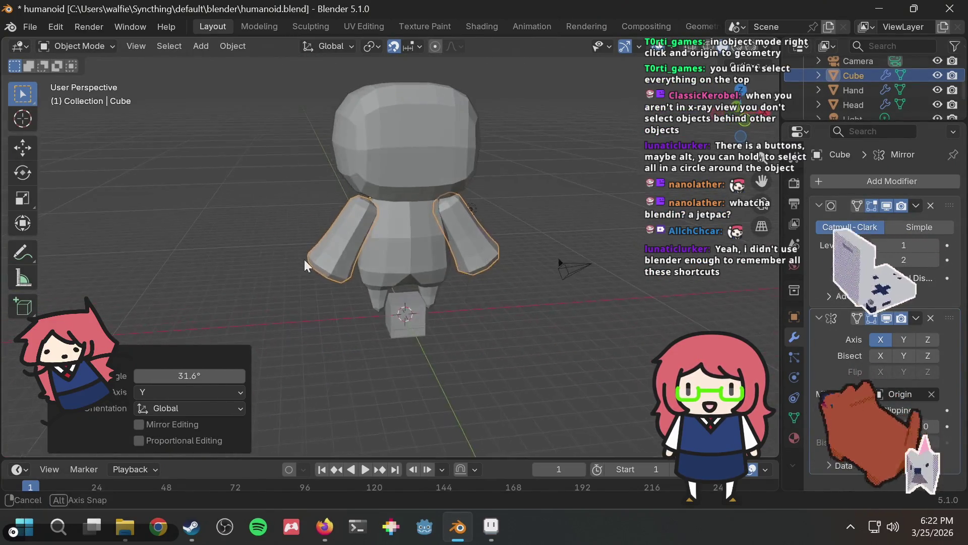
scroll(385, 171, "up", 3)
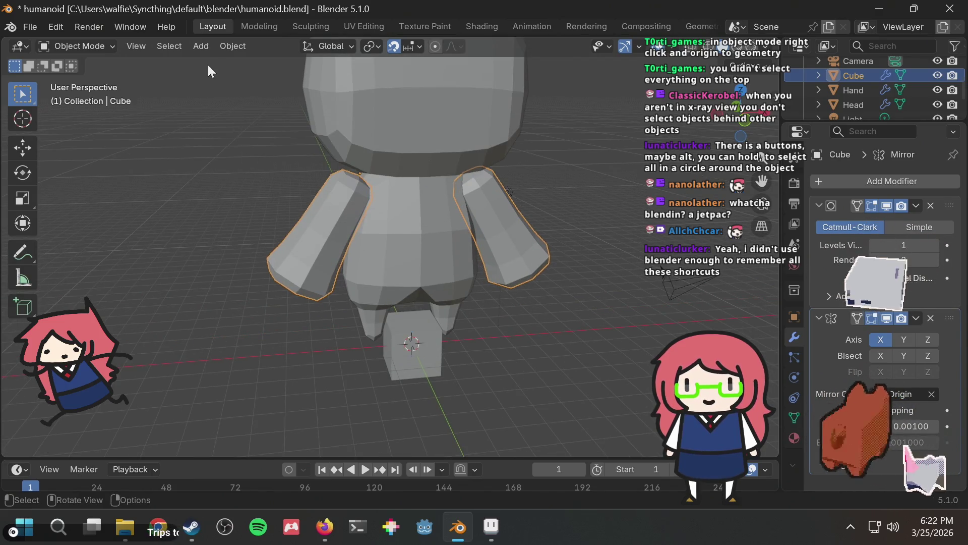
In Edit Mode, pull the arm cage's end face further outward
key("Tab")
mouse_move(219, 263)
middle_mouse_down()
mouse_move(245, 268)
mouse_move(320, 240)
mouse_move(325, 222)
mouse_move(311, 218)
middle_mouse_up()
left_click(302, 244)
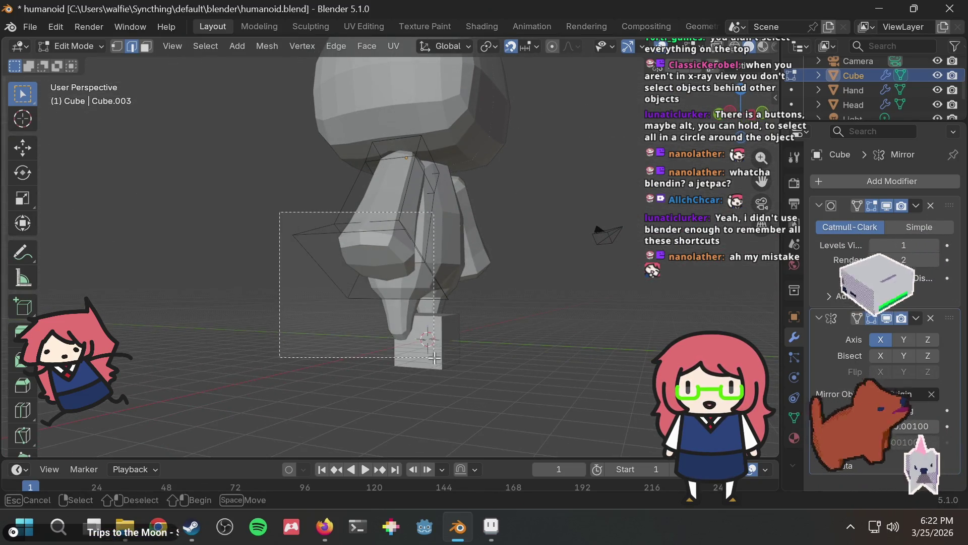
middle_click_drag(471, 328, 357, 357)
key("g")
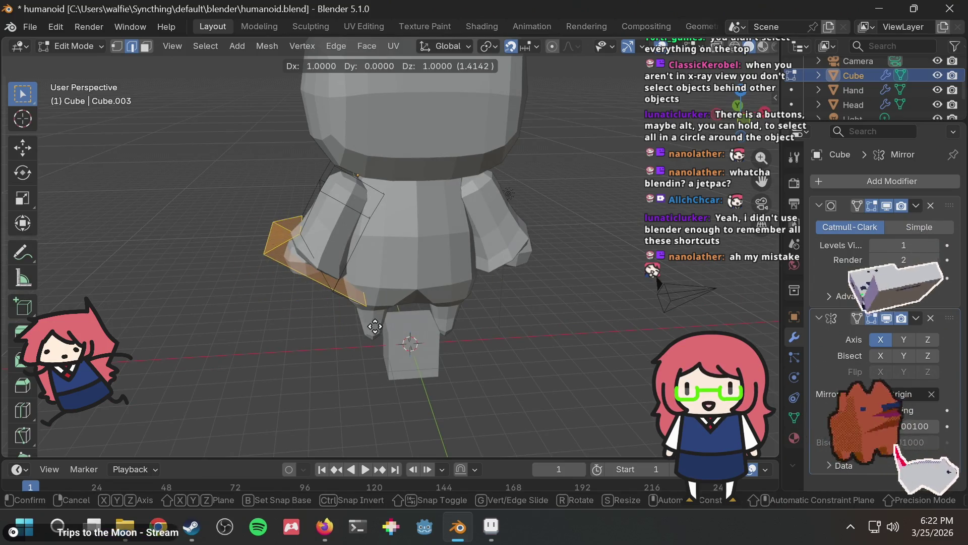
left_click(339, 316)
mouse_move(333, 285)
middle_mouse_down()
mouse_move(525, 283)
mouse_move(486, 265)
mouse_move(328, 255)
mouse_move(436, 223)
mouse_move(528, 212)
mouse_move(550, 223)
mouse_move(297, 254)
mouse_move(666, 248)
mouse_move(597, 244)
mouse_move(639, 301)
middle_mouse_up()
Lower the arm's end face, then deselect it
mouse_move(518, 313)
middle_mouse_down()
mouse_move(208, 257)
mouse_move(321, 159)
middle_mouse_up()
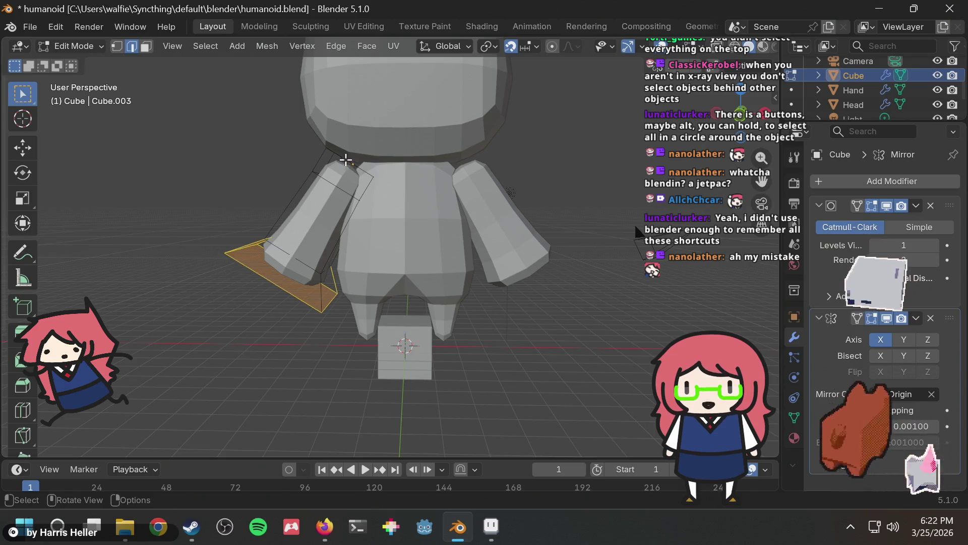
scroll(374, 245, "up", 2)
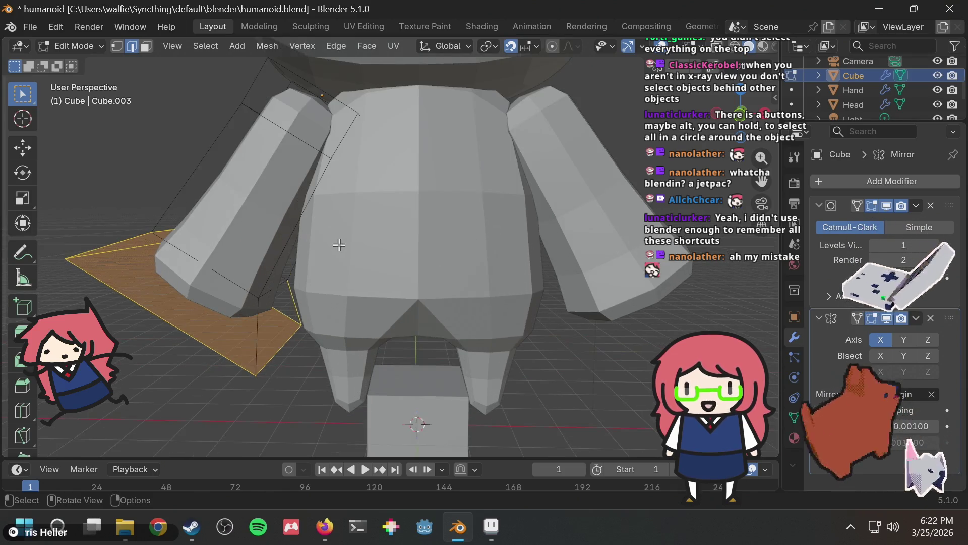
key("g")
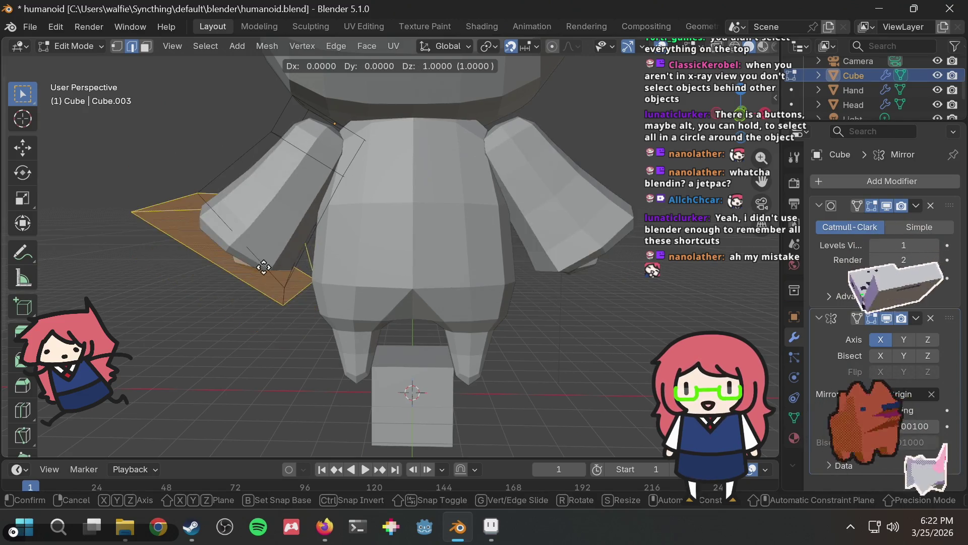
left_click(266, 283)
mouse_move(343, 229)
middle_mouse_down()
mouse_move(363, 191)
mouse_move(471, 251)
mouse_move(335, 245)
mouse_move(398, 212)
mouse_move(376, 217)
mouse_move(391, 190)
middle_mouse_up()
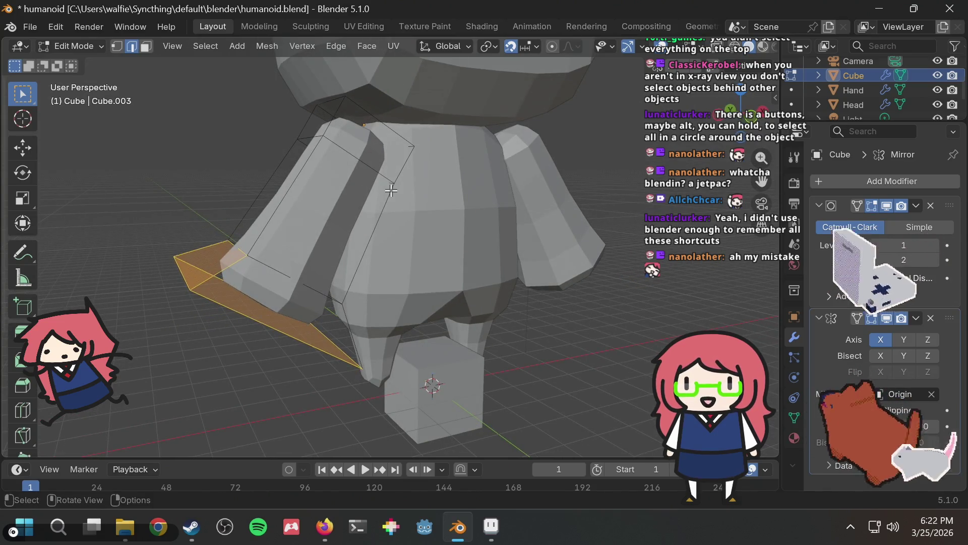
scroll(374, 193, "down", 4)
scroll(363, 253, "up", 4)
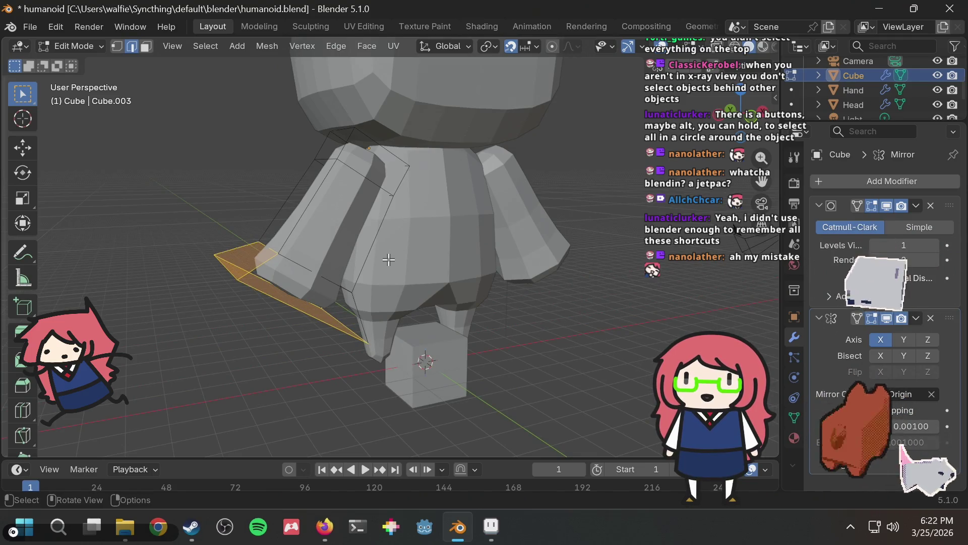
key("alt+a")
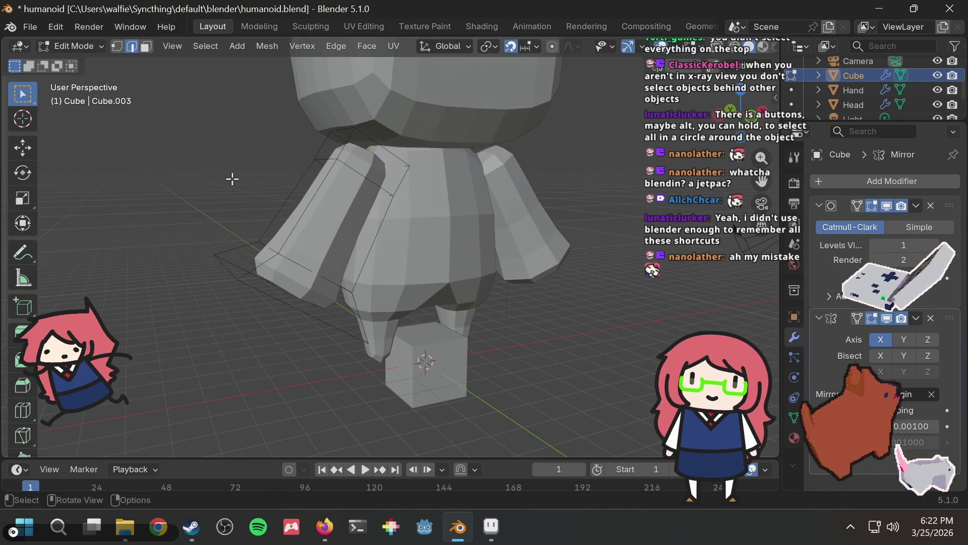
scroll(232, 178, "down", 2)
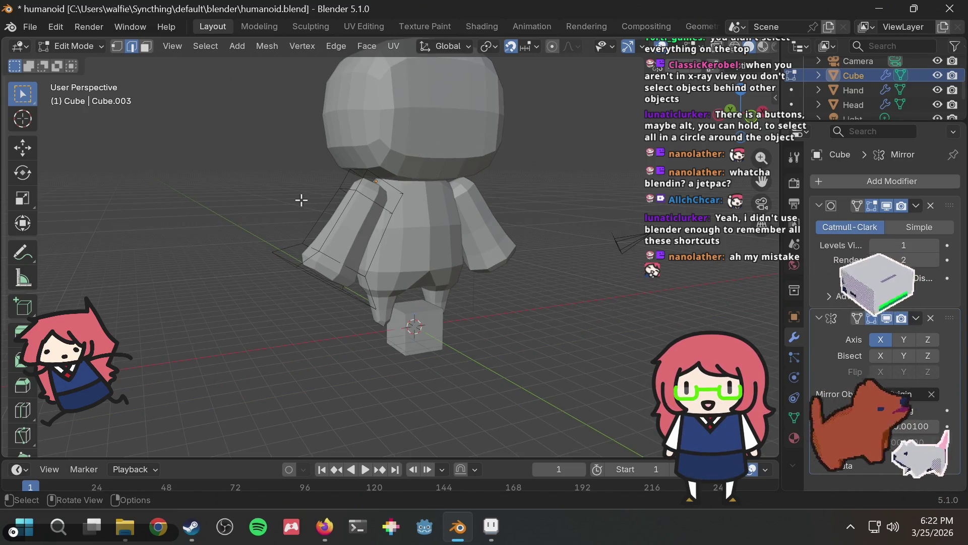
mouse_move(345, 155)
middle_mouse_down()
mouse_move(260, 153)
mouse_move(345, 126)
middle_mouse_up()
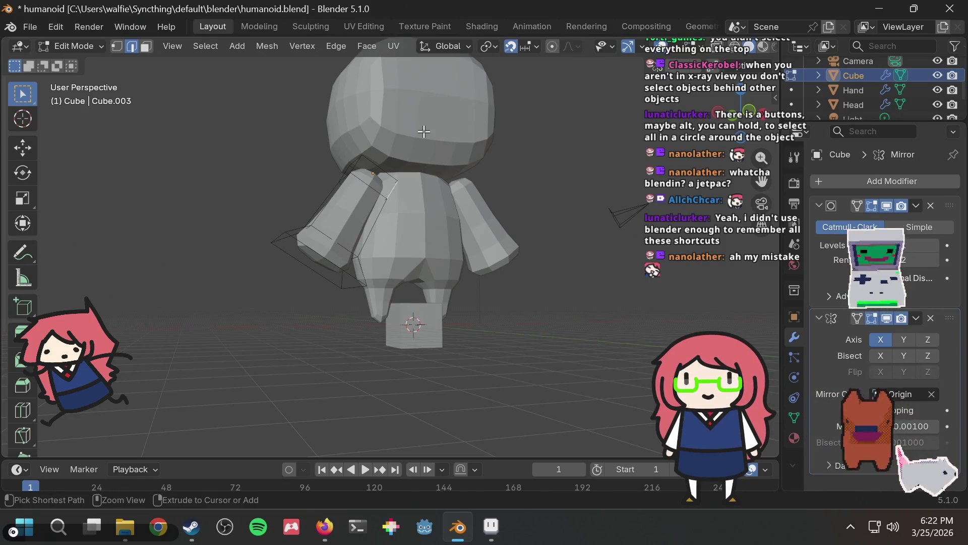
mouse_move(454, 167)
middle_mouse_down()
mouse_move(282, 263)
mouse_move(447, 147)
mouse_move(652, 268)
mouse_move(398, 217)
mouse_move(358, 188)
mouse_move(383, 191)
mouse_move(402, 160)
mouse_move(324, 137)
middle_mouse_up()
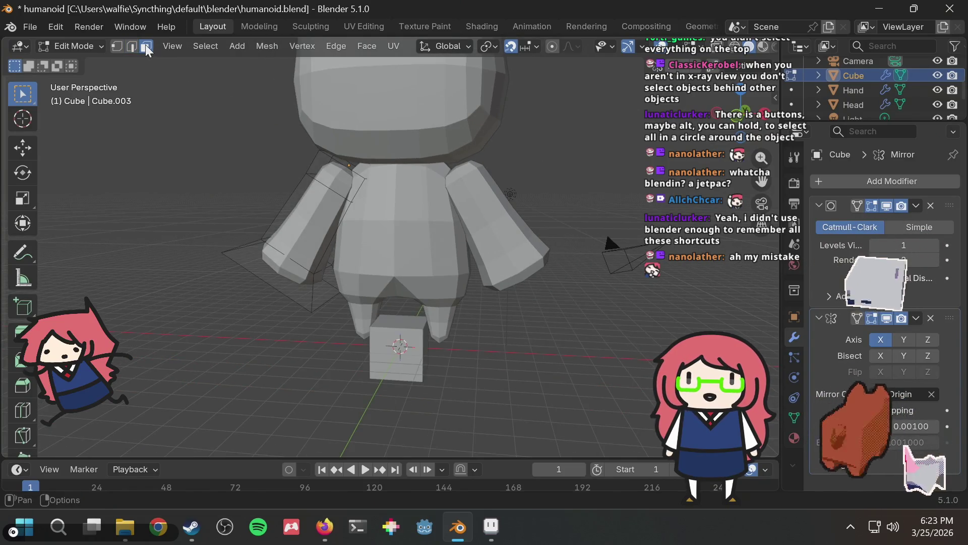
Search Firefox for 'blender edit object without transforms'
key("alt+Tab")
key("ctrl+l")
type("blender edit")
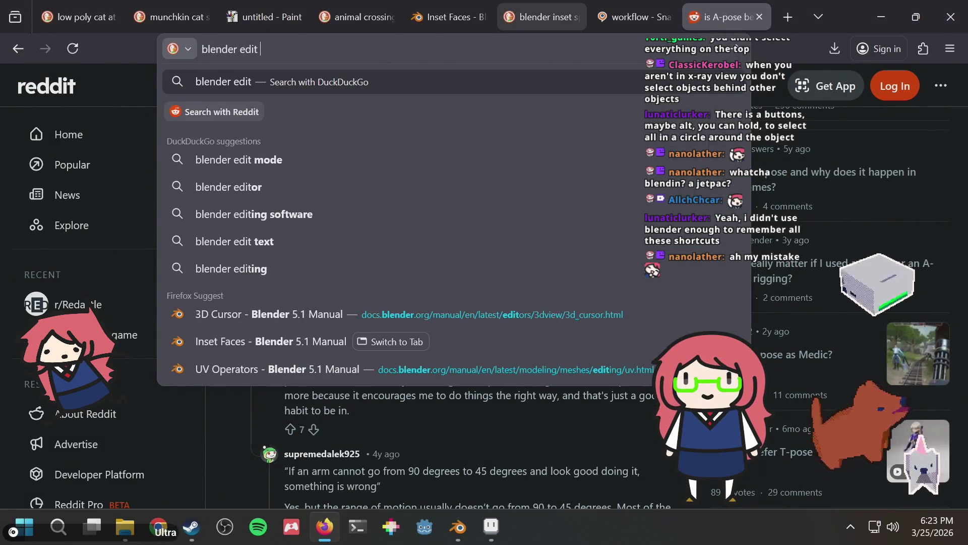
type(" objec")
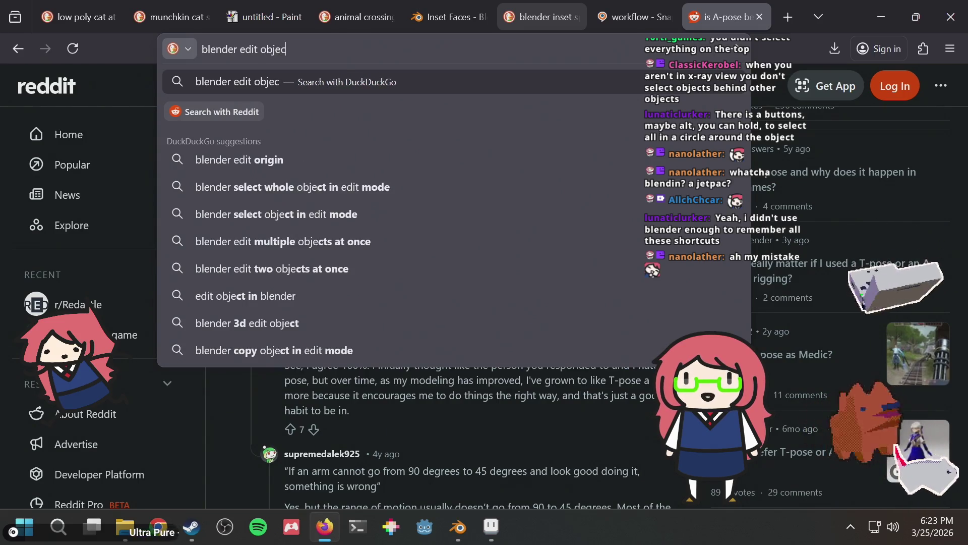
type("t wihtou")
key("BackSpace")
key("BackSpace")
key("BackSpace")
type("thout ")
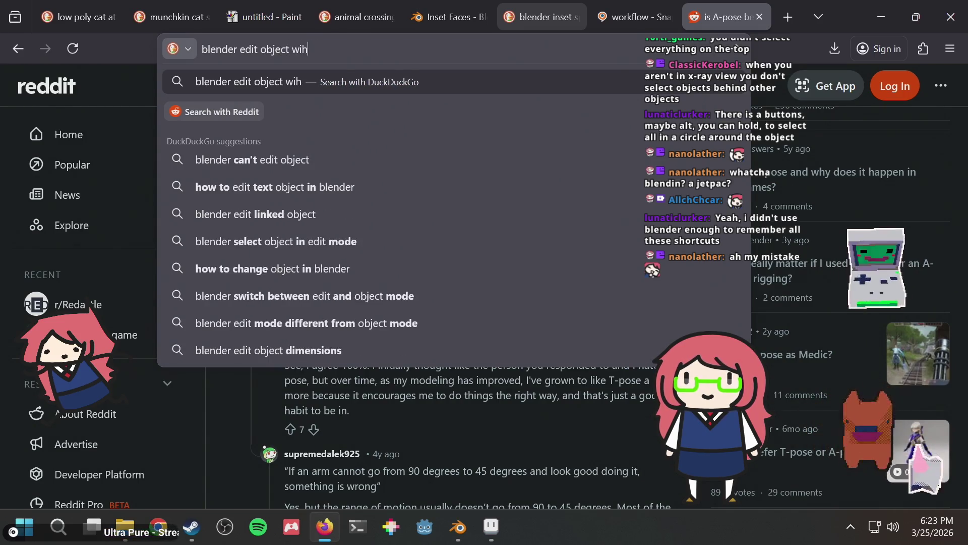
type("transforms")
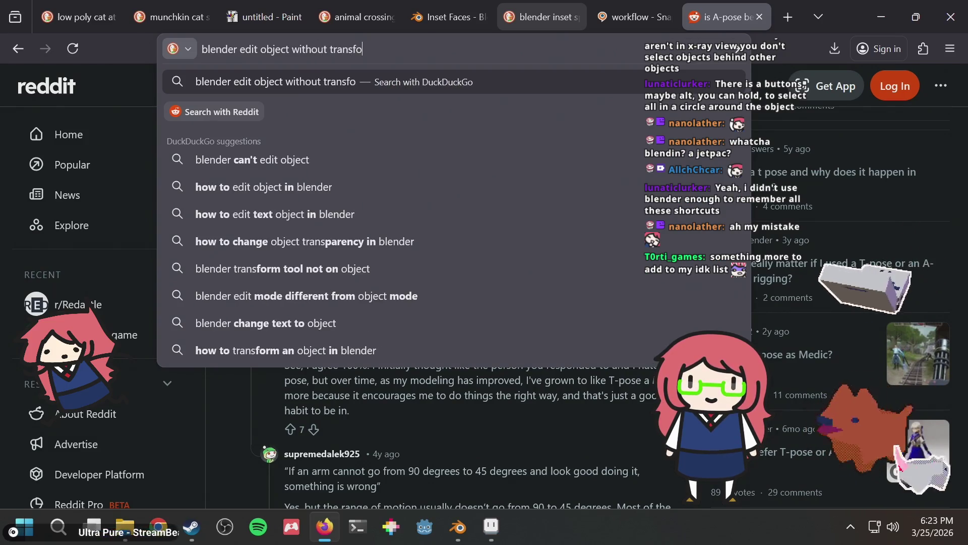
key("Return")
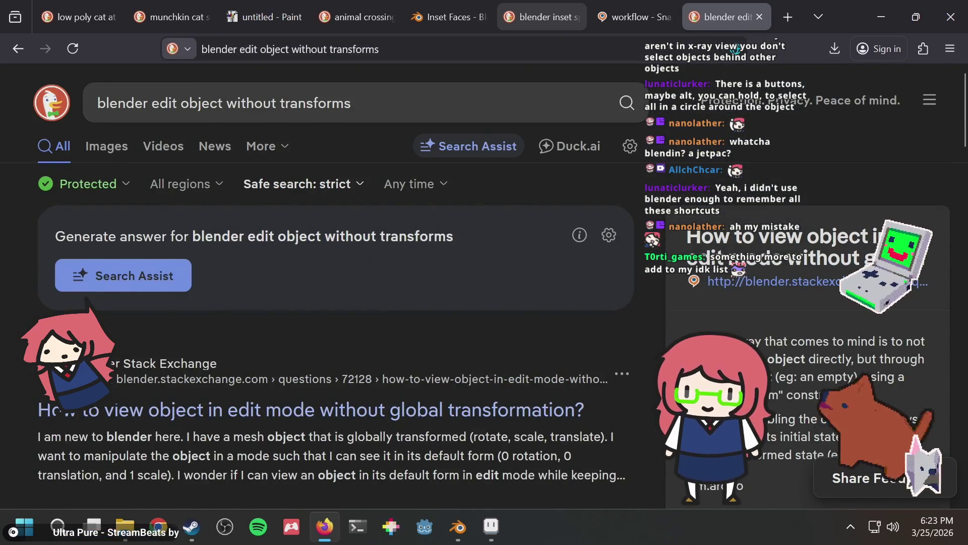
scroll(452, 218, "down", 2)
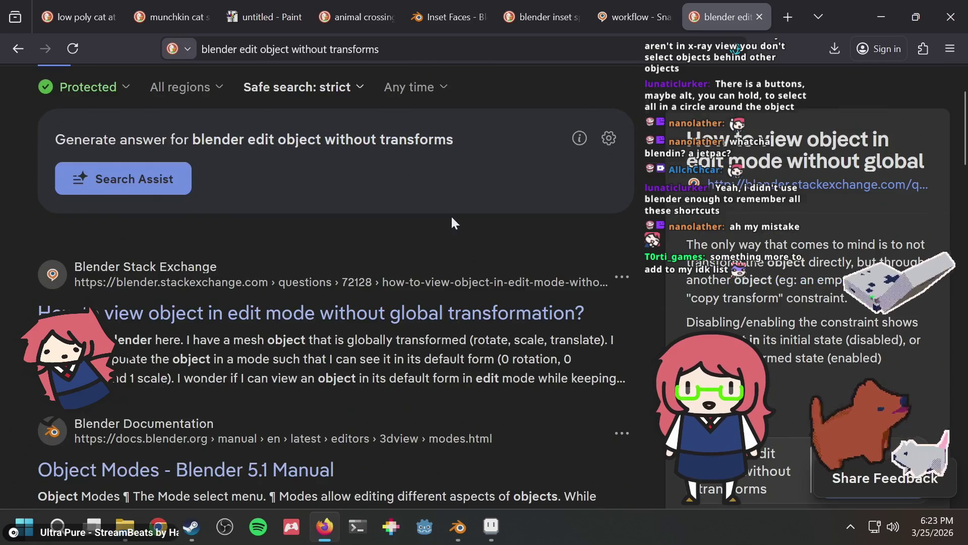
left_click(338, 309)
scroll(468, 224, "down", 5)
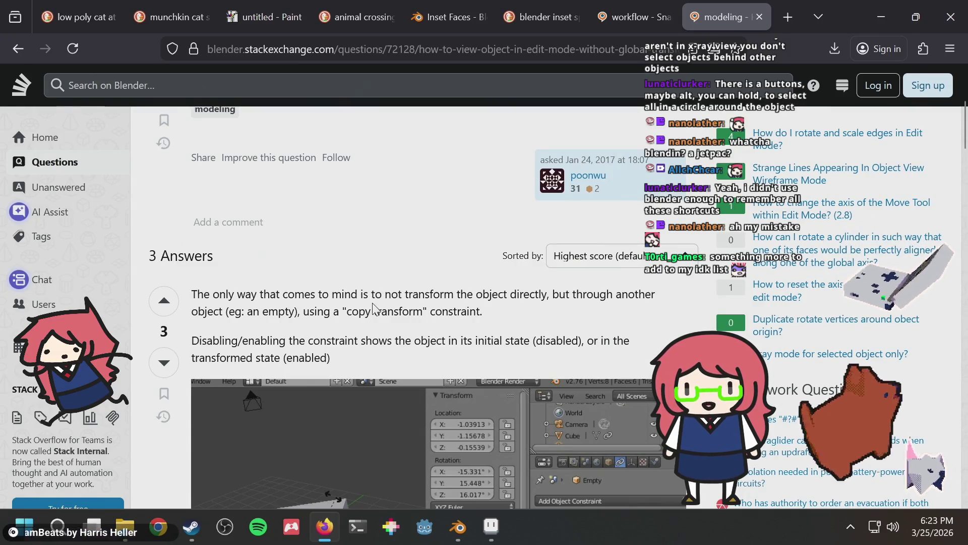
scroll(374, 307, "down", 2)
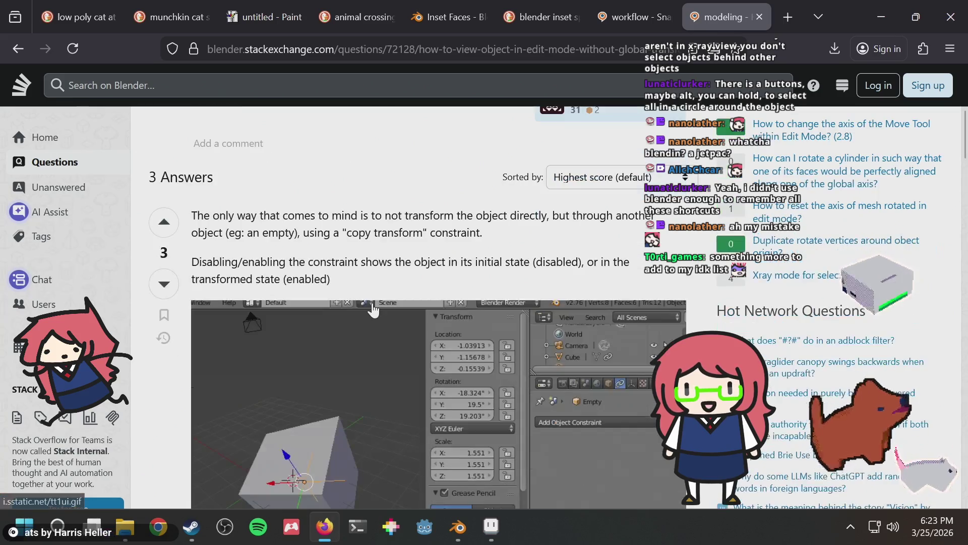
scroll(383, 268, "down", 2)
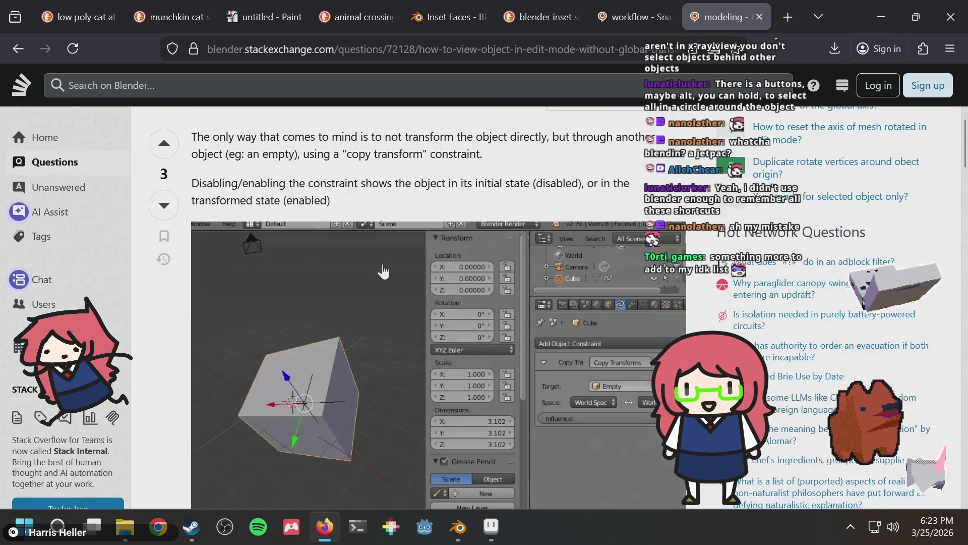
scroll(382, 211, "down", 10)
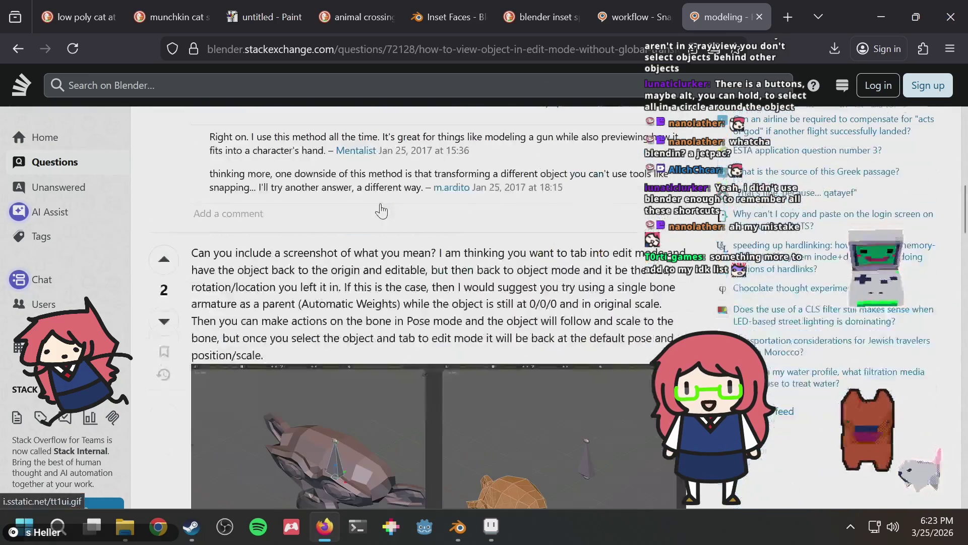
scroll(373, 292, "down", 4)
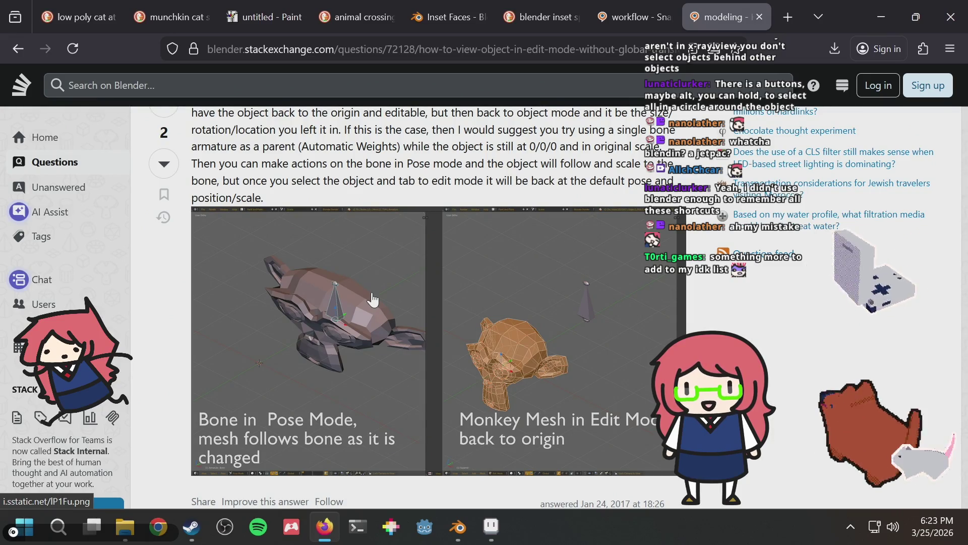
scroll(372, 300, "down", 15)
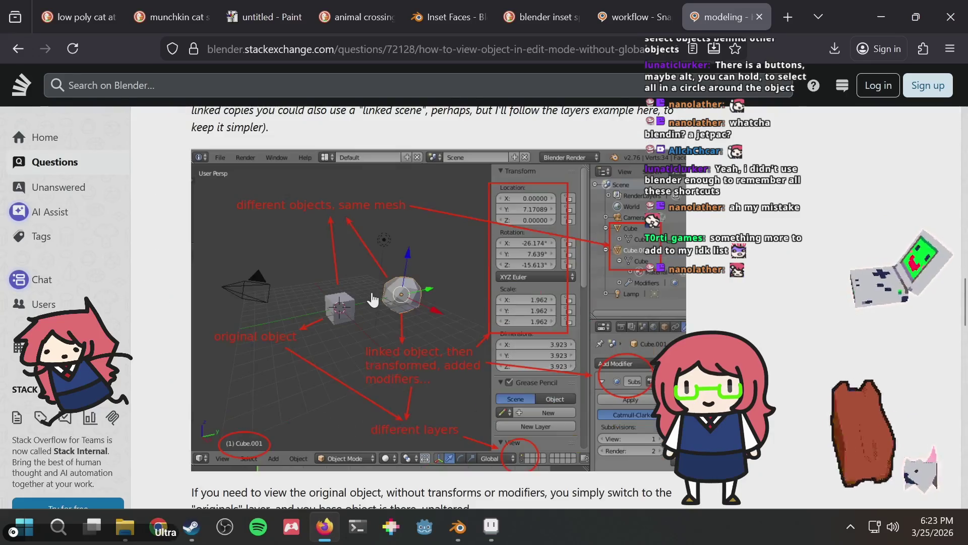
scroll(373, 299, "up", 10)
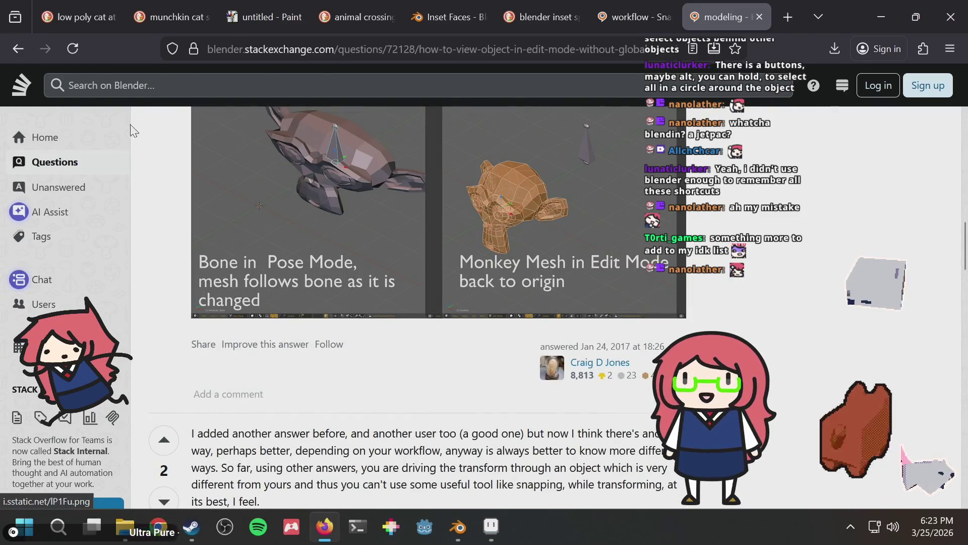
left_click(22, 47)
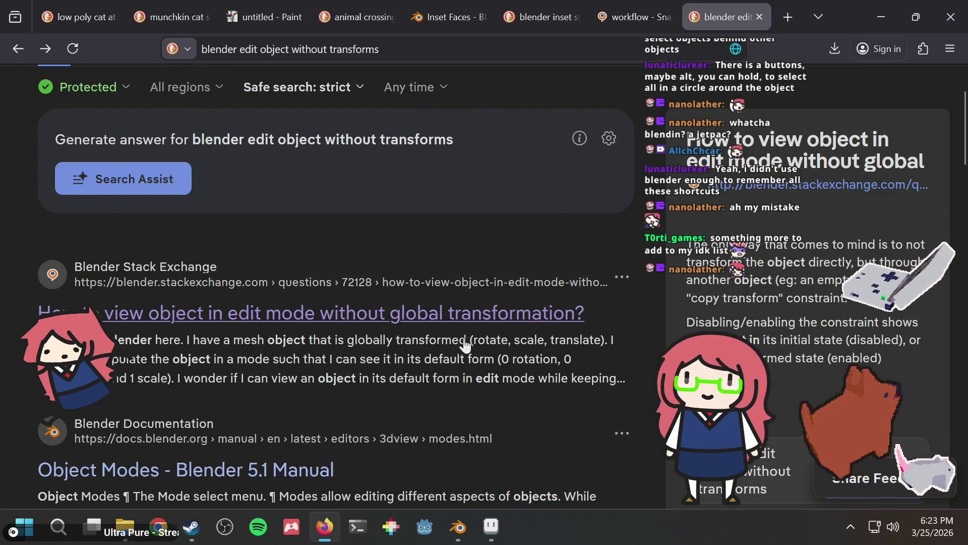
key("alt+Tab")
mouse_move(275, 225)
middle_mouse_down()
mouse_move(385, 245)
mouse_move(363, 222)
mouse_move(400, 206)
mouse_move(352, 198)
mouse_move(405, 175)
middle_mouse_up()
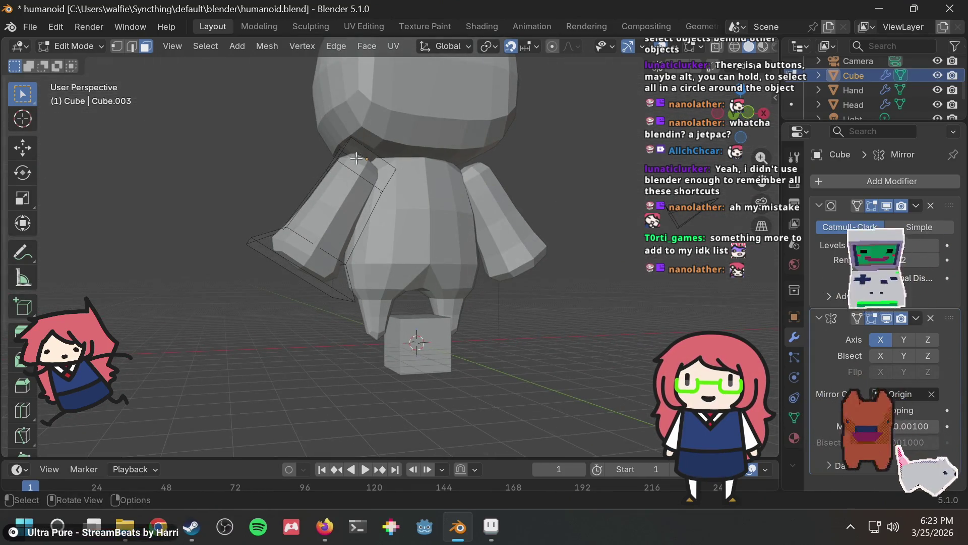
scroll(442, 177, "down", 3)
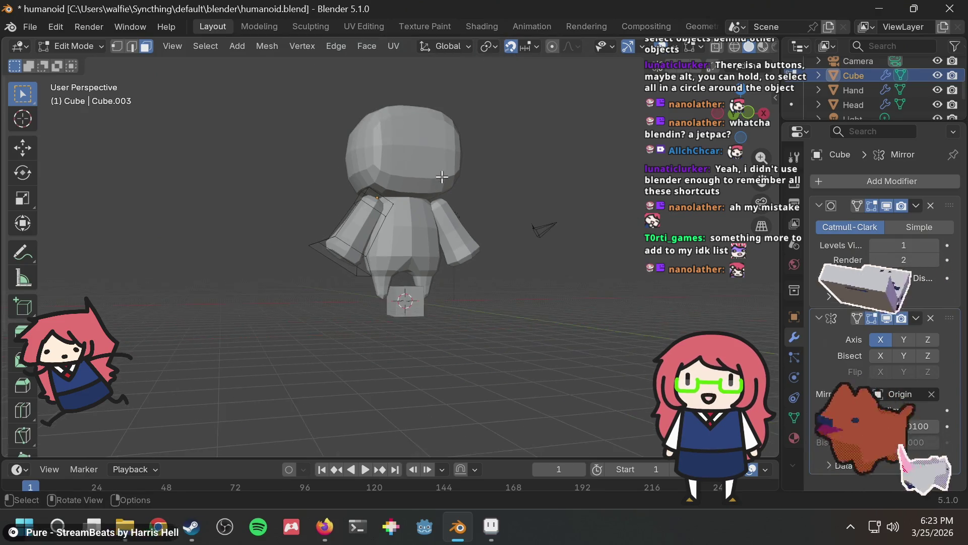
middle_click_drag(431, 183, 514, 264)
scroll(334, 227, "up", 2)
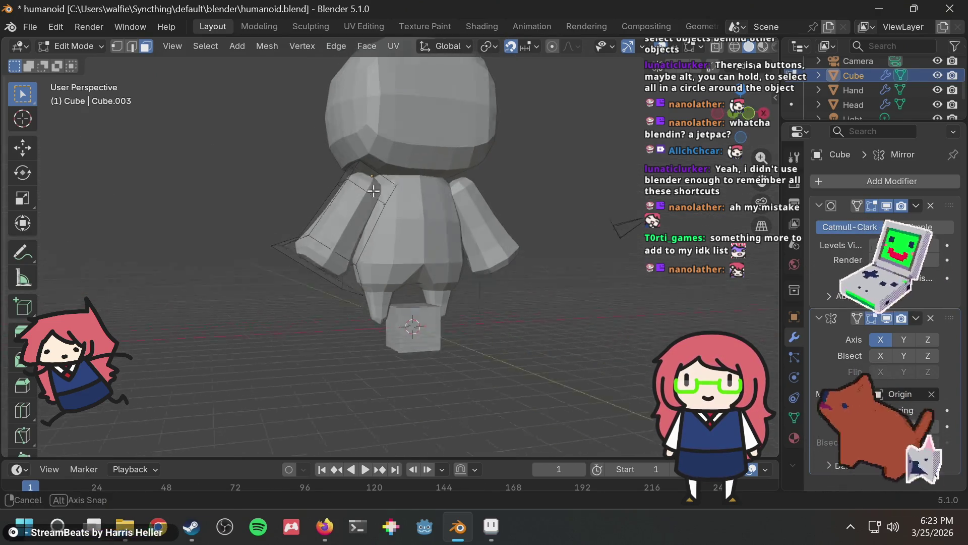
key("alt+Tab")
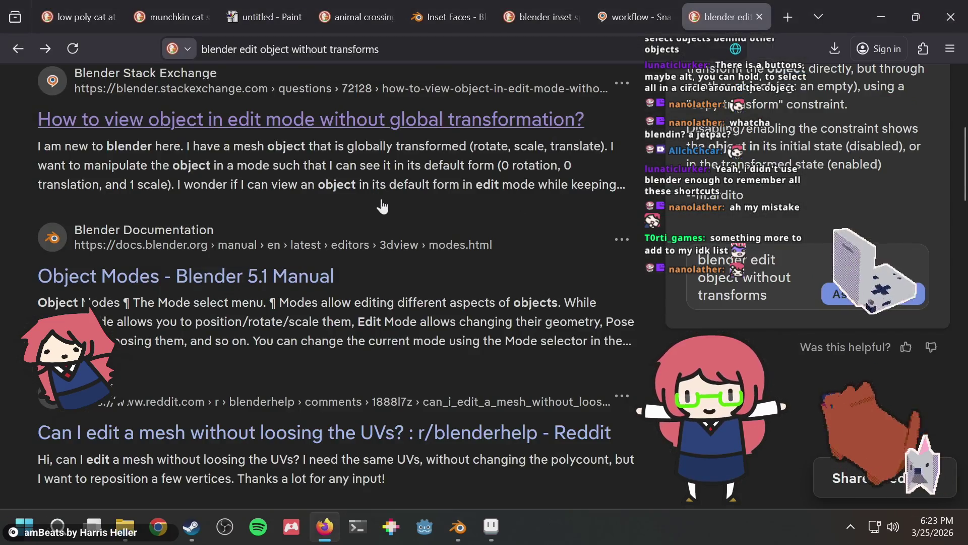
Scroll down through the DuckDuckGo results, then return to the humanoid in Blender
scroll(457, 234, "down", 5)
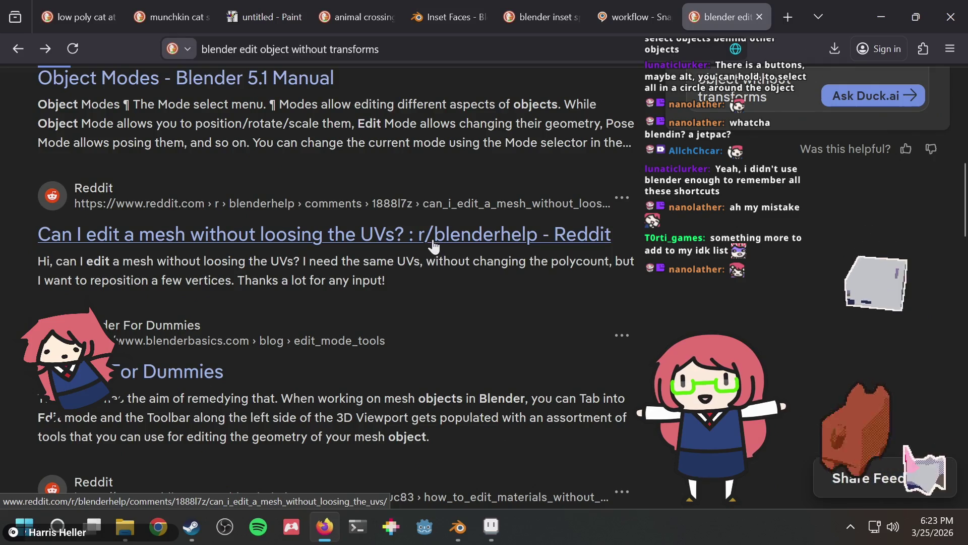
scroll(433, 246, "down", 3)
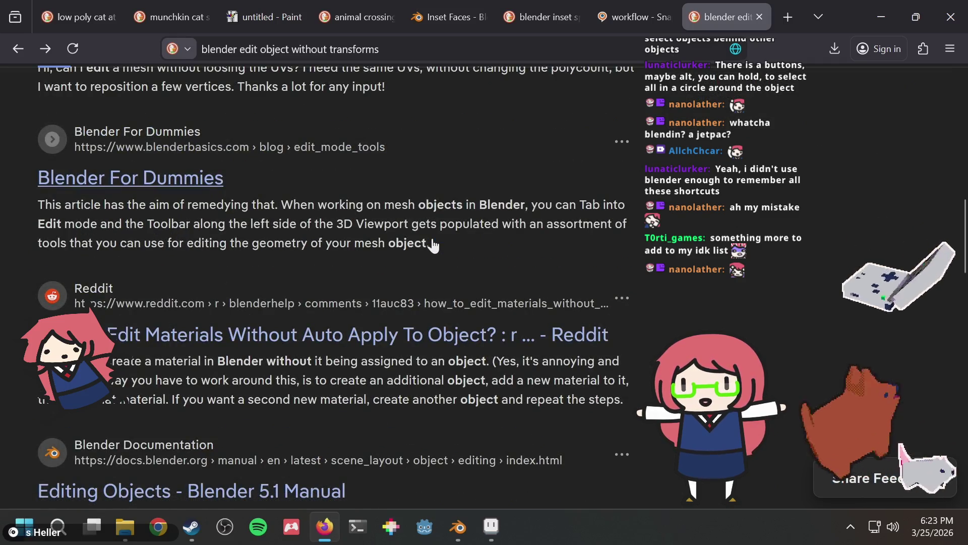
scroll(433, 245, "down", 2)
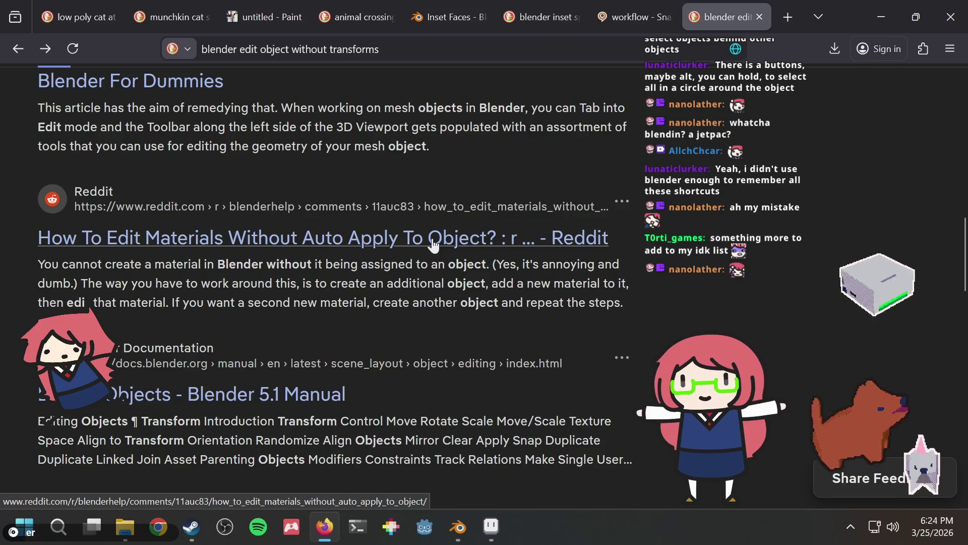
scroll(432, 246, "down", 4)
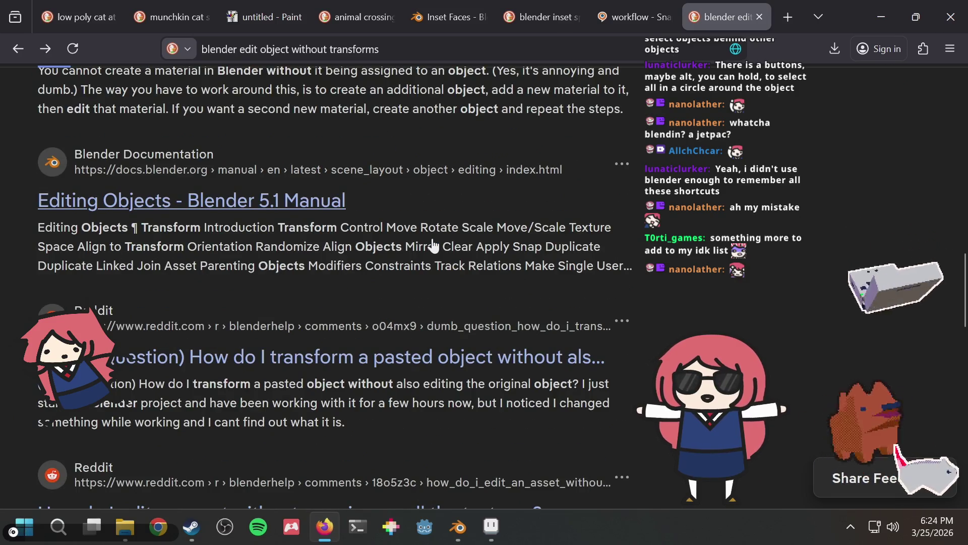
key("alt+Tab")
mouse_move(423, 216)
middle_mouse_down()
mouse_move(505, 240)
mouse_move(259, 225)
mouse_move(615, 231)
mouse_move(731, 151)
middle_mouse_up()
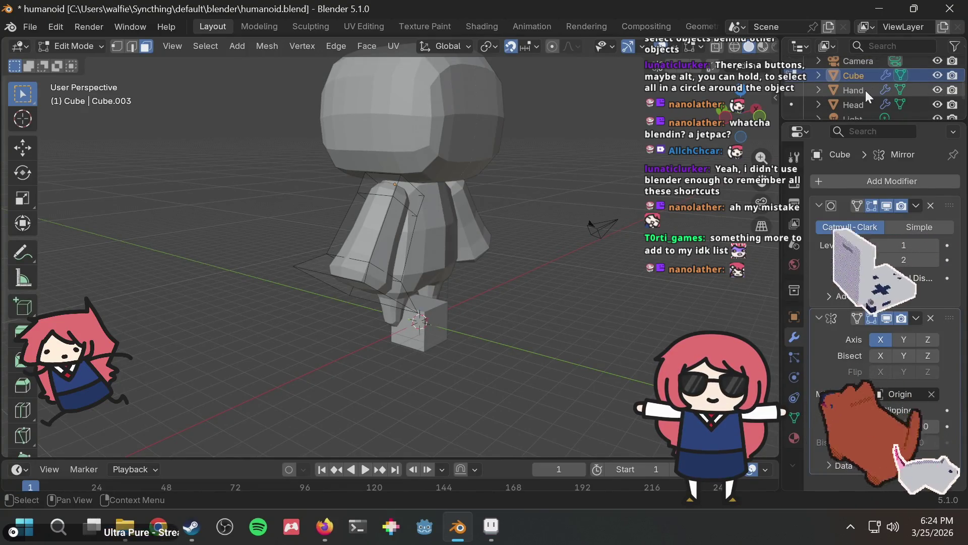
In Object Mode, rotate the arms object 90° about the Y axis so it lies horizontal
key("Tab")
mouse_move(476, 168)
middle_mouse_down()
mouse_move(454, 166)
mouse_move(401, 209)
mouse_move(438, 208)
middle_mouse_up()
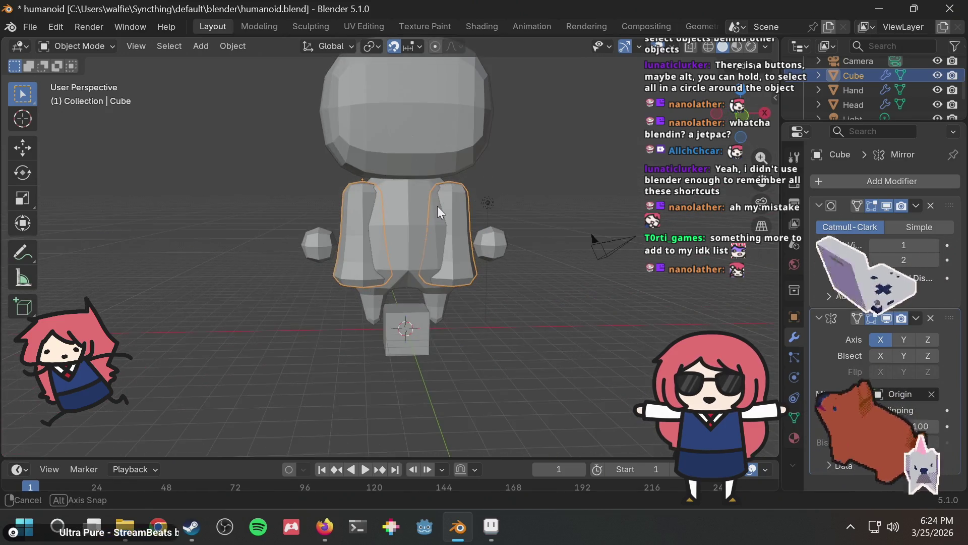
left_click(322, 238)
left_click(352, 207)
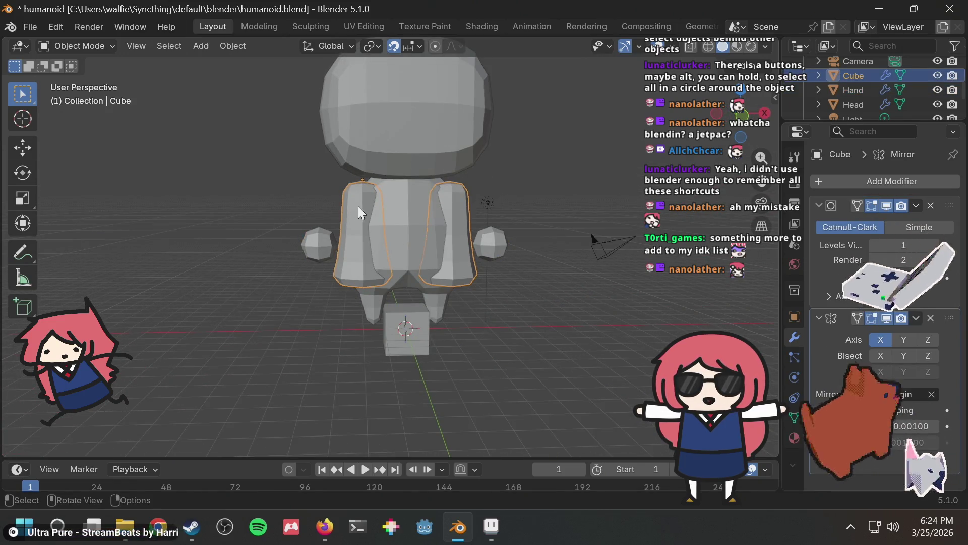
key("r")
key("x")
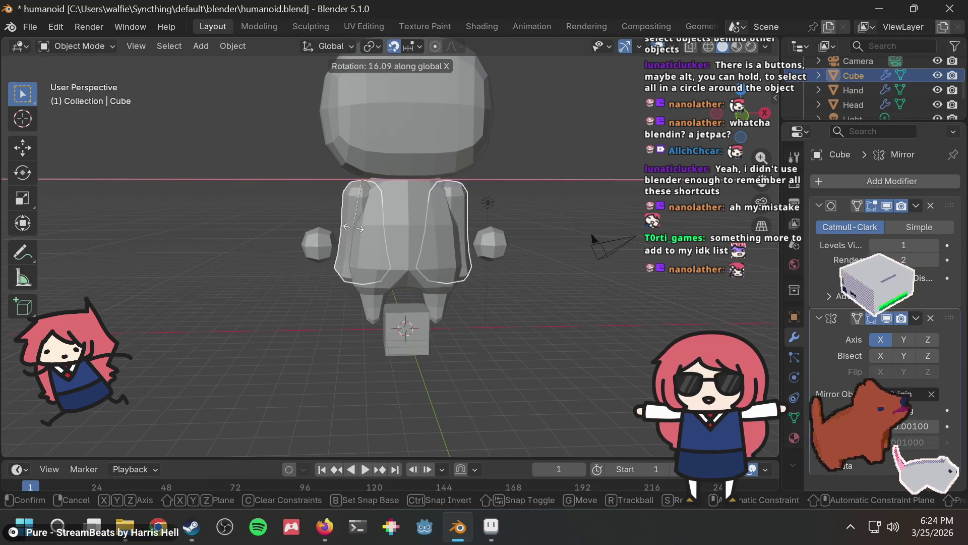
key("y")
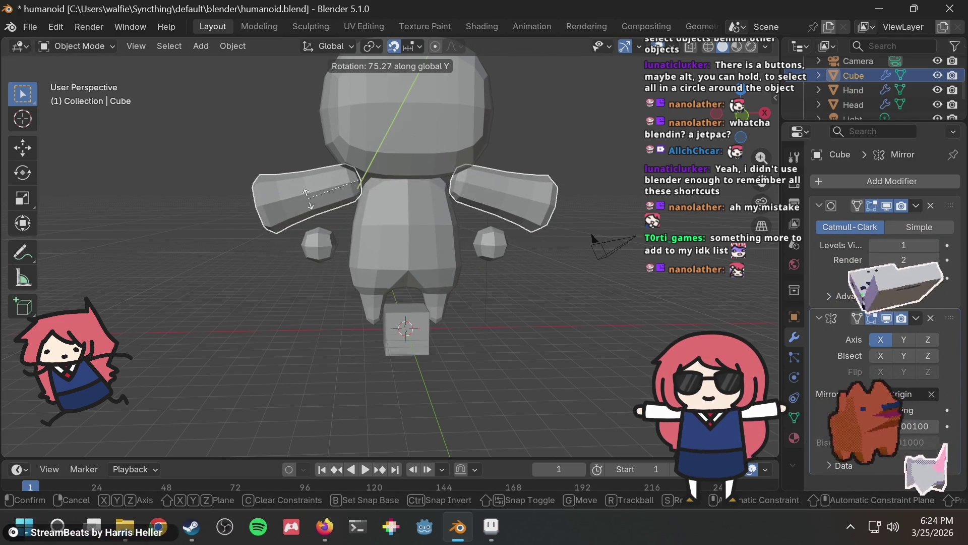
left_click(291, 176)
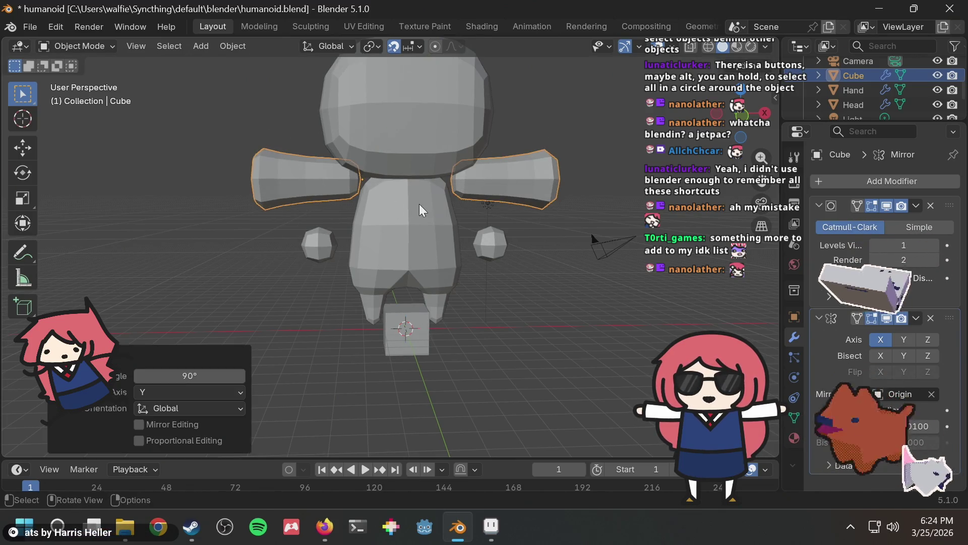
Move the arms 1 unit along X with gx1, then deselect them
type("gx1")
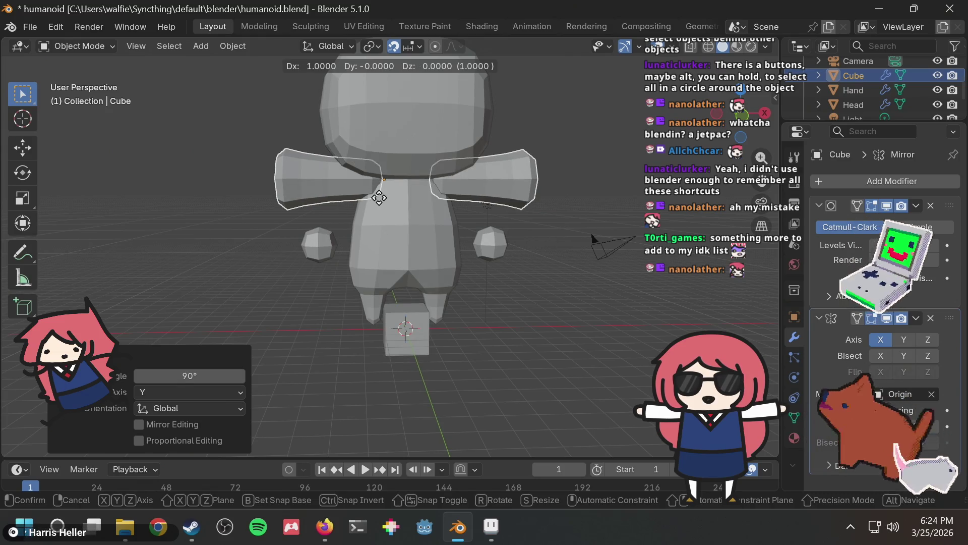
key("Return")
left_click(242, 273)
mouse_move(256, 245)
middle_mouse_down()
mouse_move(341, 232)
mouse_move(294, 256)
mouse_move(318, 212)
middle_mouse_up()
left_click(358, 141)
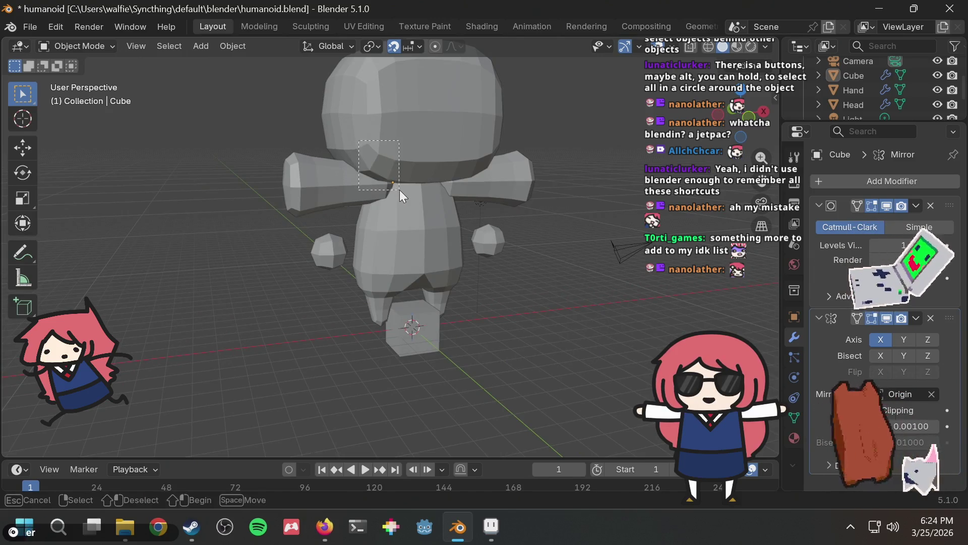
Reposition the arms, then move the hand spheres up onto the arm ends
left_click(400, 192, "shift")
left_click(346, 185)
key("g")
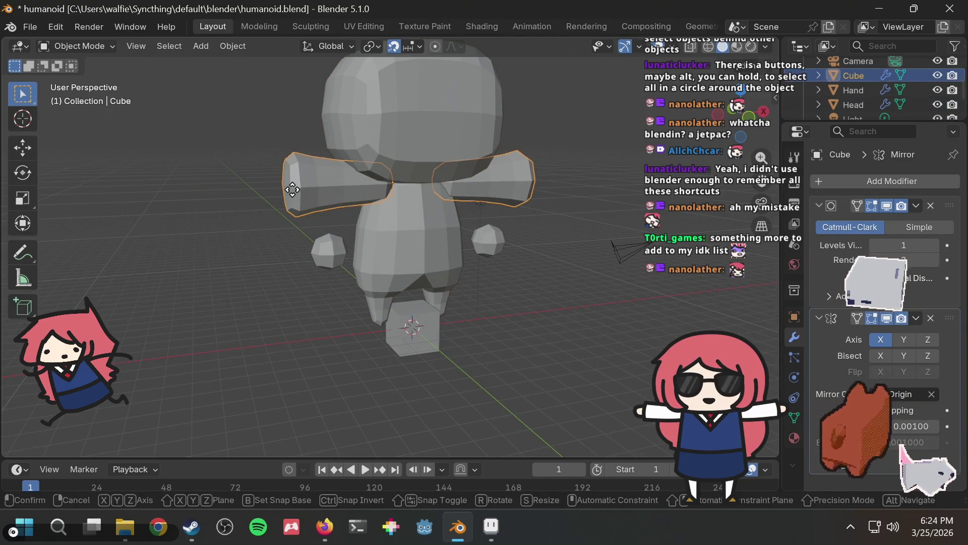
left_click(298, 196)
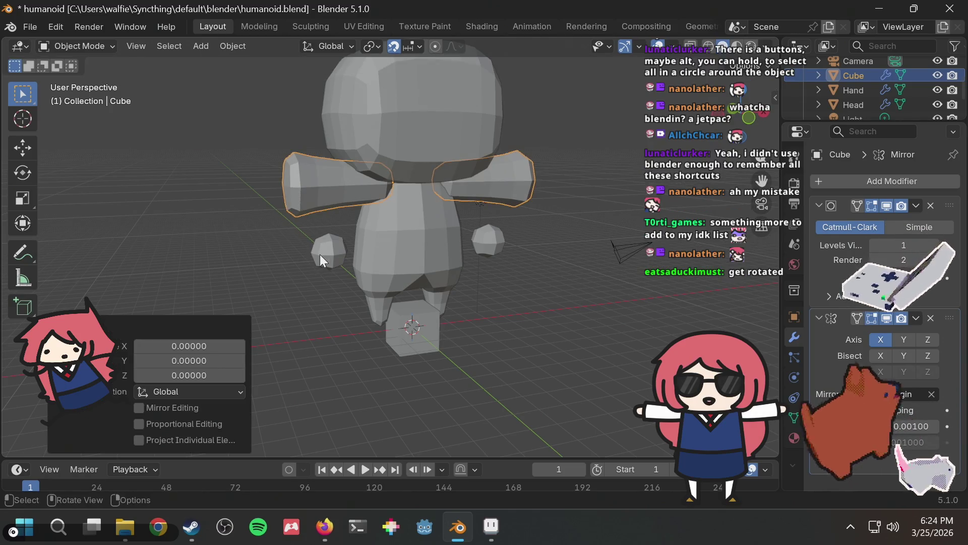
left_click(329, 253)
middle_click_drag(329, 253, 322, 237)
key("g")
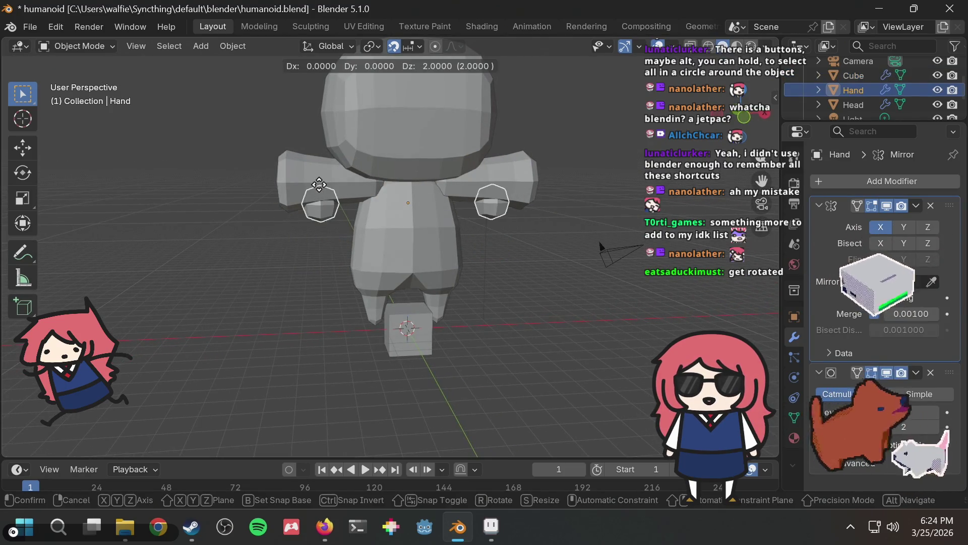
left_click(302, 222)
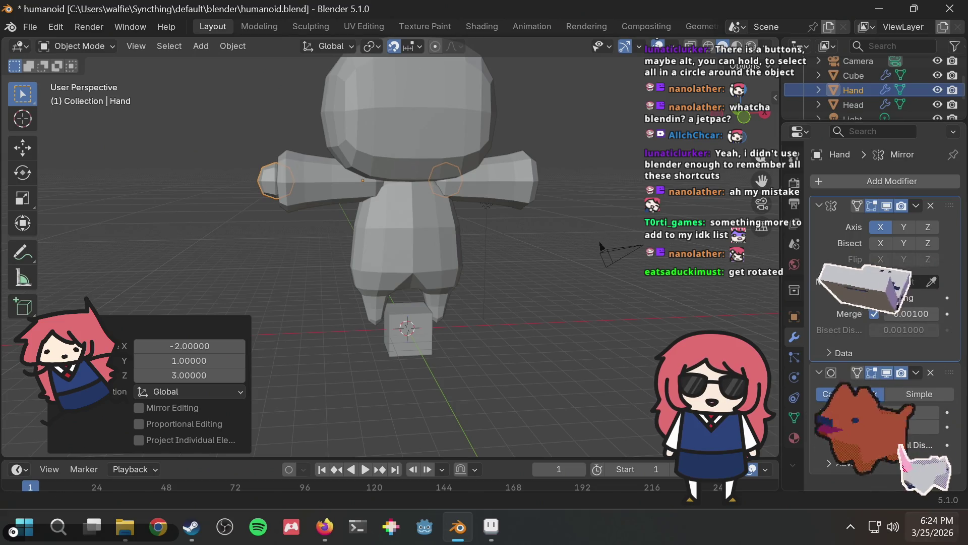
Set the Mirror Object of the hands' Mirror modifier to Origin
left_click(935, 284)
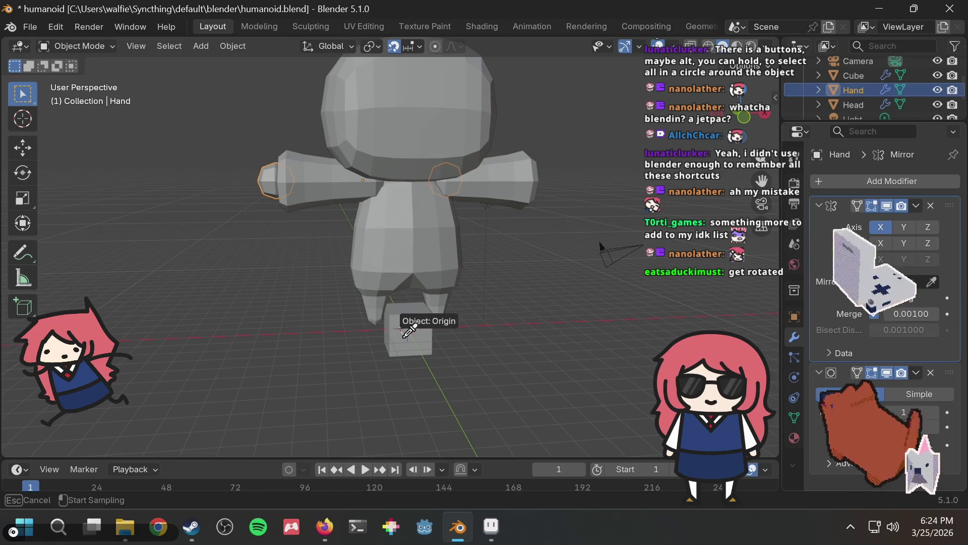
left_click(424, 315)
left_click(497, 285)
mouse_move(510, 269)
middle_mouse_down()
mouse_move(337, 272)
mouse_move(638, 268)
mouse_move(669, 255)
mouse_move(653, 237)
middle_mouse_up()
Adjust the hand sphere's position and save humanoid.blend
left_click(389, 165)
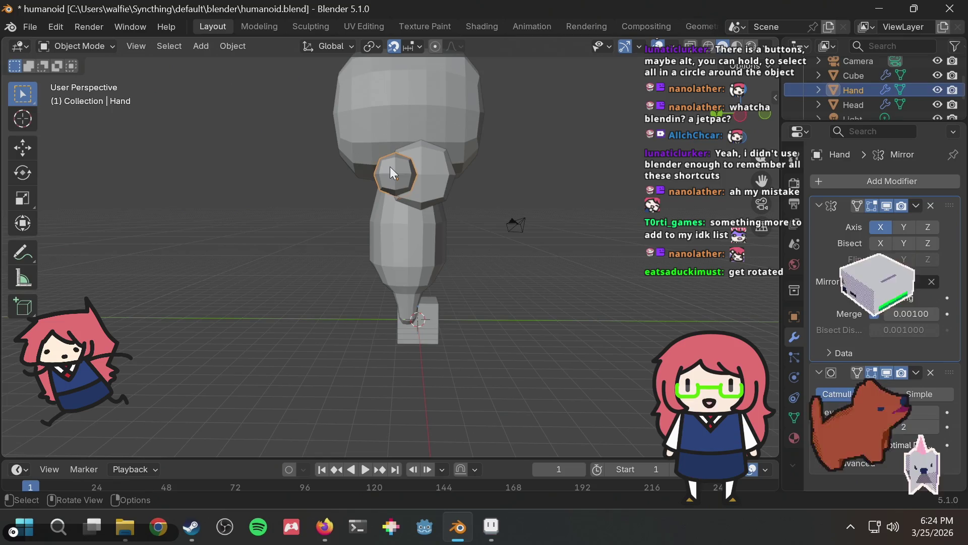
key("g")
left_click(396, 168)
mouse_move(576, 177)
middle_mouse_down()
mouse_move(452, 195)
mouse_move(99, 179)
mouse_move(541, 189)
middle_mouse_up()
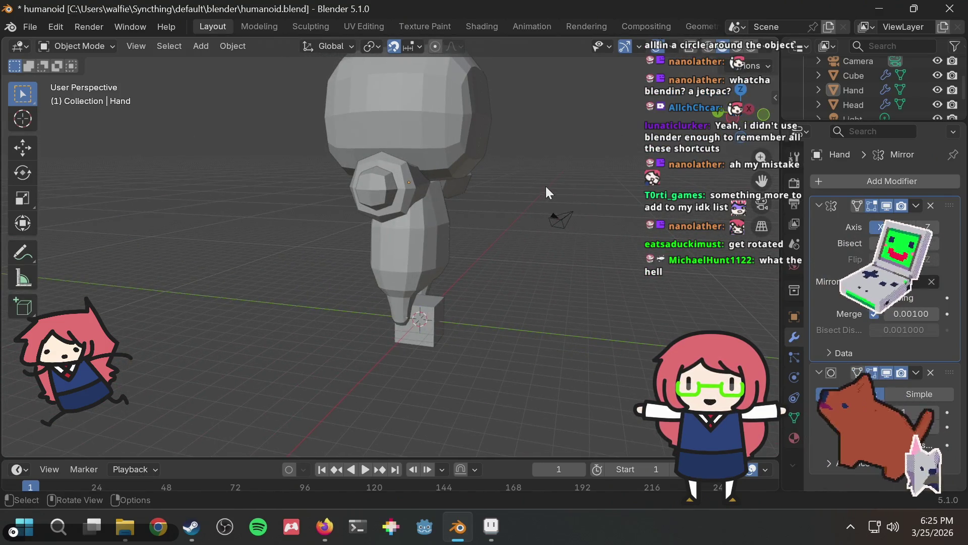
key("ctrl+s")
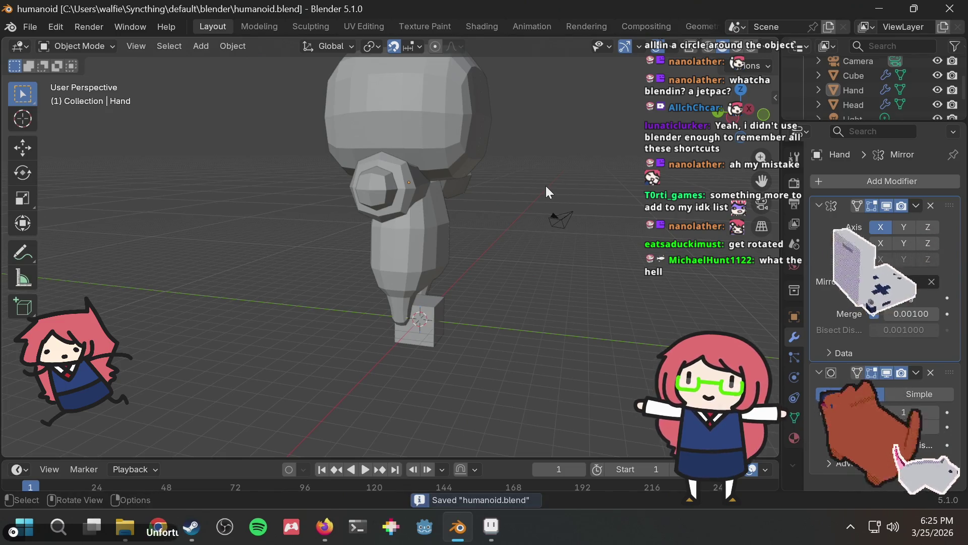
mouse_move(546, 186)
middle_mouse_down()
mouse_move(458, 189)
mouse_move(511, 181)
middle_mouse_up()
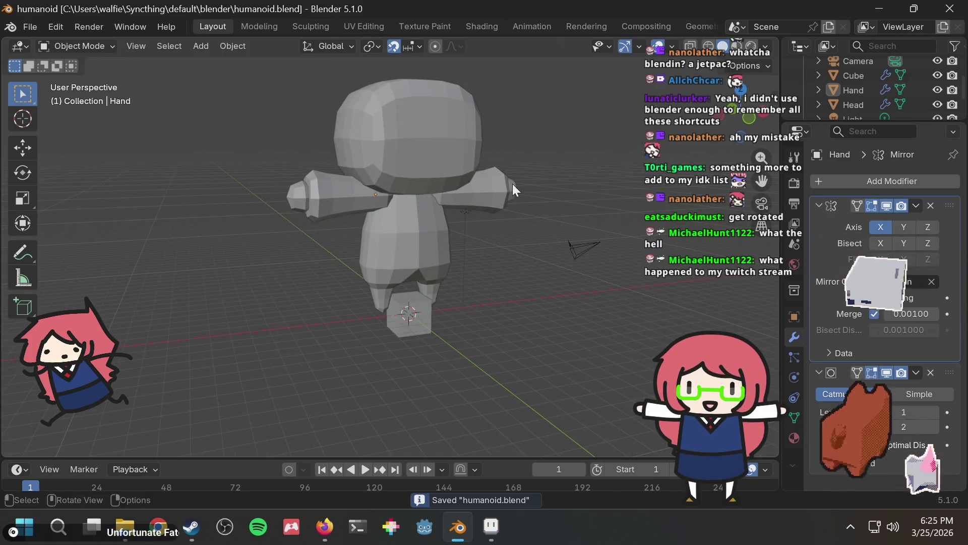
mouse_move(511, 193)
middle_mouse_down()
mouse_move(484, 202)
mouse_move(495, 196)
middle_mouse_up()
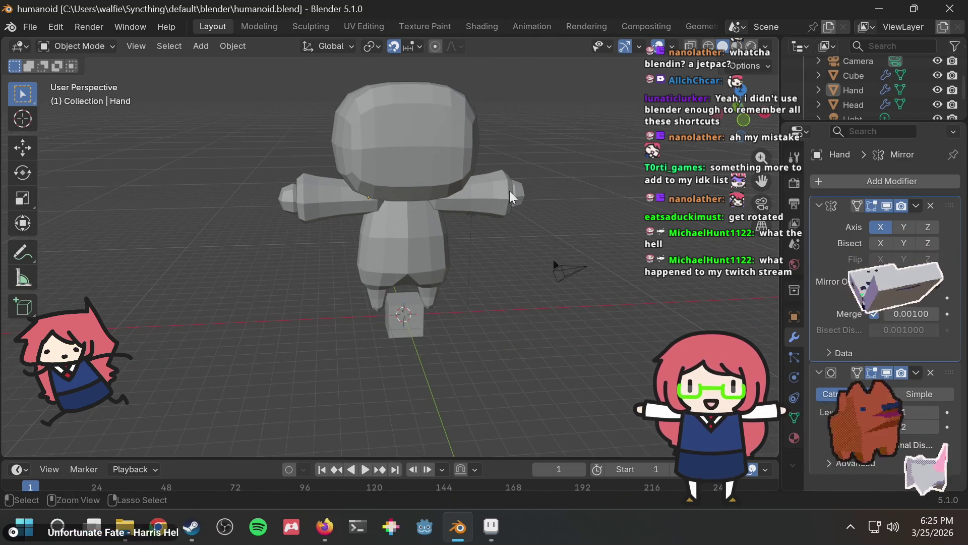
middle_click_drag(507, 192, 478, 172)
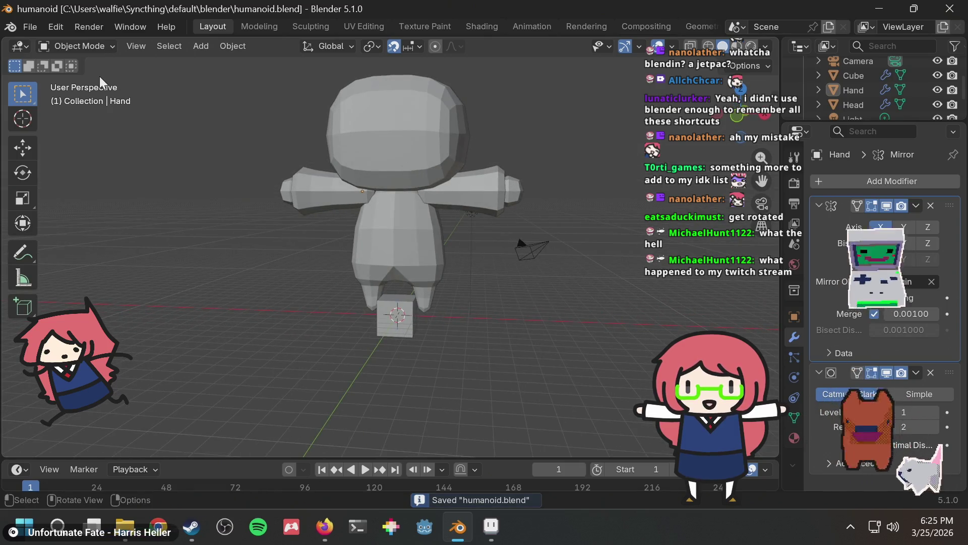
left_click(307, 195)
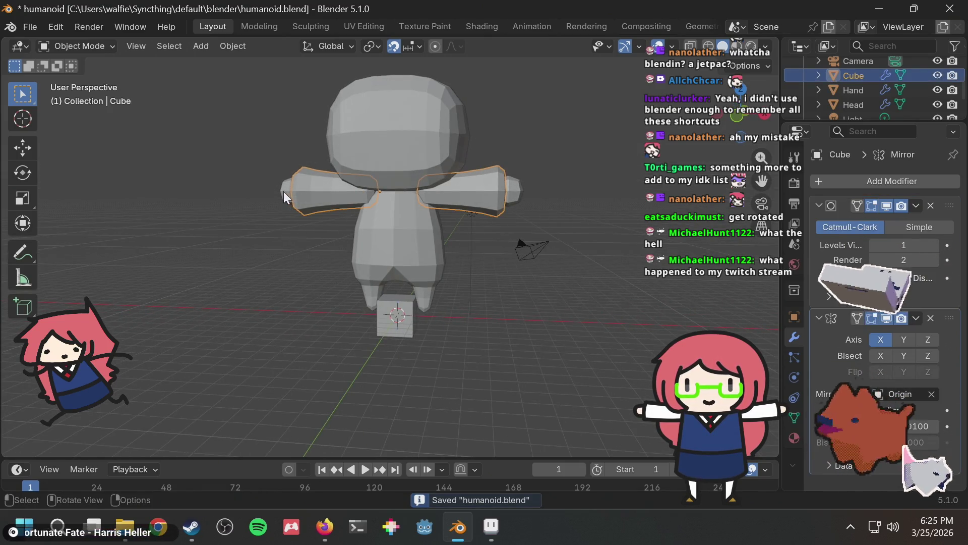
left_click(284, 191)
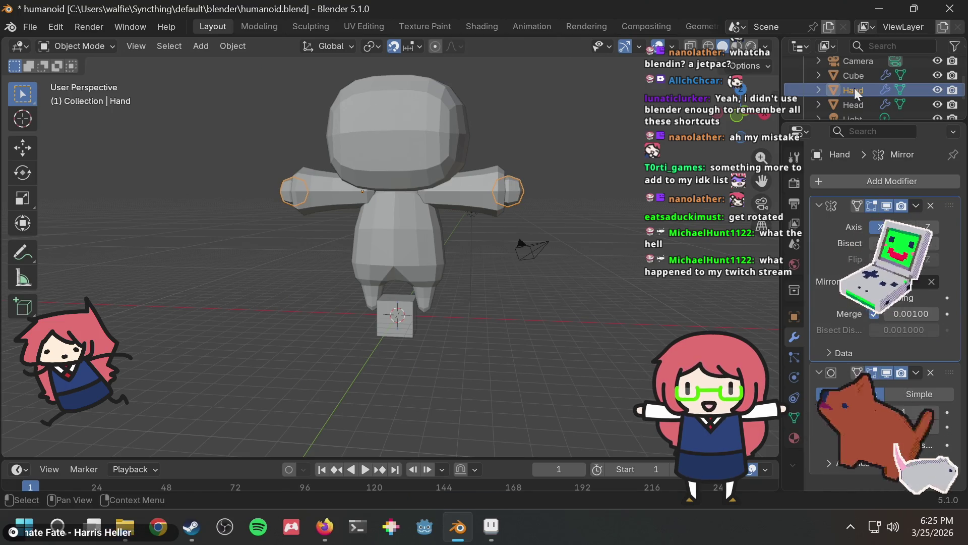
scroll(855, 92, "up", 1)
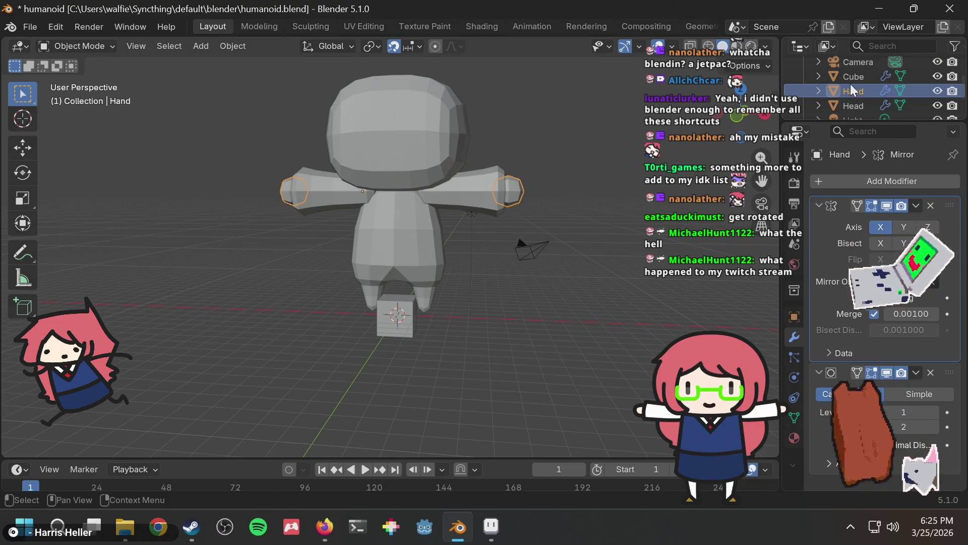
scroll(854, 90, "up", 2)
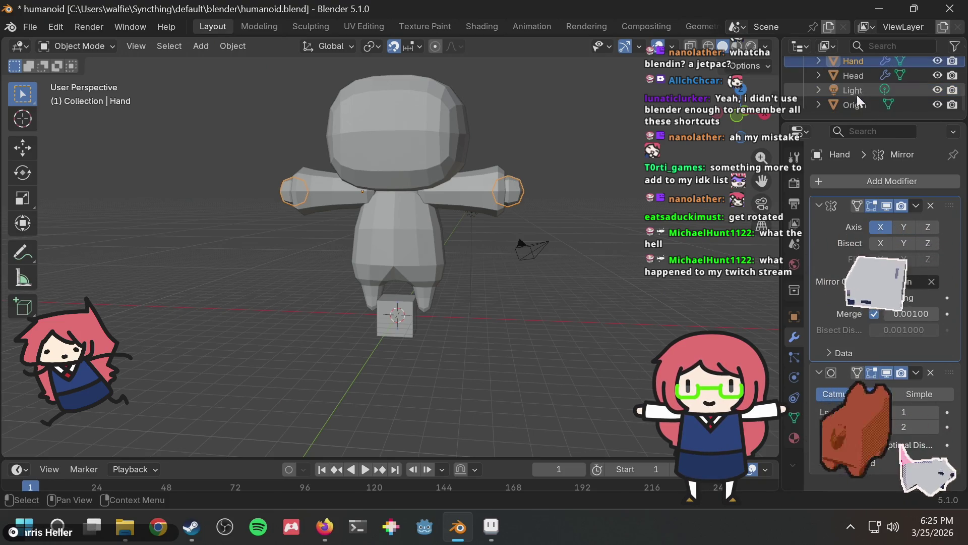
scroll(858, 92, "down", 2)
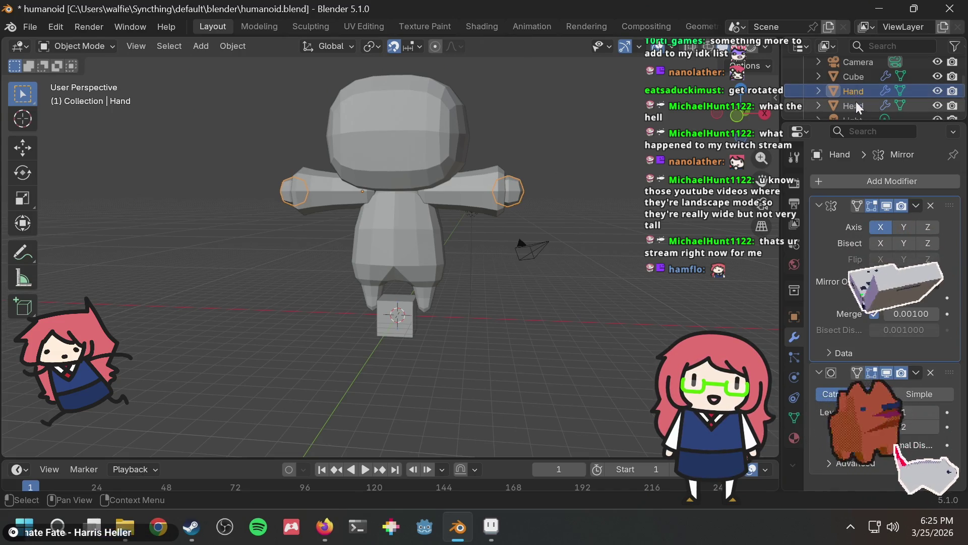
Rename the Cube object to Arm in the Outliner and save
double_click(855, 75)
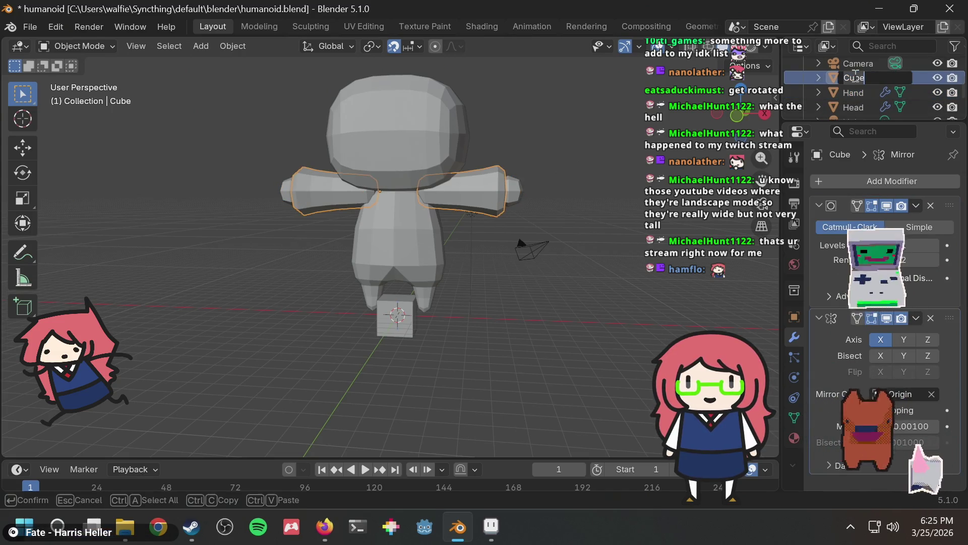
type("Arm")
key("Return")
key("ctrl+s")
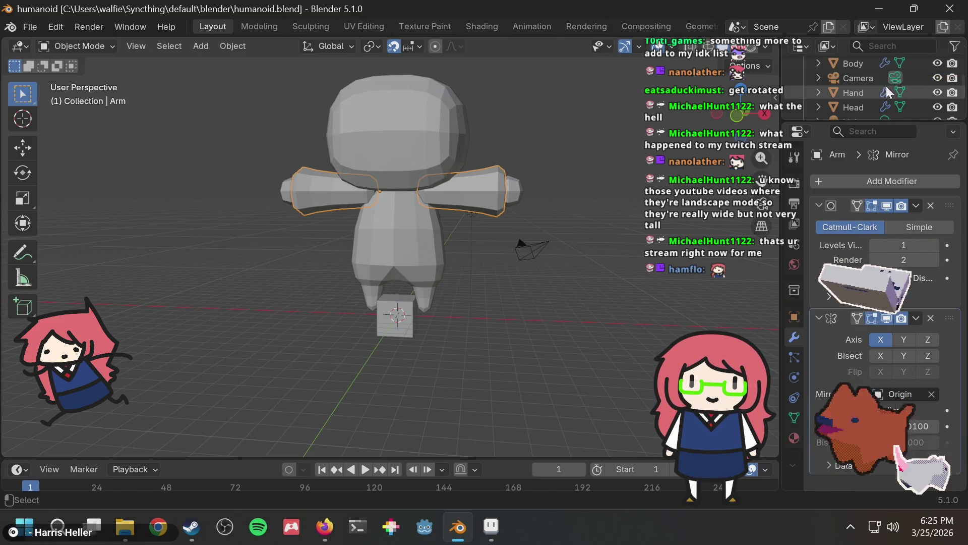
Move the Hand object into the Collection in the Outliner
left_click(848, 105)
left_click(854, 91)
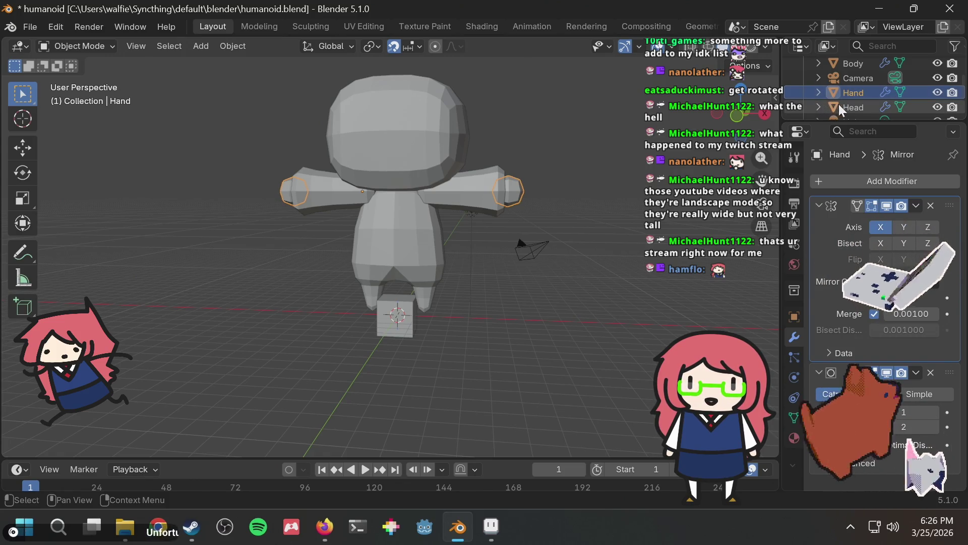
scroll(839, 105, "up", 3)
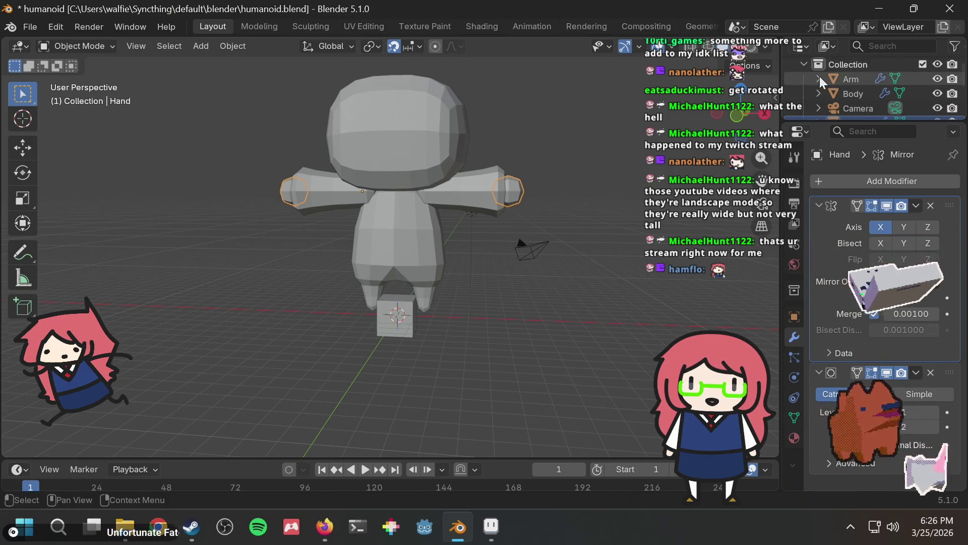
left_click(819, 79)
mouse_move(849, 89)
left_mouse_down()
mouse_move(866, 78)
mouse_move(840, 96)
mouse_move(837, 80)
mouse_move(869, 78)
left_mouse_up()
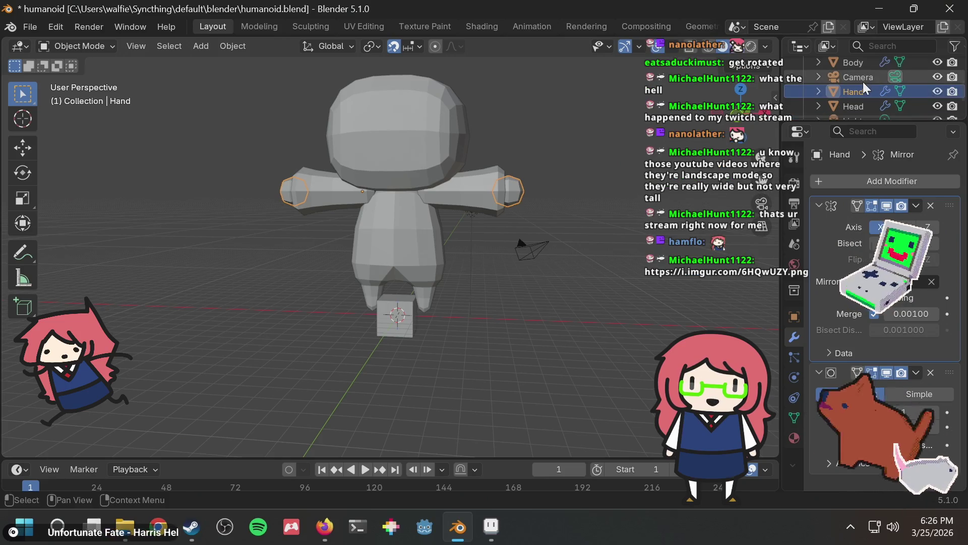
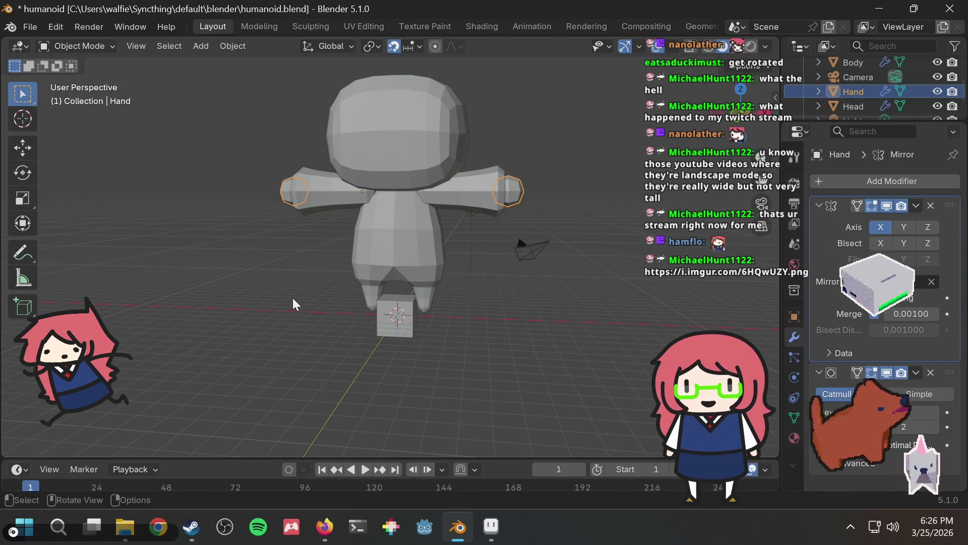
Make the Outliner taller and expand Hand to show its Cube.002 mesh data
middle_click_drag(298, 270, 323, 278)
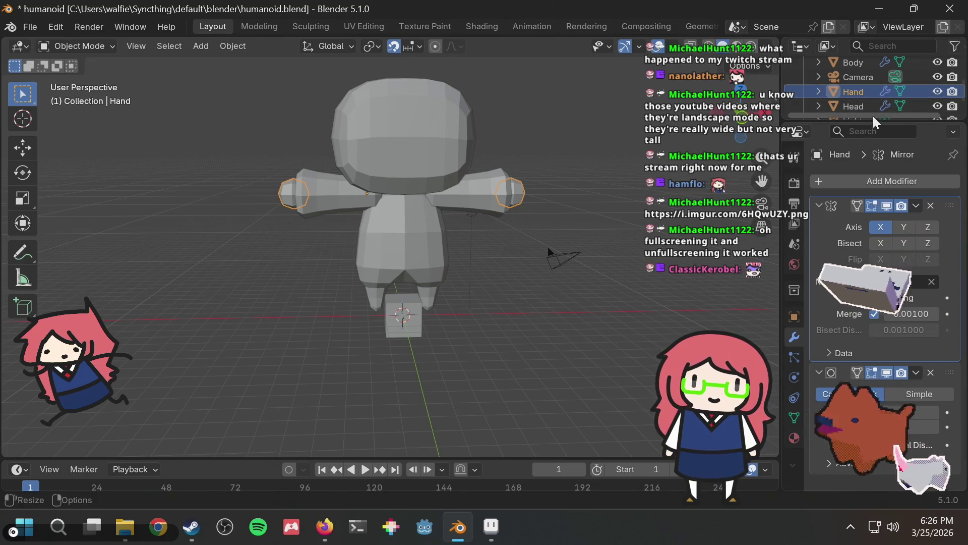
left_click_drag(874, 120, 889, 198)
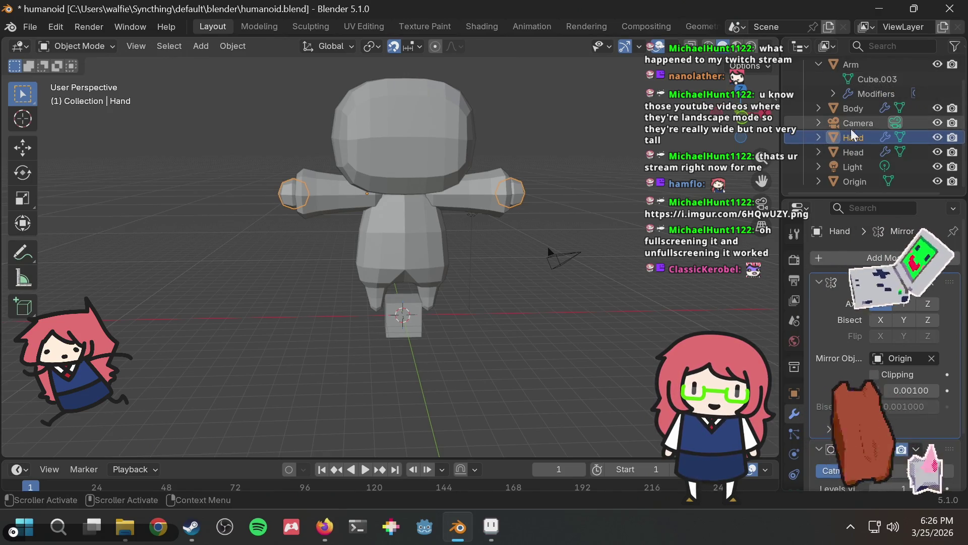
left_click(818, 137)
left_click(864, 150)
Try dragging Hand and its Cube.002 data onto Arm in the Outliner, then select Arm
left_click_drag(863, 153, 865, 86)
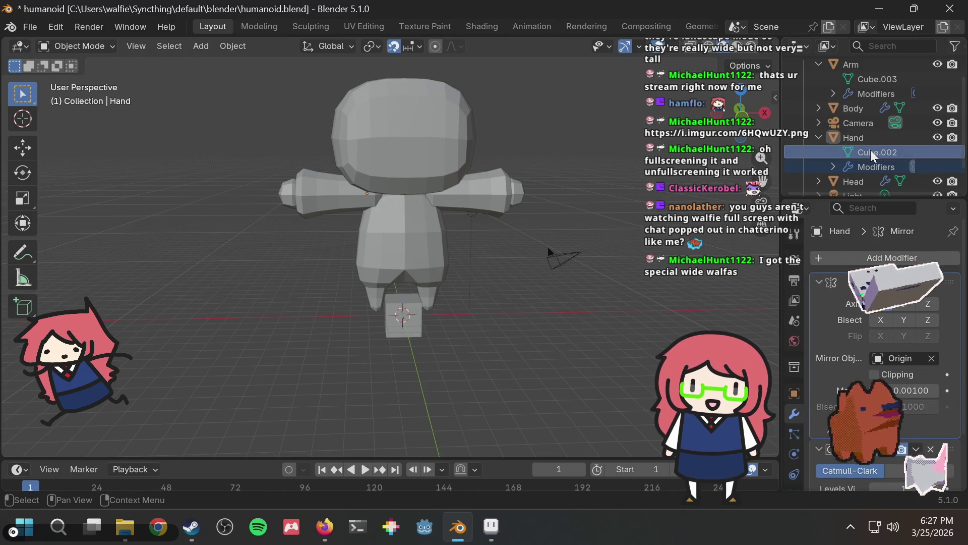
mouse_move(846, 137)
left_mouse_down()
mouse_move(864, 76)
mouse_move(777, 90)
mouse_move(863, 79)
left_mouse_up()
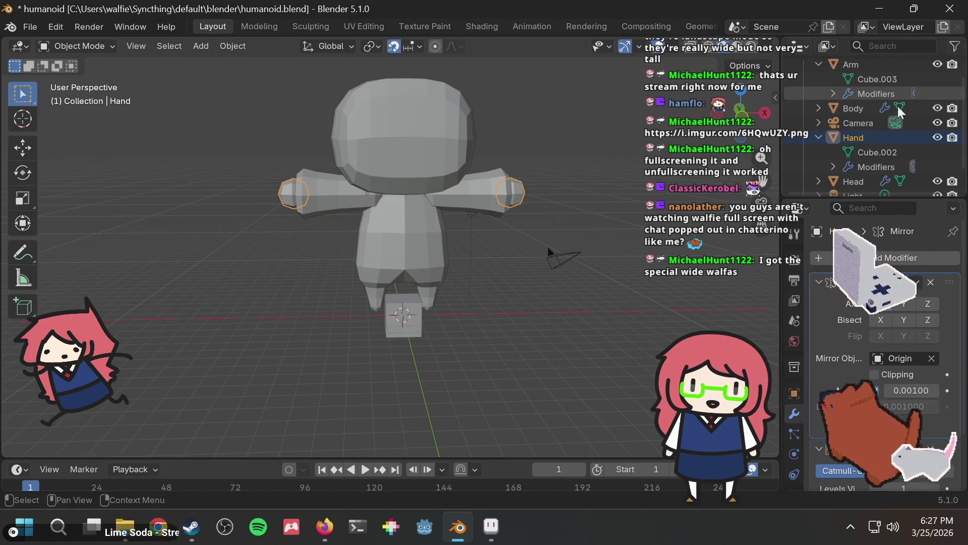
mouse_move(860, 131)
left_mouse_down()
mouse_move(857, 82)
mouse_move(851, 119)
mouse_move(862, 83)
mouse_move(873, 123)
left_mouse_up()
scroll(858, 126, "down", 2)
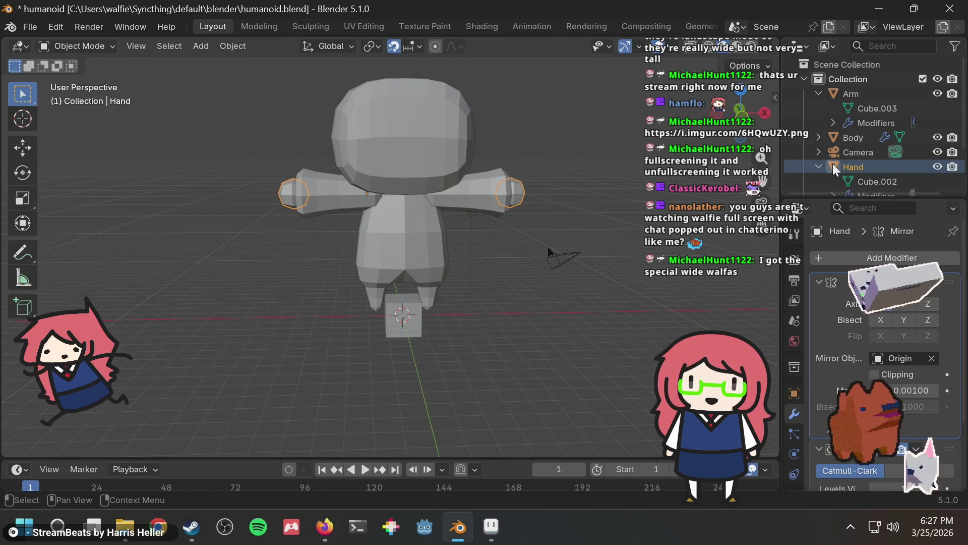
mouse_move(833, 163)
left_mouse_down()
mouse_move(856, 109)
mouse_move(855, 164)
mouse_move(849, 82)
left_mouse_up()
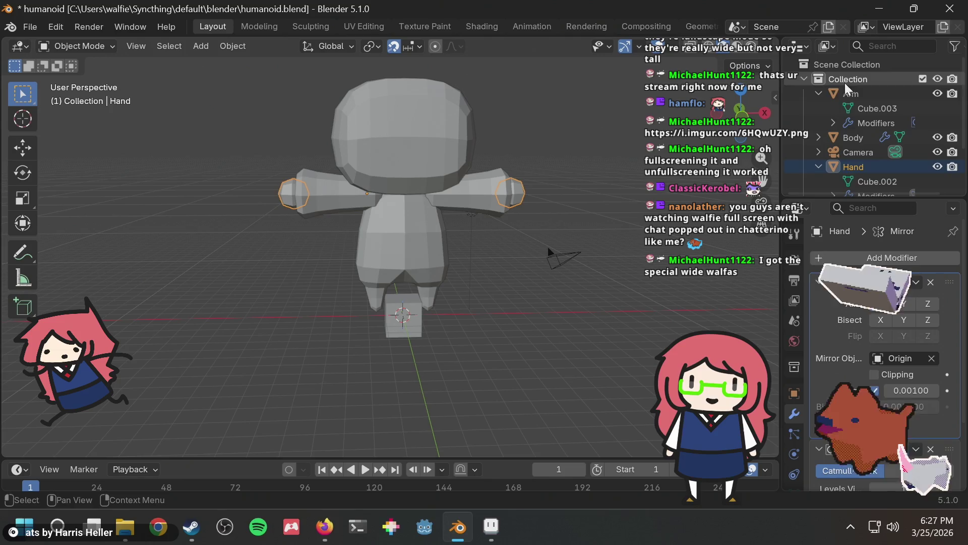
left_click(845, 93)
Check the Arm object's context menu and dismiss it without changes
right_click(851, 92)
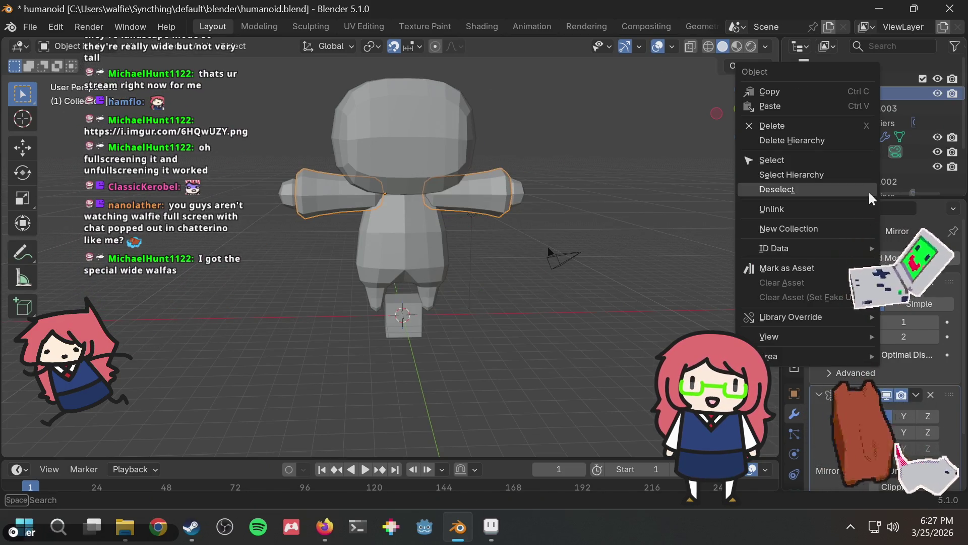
key("Escape")
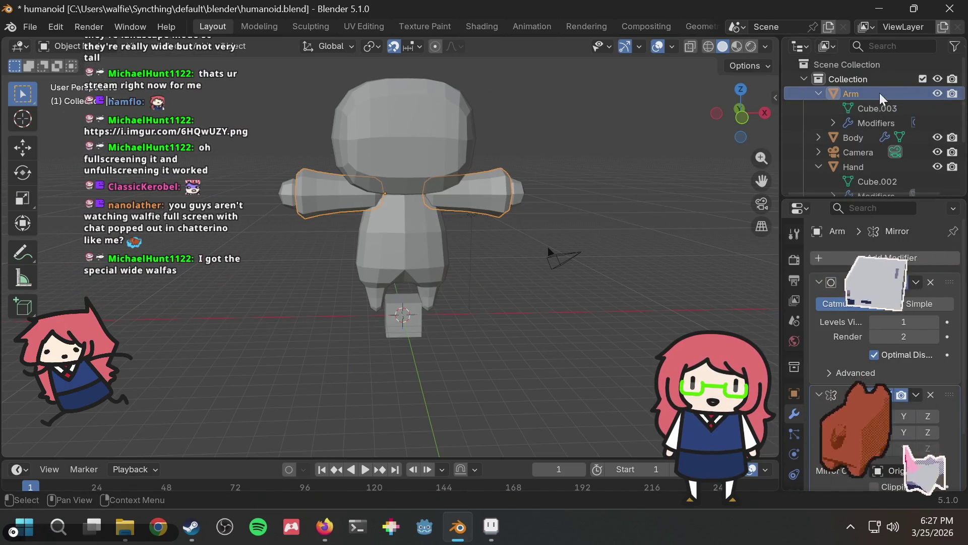
scroll(858, 89, "down", 5)
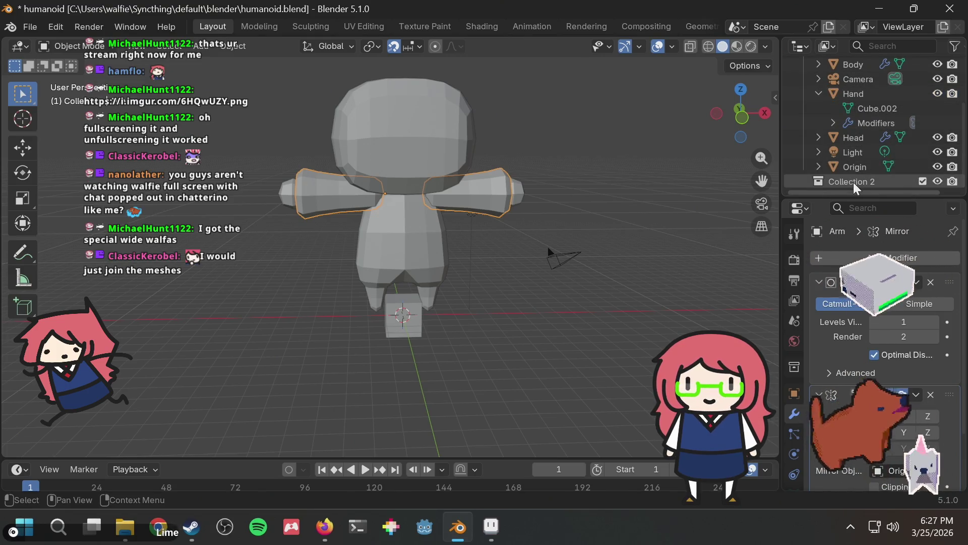
scroll(566, 162, "up", 3)
scroll(566, 161, "down", 2)
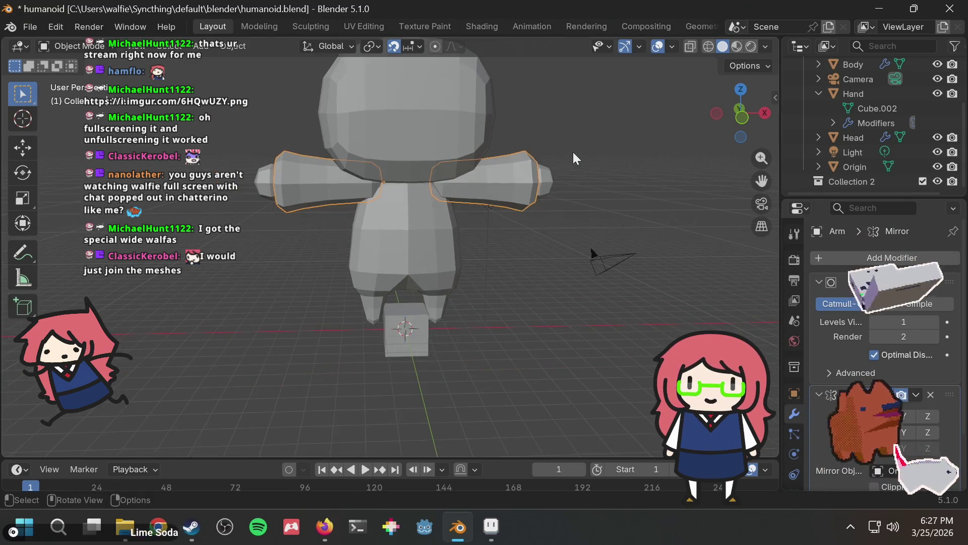
scroll(860, 125, "up", 1)
scroll(700, 122, "up", 1)
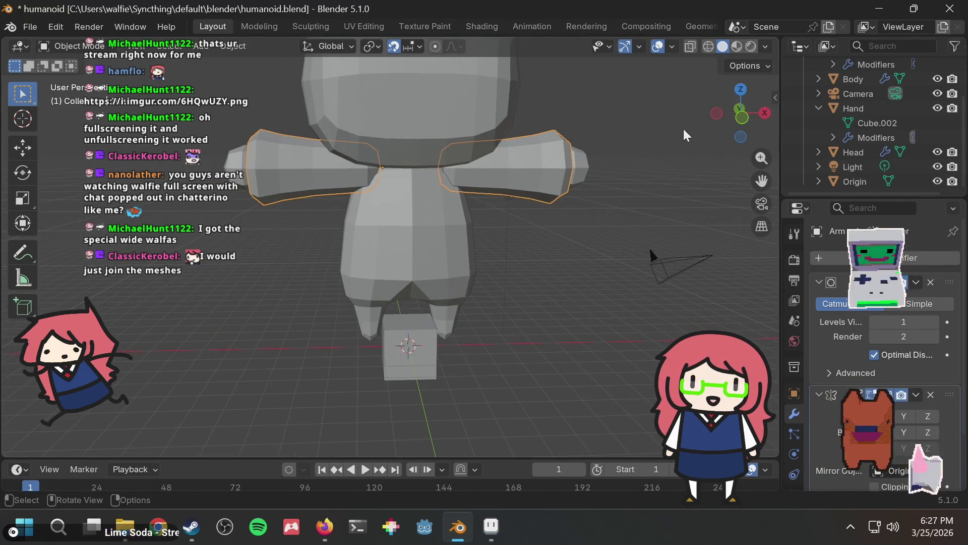
scroll(855, 114, "up", 4)
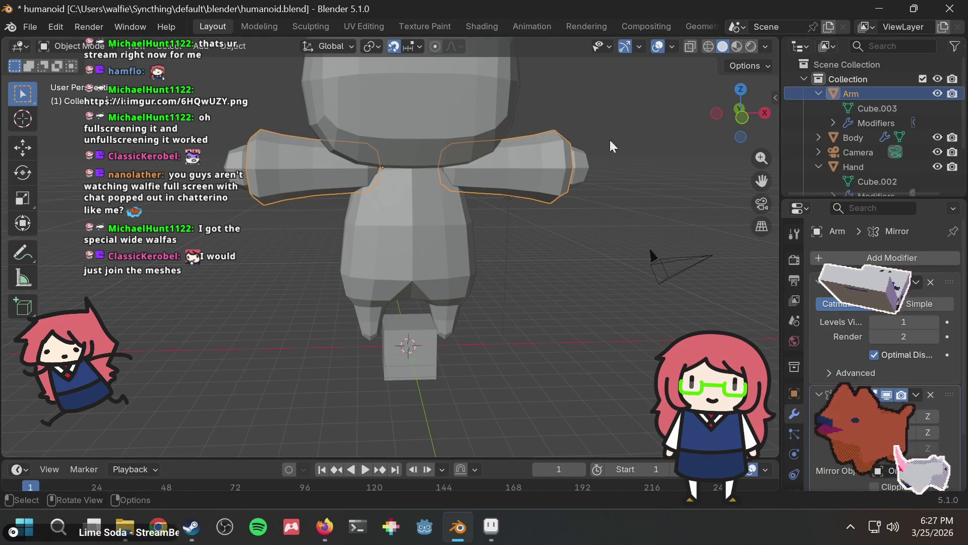
Select Hand, then Arm as active, and run Join via the F3 'join' search
left_click(582, 163)
left_click(537, 165, "shift")
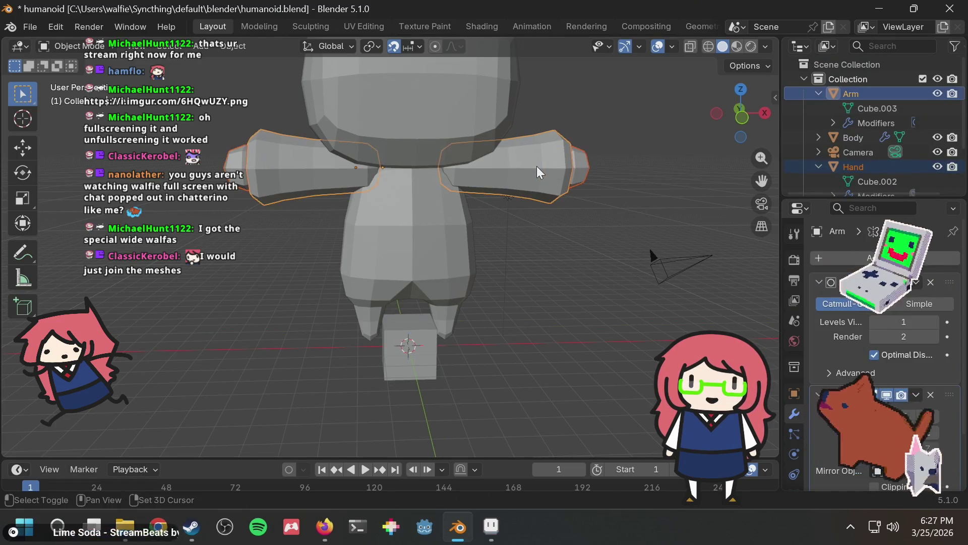
right_click(543, 141)
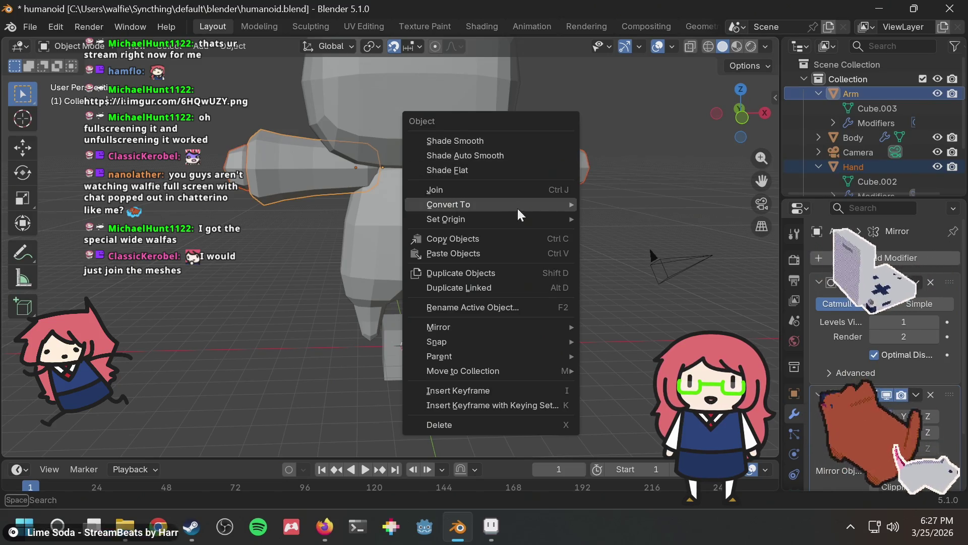
left_click(621, 141)
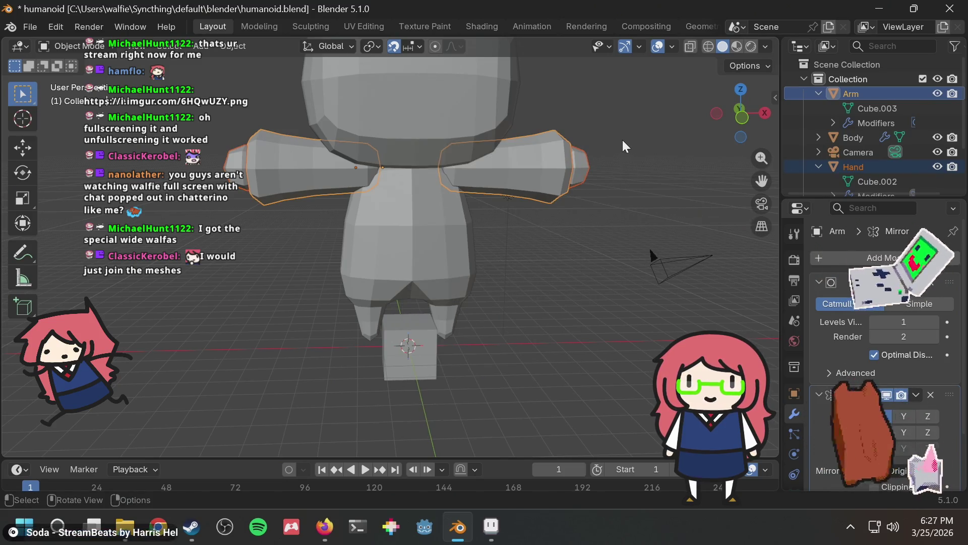
key("slash")
key("slash")
key("F3")
type("join")
key("Return")
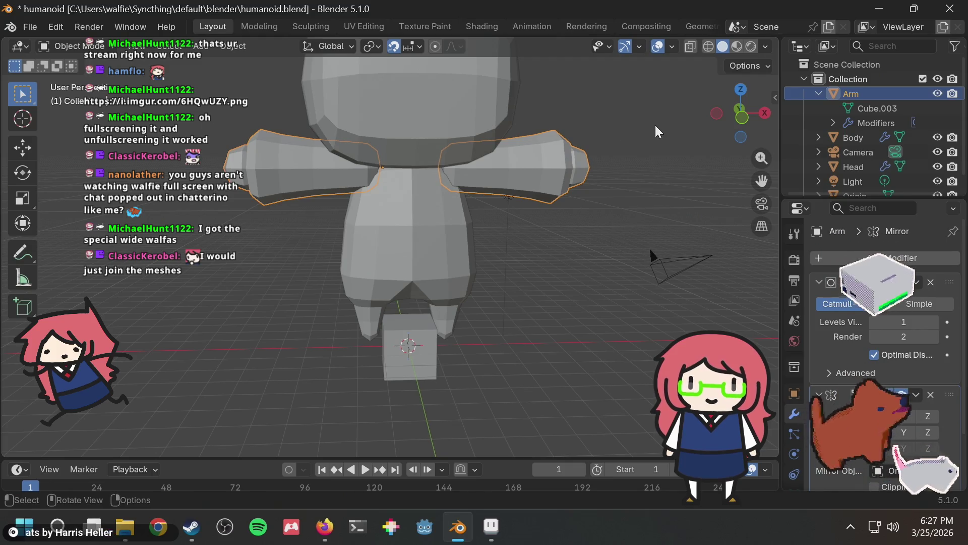
Select the merged Arm and check its Subdivision and Mirror modifiers and Cube.003 data
left_click(655, 125)
mouse_move(615, 124)
middle_mouse_down()
mouse_move(547, 134)
mouse_move(574, 134)
middle_mouse_up()
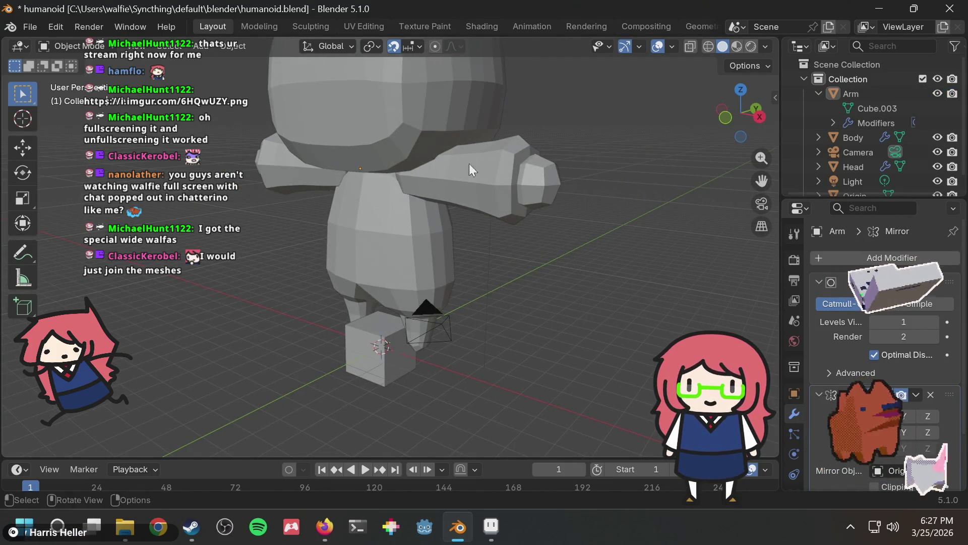
left_click(527, 172)
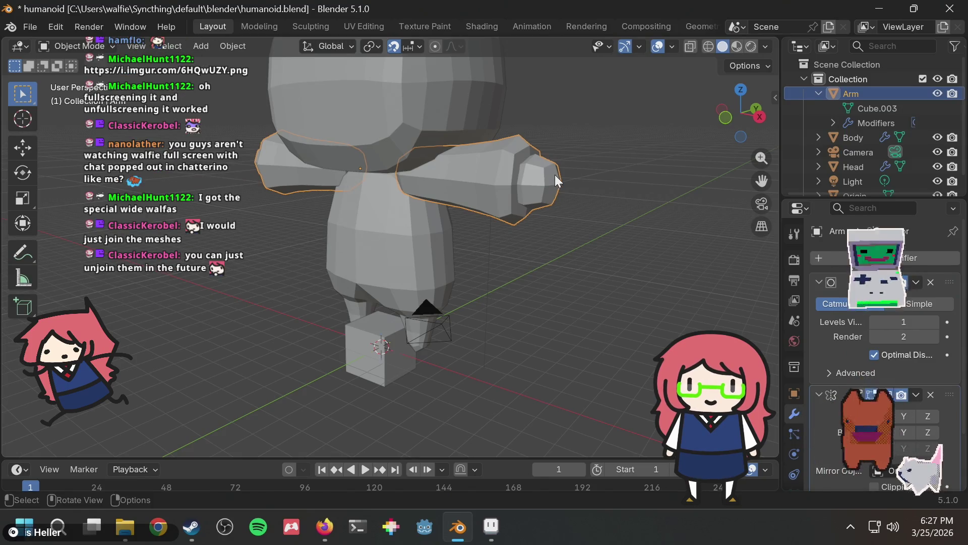
left_click(837, 125)
left_click(836, 125)
scroll(849, 144, "down", 1)
scroll(873, 152, "up", 1)
left_click(871, 108)
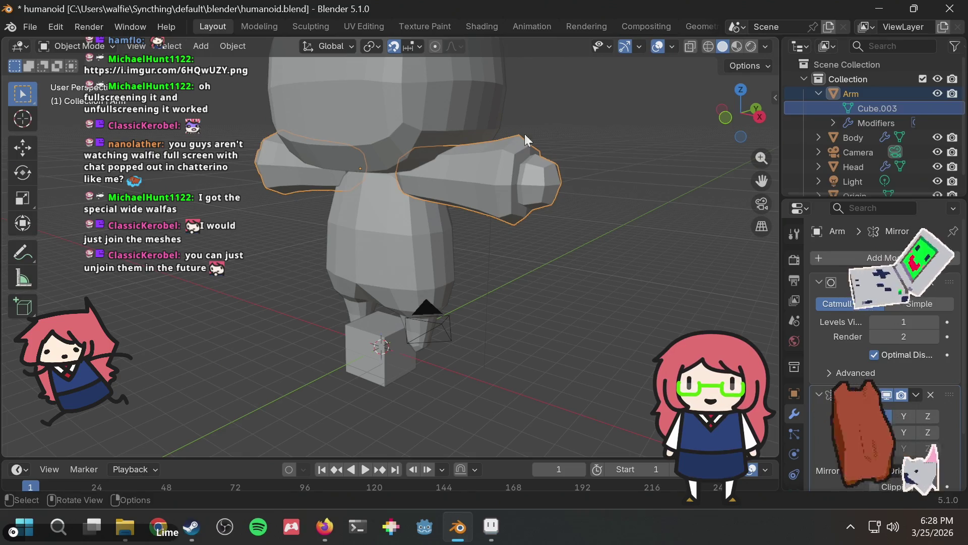
Enter Edit Mode on Arm and orbit to inspect both sides of the merged mesh
key("Tab")
mouse_move(457, 169)
middle_mouse_down()
mouse_move(592, 162)
mouse_move(382, 182)
middle_mouse_up()
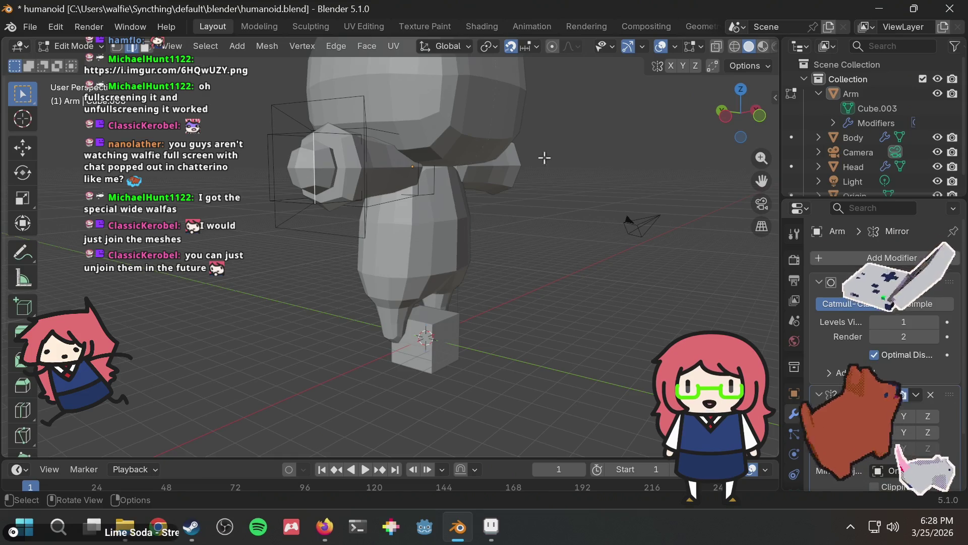
scroll(323, 158, "up", 2)
mouse_move(323, 158)
middle_mouse_down()
mouse_move(528, 181)
mouse_move(426, 156)
mouse_move(220, 176)
mouse_move(531, 153)
middle_mouse_up()
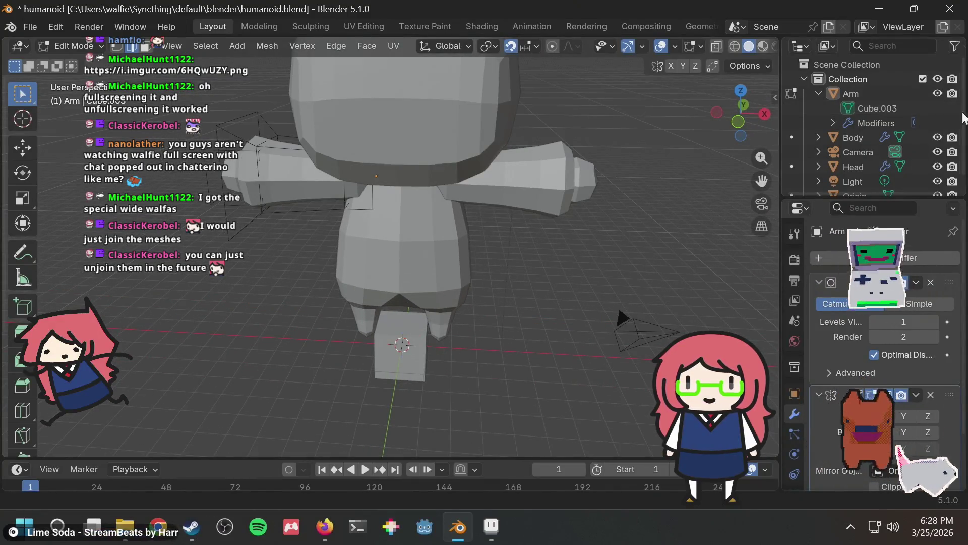
left_click(819, 94)
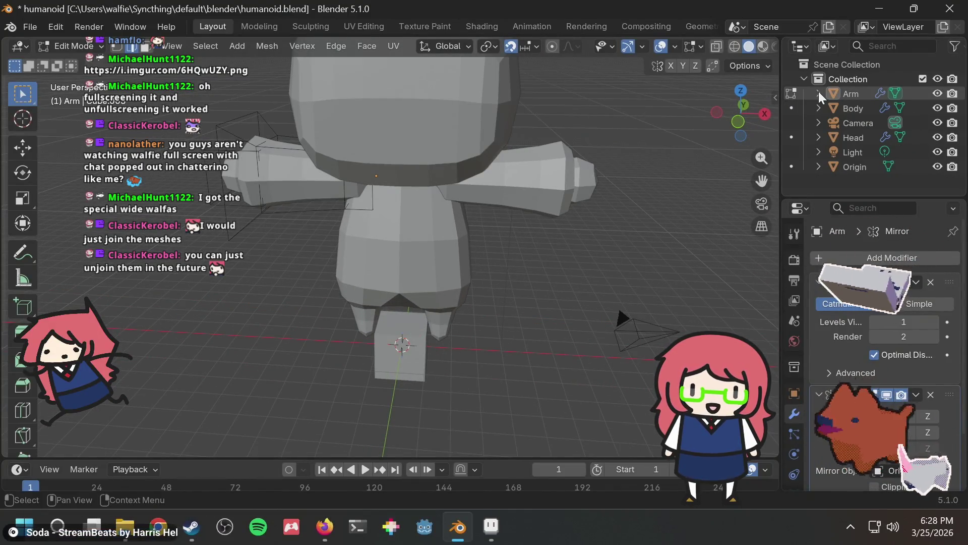
left_click(818, 93)
mouse_move(656, 152)
middle_mouse_down()
mouse_move(638, 130)
mouse_move(460, 154)
mouse_move(363, 147)
mouse_move(621, 142)
middle_mouse_up()
Save humanoid.blend and orbit to a slightly raised front view of the character
key("ctrl+s")
middle_click_drag(560, 169, 621, 155)
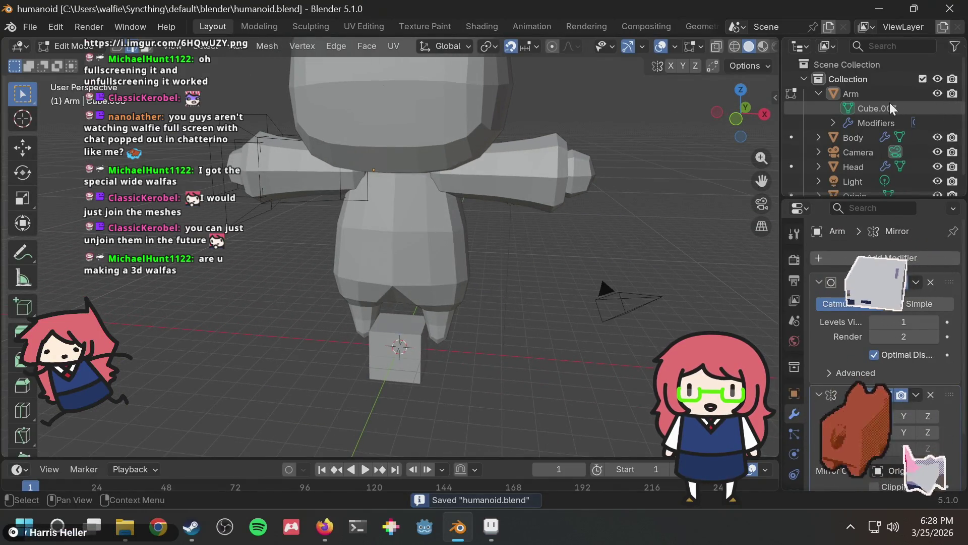
middle_click_drag(569, 161, 533, 159)
mouse_move(466, 155)
middle_mouse_down()
mouse_move(595, 154)
mouse_move(479, 183)
middle_mouse_up()
mouse_move(452, 180)
middle_mouse_down()
mouse_move(614, 149)
mouse_move(494, 171)
middle_mouse_up()
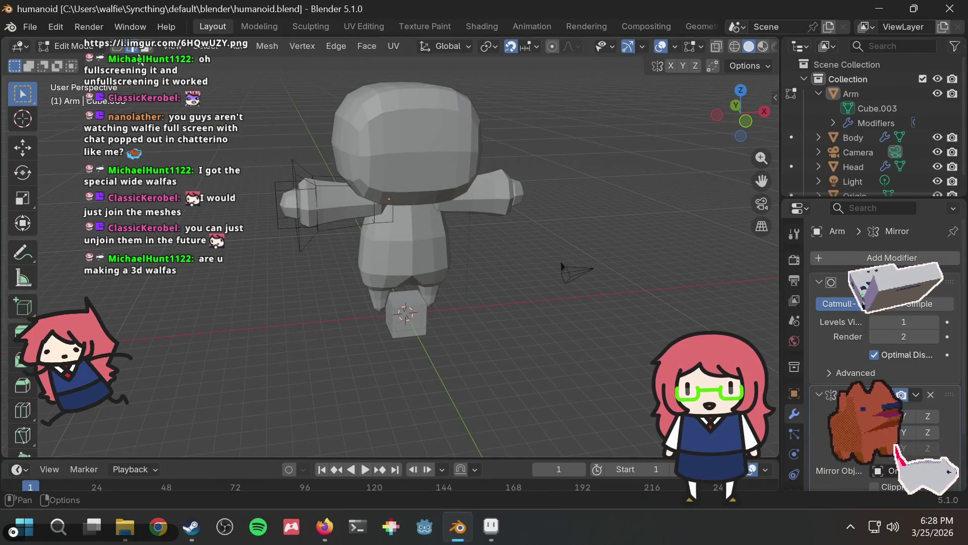
Leave Edit Mode and glance at the animal crossing cat side-view references in Firefox
key("Tab")
key("alt+Tab")
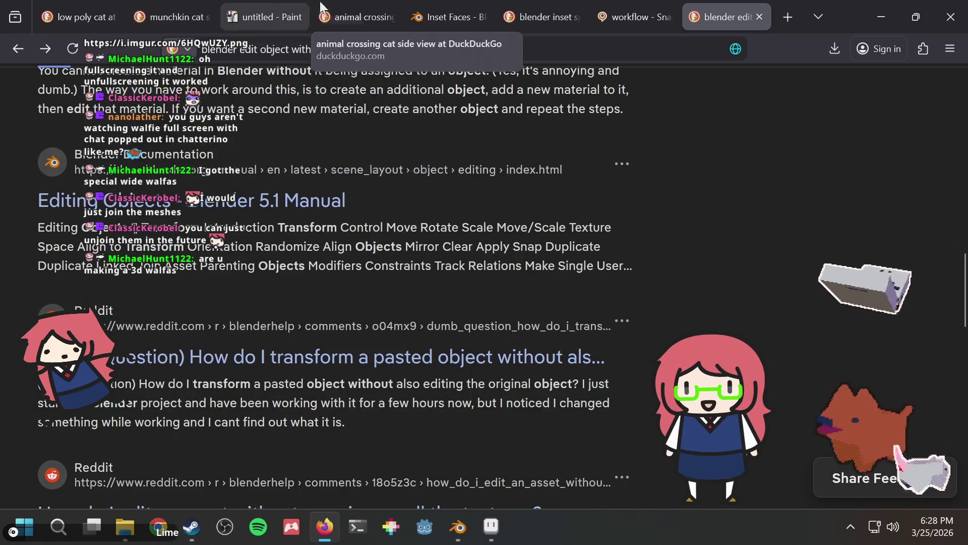
left_click(347, 4)
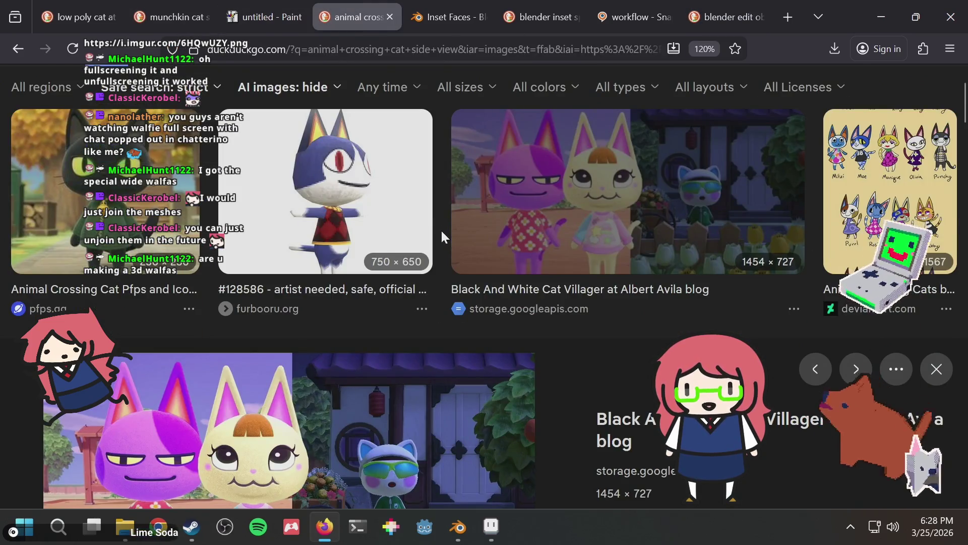
key("alt+Tab")
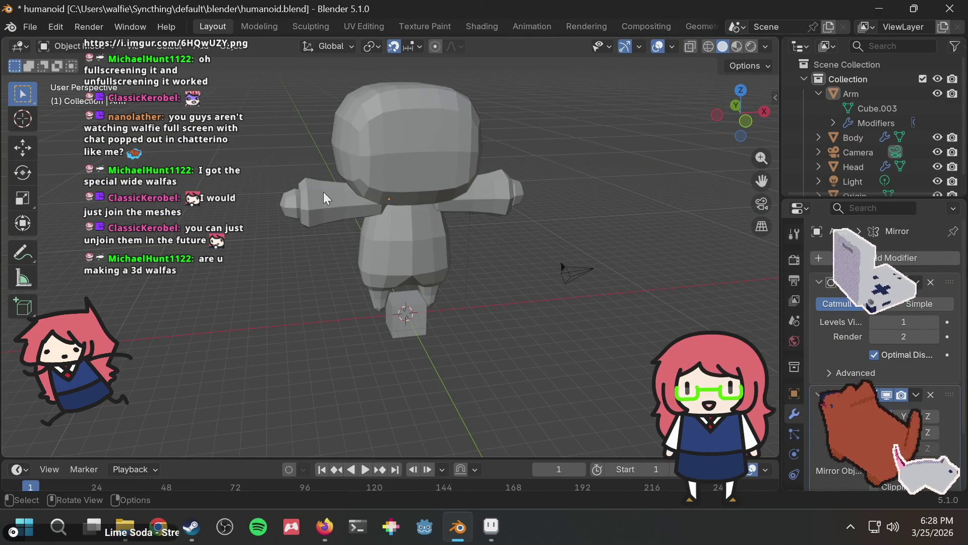
Test swinging the arms down about the Y axis, then undo the rotation
left_click(324, 196)
key("g")
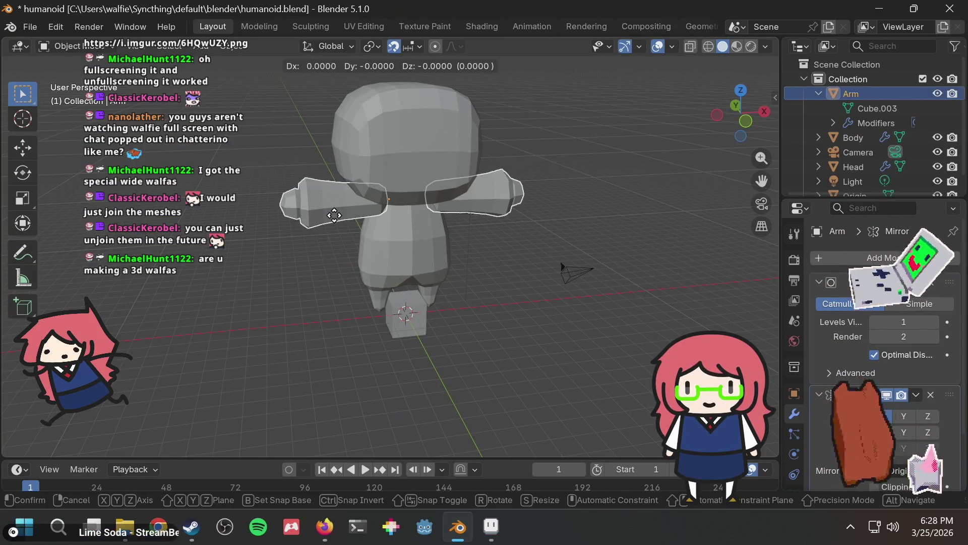
key("r")
key("y")
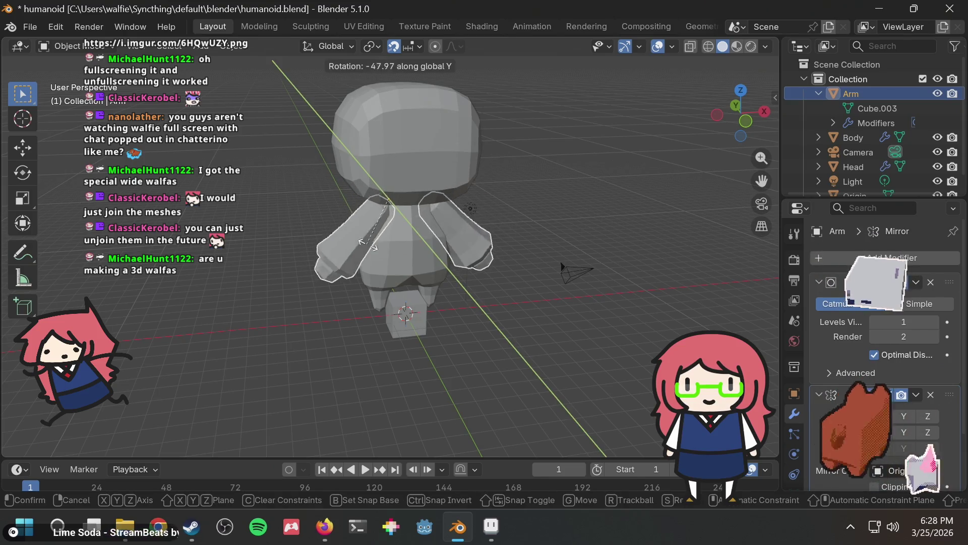
left_click(474, 213)
left_click(470, 209)
mouse_move(529, 169)
middle_mouse_down()
mouse_move(482, 146)
mouse_move(520, 144)
middle_mouse_up()
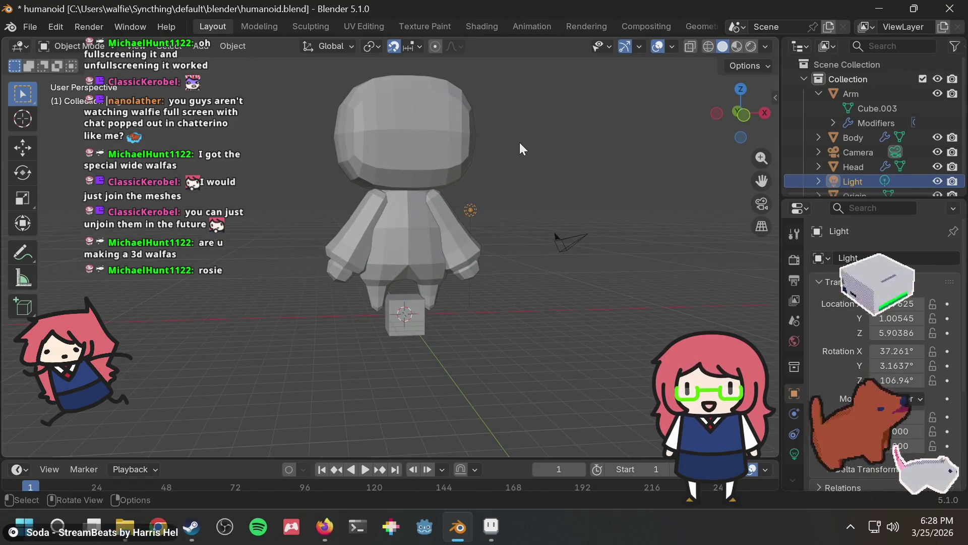
scroll(458, 190, "up", 2)
key("ctrl+z")
key("ctrl+z")
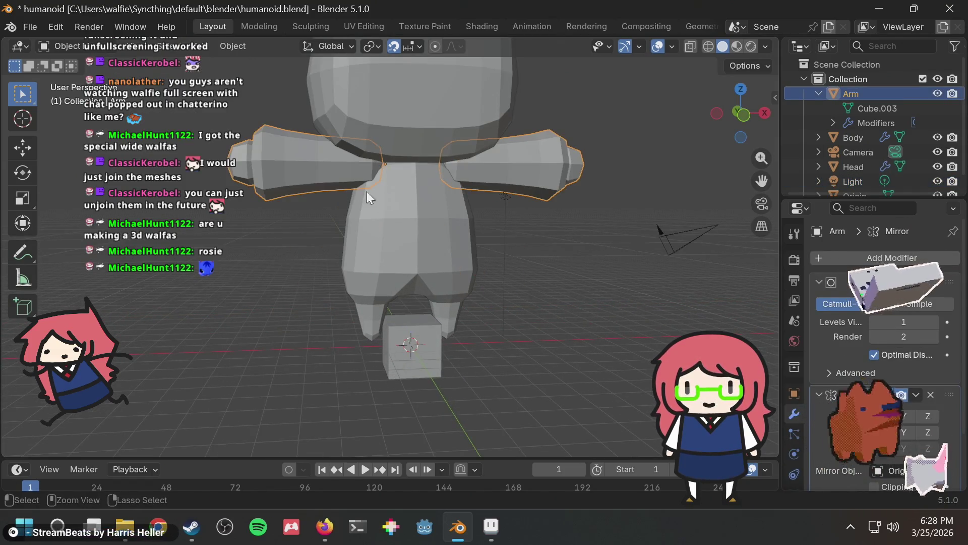
right_click(305, 149)
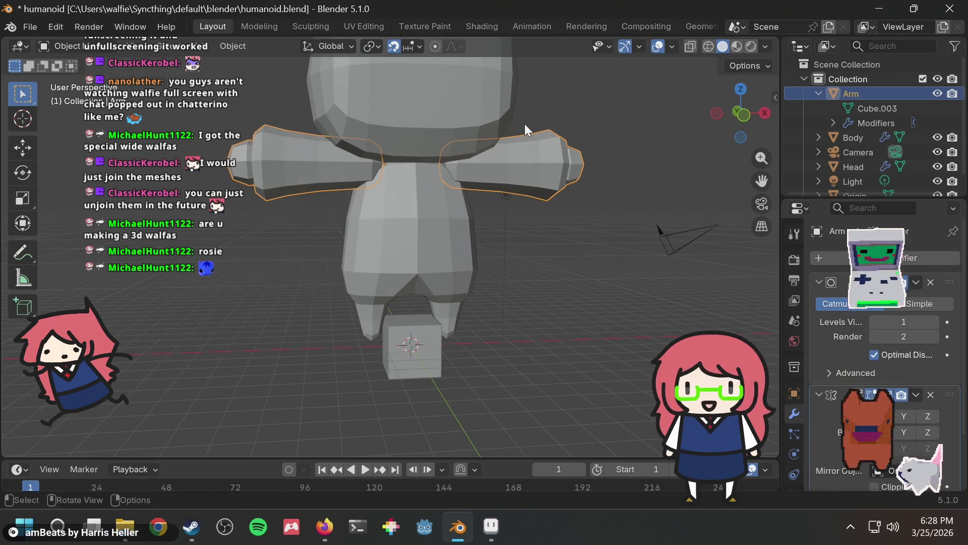
In Edit Mode, box-select the arm-end face and move it, undoing and redoing the move
key("Tab")
middle_click_drag(260, 144, 267, 149)
left_click_drag(255, 133, 334, 264)
key("g")
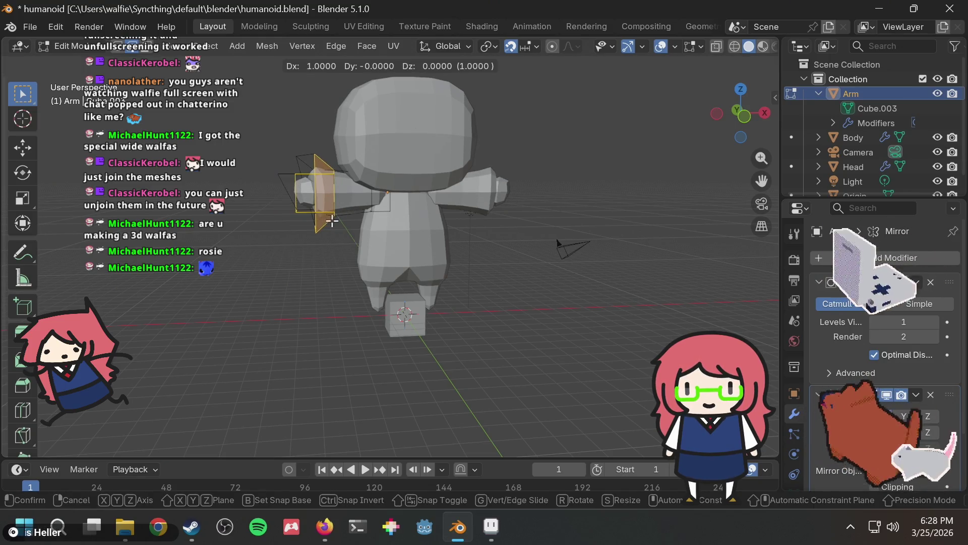
left_click(332, 221)
key("ctrl+z")
key("ctrl+shift+z")
key("ctrl+shift+z")
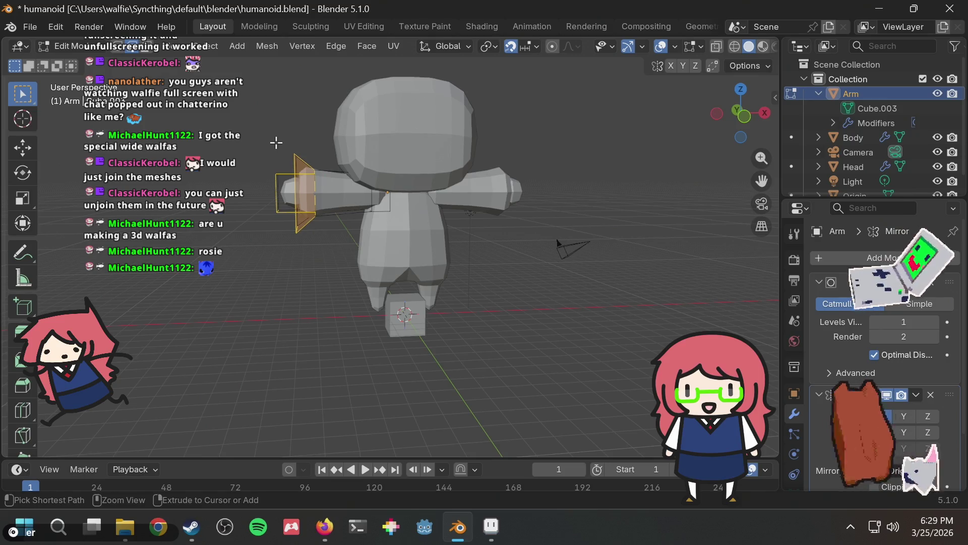
With X-ray on, box-select the arm-end faces and move them outward by 1
key("alt+z")
left_click_drag(257, 136, 324, 255)
key("g")
left_click(340, 255)
left_click(328, 255)
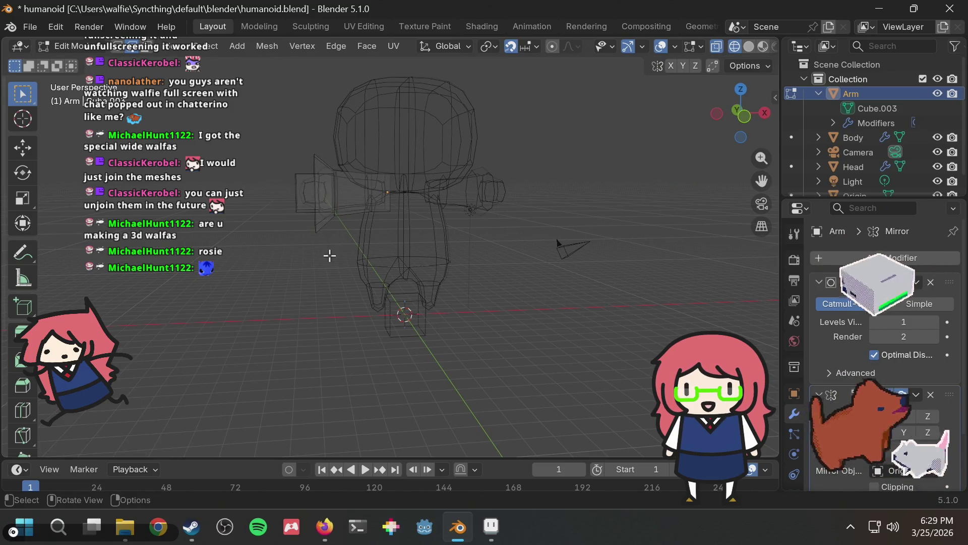
scroll(346, 228, "up", 3)
Select the arm-end geometry and grow the selection twice into the adjacent arm
key("l")
middle_click_drag(305, 196, 294, 223)
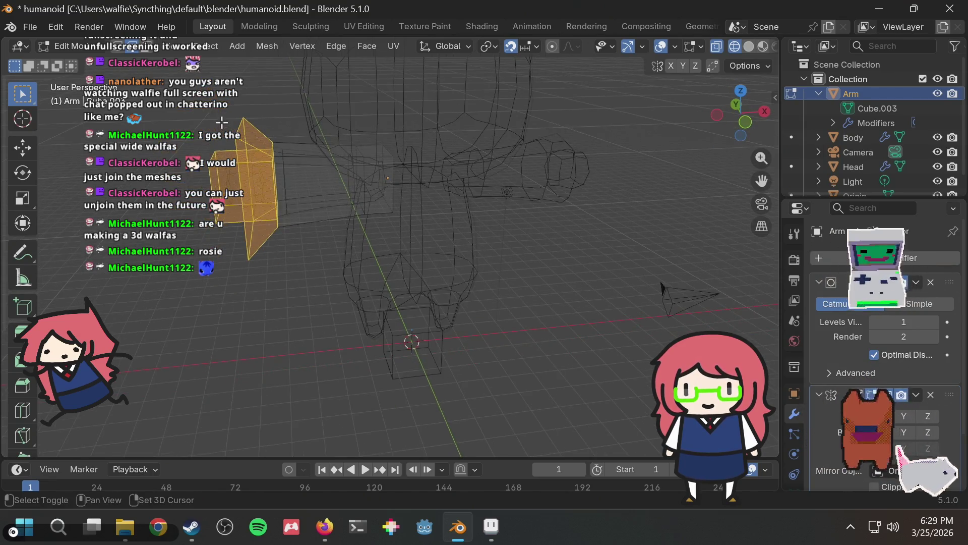
key("ctrl+KP_Add")
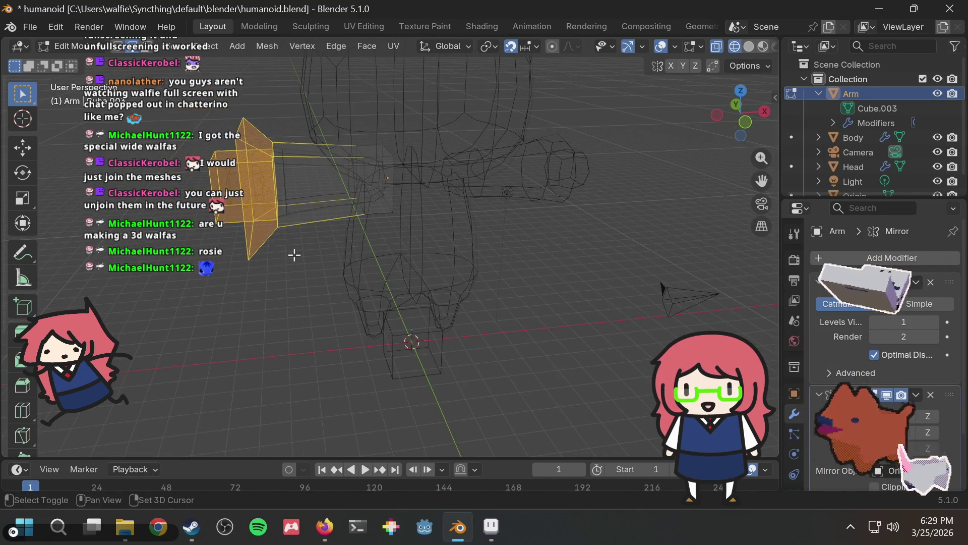
mouse_move(302, 218)
middle_mouse_down()
mouse_move(286, 194)
mouse_move(363, 181)
mouse_move(588, 201)
mouse_move(574, 168)
middle_mouse_up()
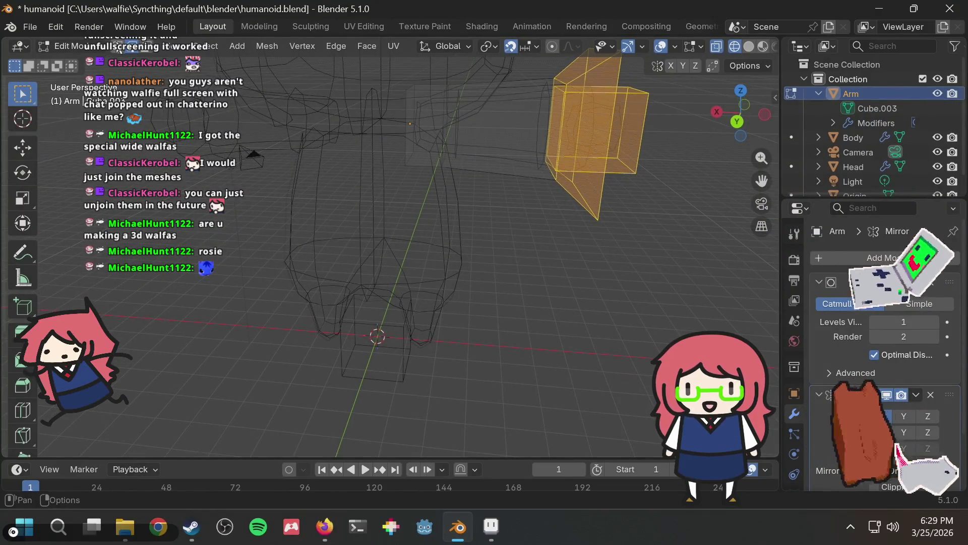
key("ctrl+KP_Add")
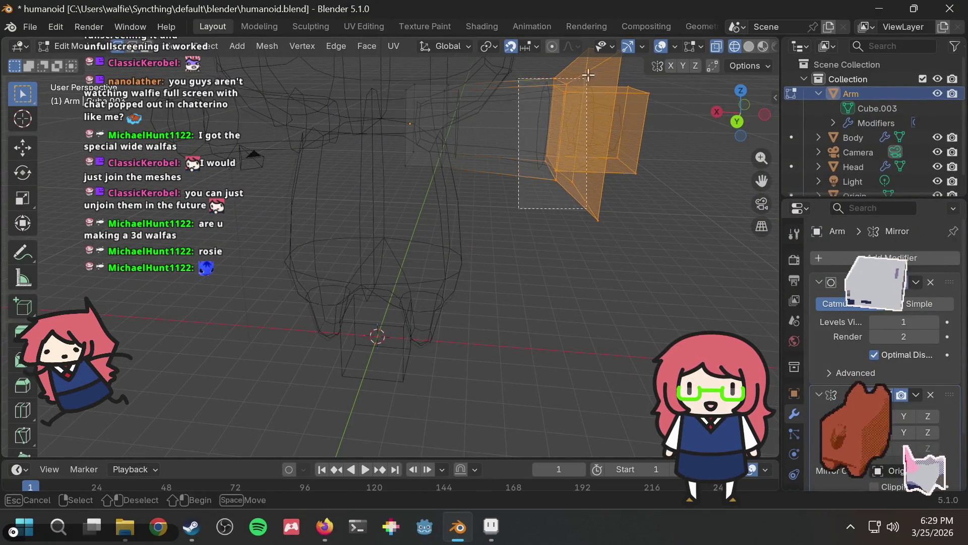
scroll(642, 148, "up", 1)
mouse_move(641, 148)
middle_mouse_down()
mouse_move(529, 201)
mouse_move(371, 177)
mouse_move(318, 241)
middle_mouse_up()
Move the selected arm section outward, clear the selection, and turn X-ray off
key("g")
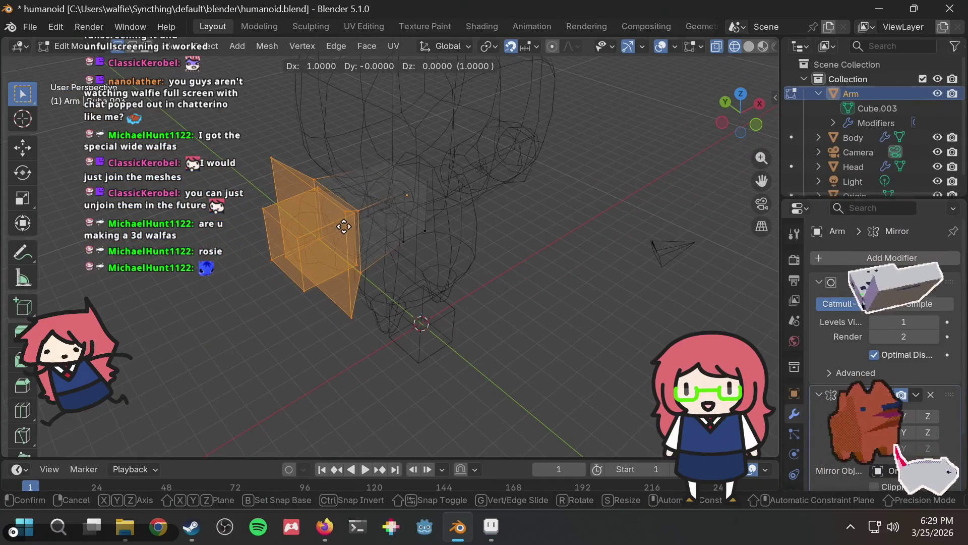
left_click(367, 218)
left_click(533, 231)
mouse_move(533, 231)
middle_mouse_down()
mouse_move(497, 197)
mouse_move(359, 174)
middle_mouse_up()
scroll(359, 174, "down", 3)
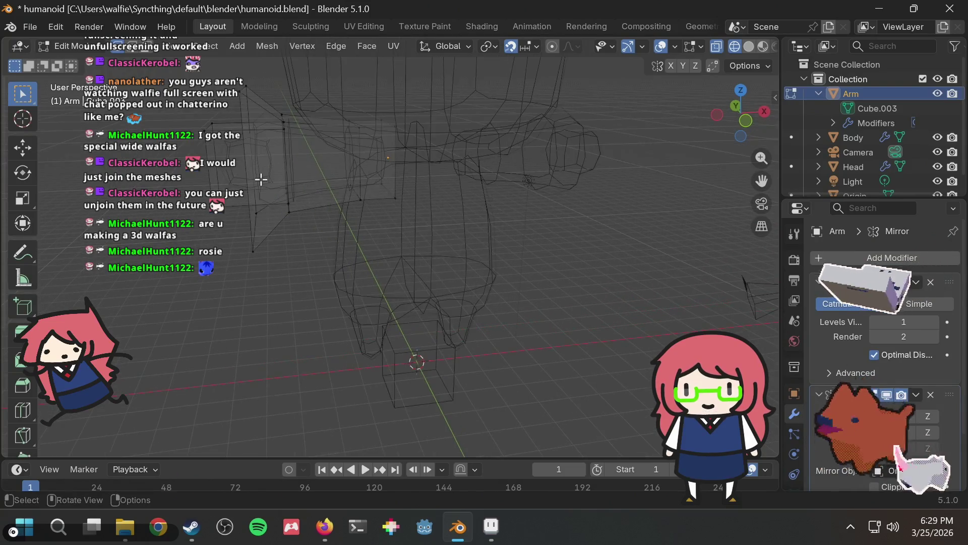
key("z")
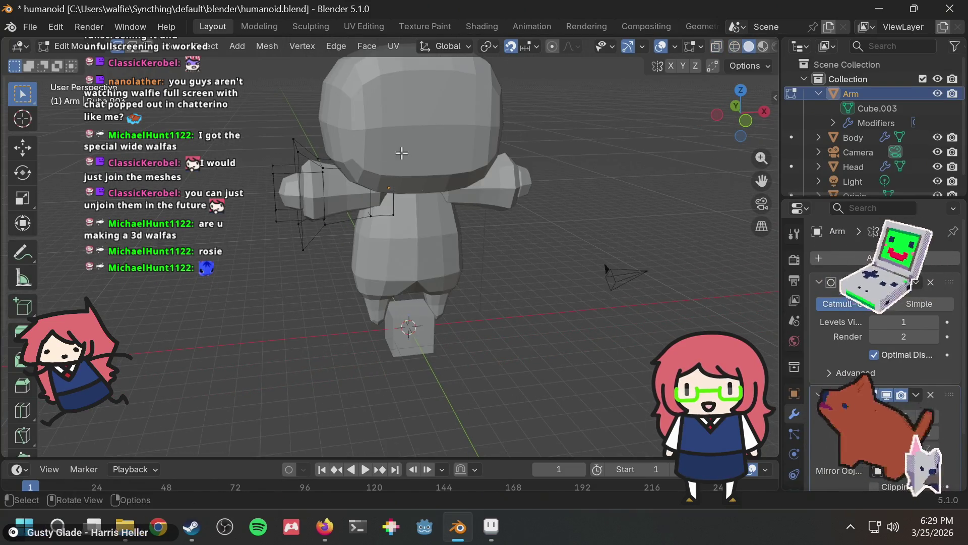
In Object Mode, test rotating the whole arm object about X and Y, then undo
middle_click_drag(593, 140, 549, 149)
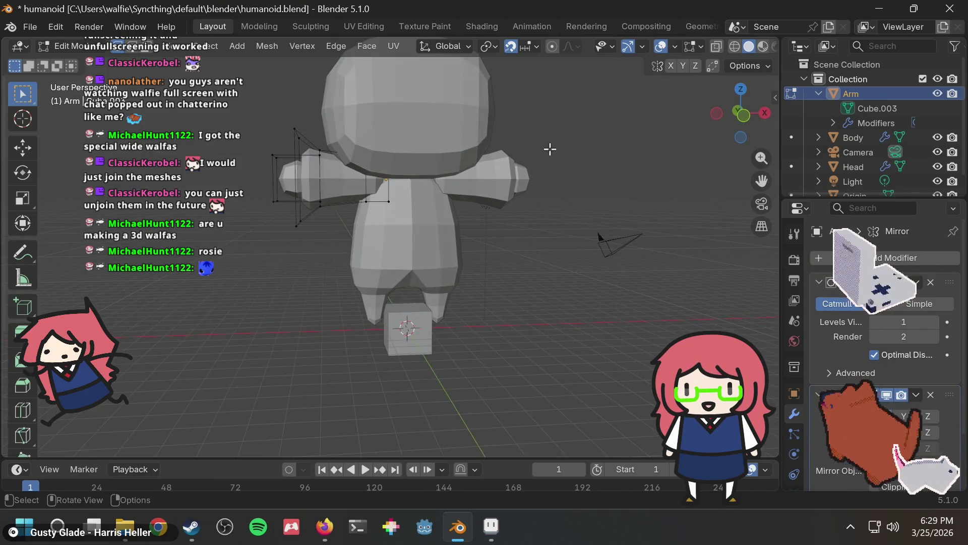
key("Tab")
key("g")
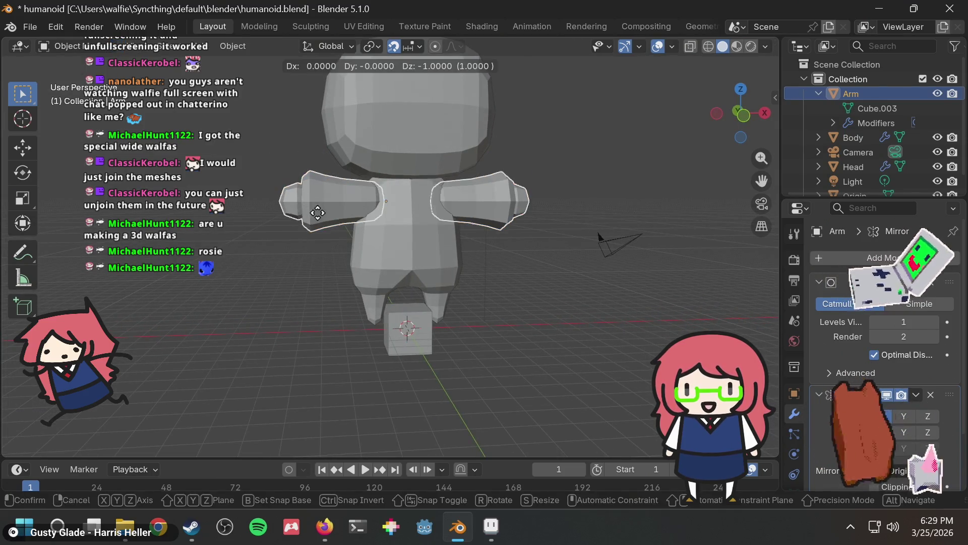
right_click(326, 214)
key("r")
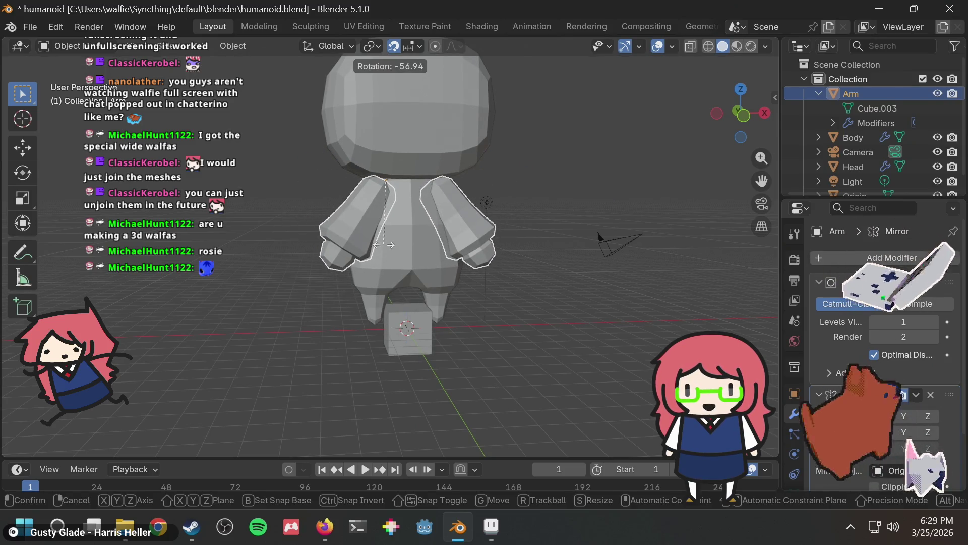
key("x")
key("y")
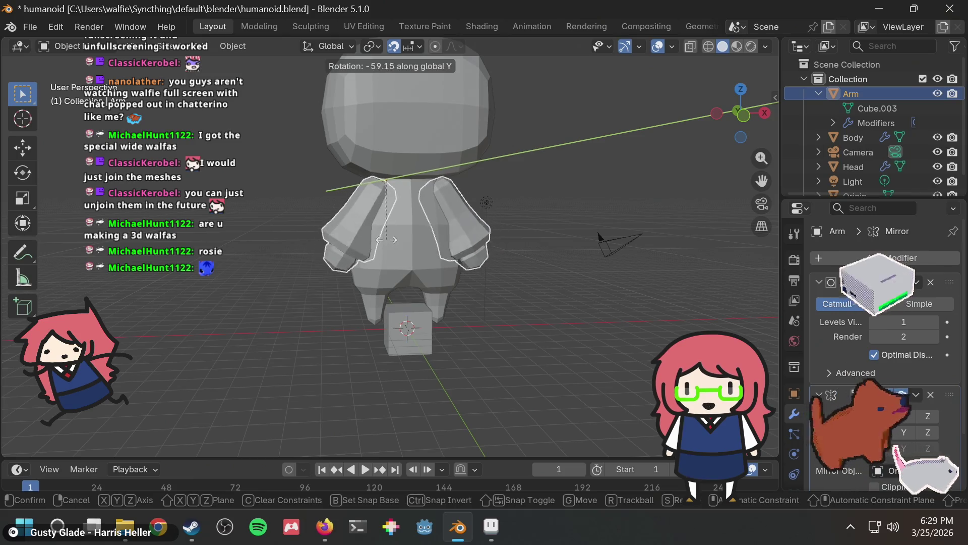
left_click(522, 174)
key("ctrl+z")
Select the arm object and undo back to the level T-pose
mouse_move(523, 174)
middle_mouse_down()
mouse_move(489, 163)
mouse_move(530, 177)
mouse_move(697, 198)
mouse_move(370, 178)
mouse_move(562, 189)
mouse_move(579, 182)
middle_mouse_up()
scroll(459, 188, "up", 4)
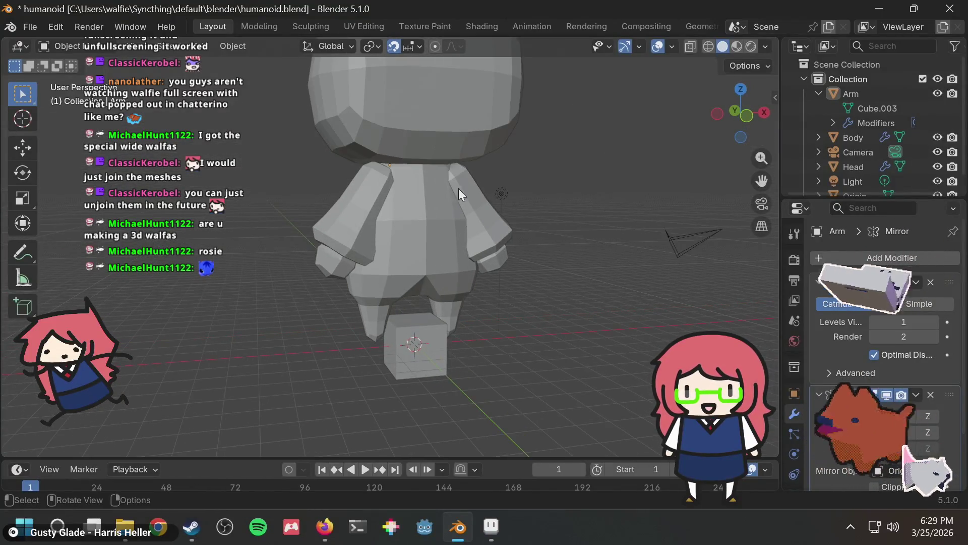
left_click(417, 189)
key("ctrl+z")
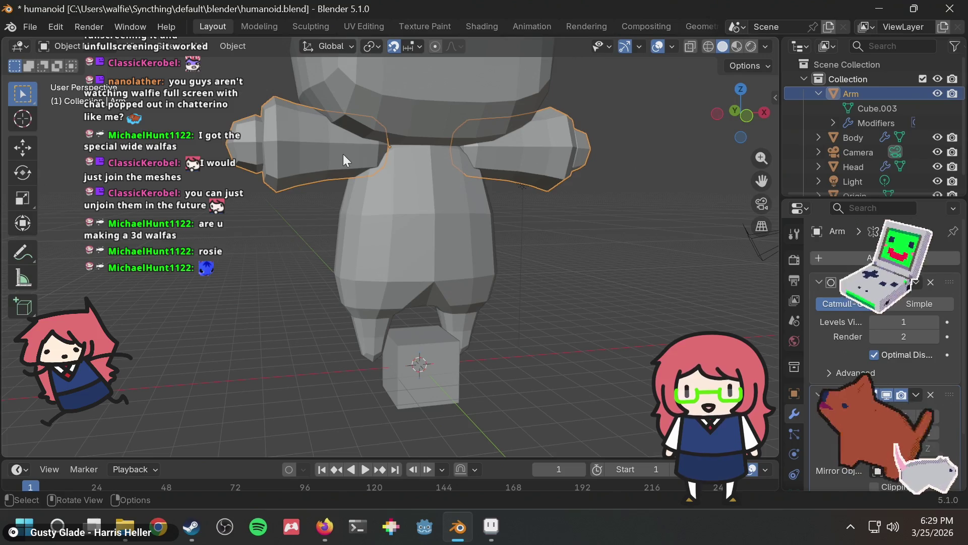
Shift the arm object by -1 along X using g-1
key("g")
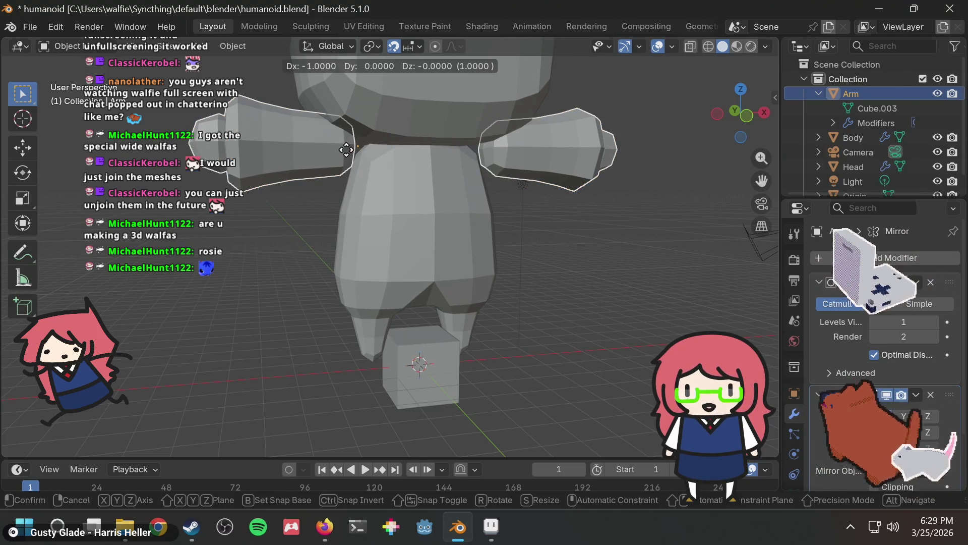
left_click(366, 149)
middle_click_drag(450, 147, 392, 145)
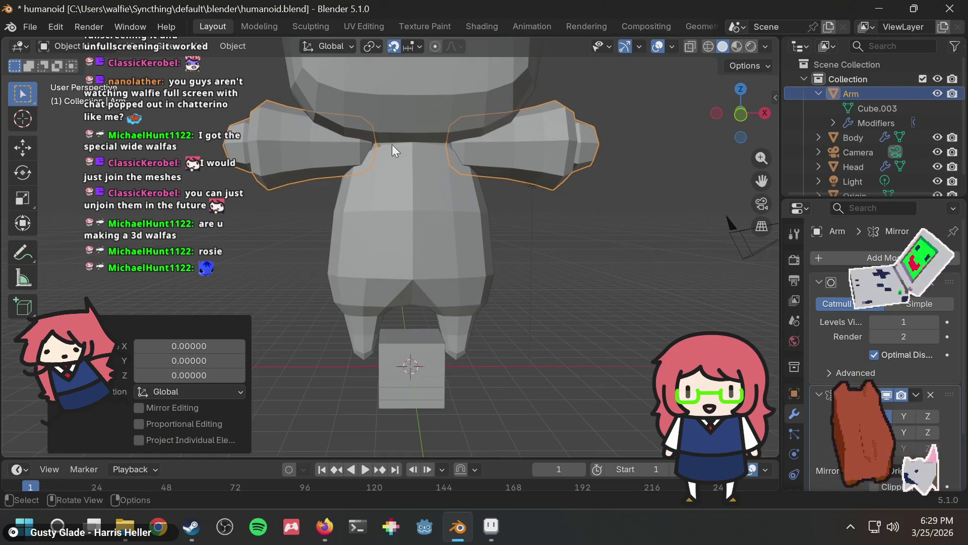
type("g-1")
key("Return")
middle_click_drag(335, 153, 376, 160)
Test hanging the arms down about 72 degrees on Y, then undo back to horizontal
key("r")
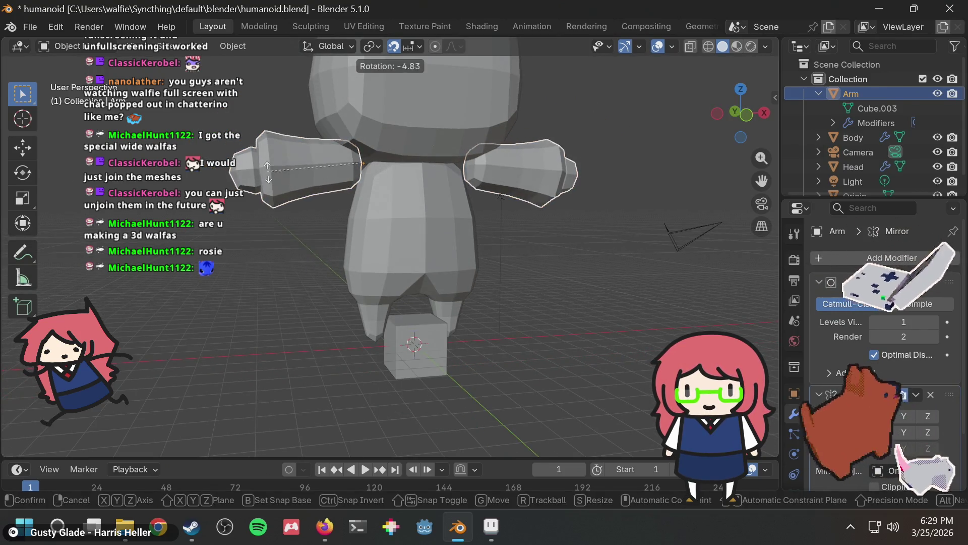
key("y")
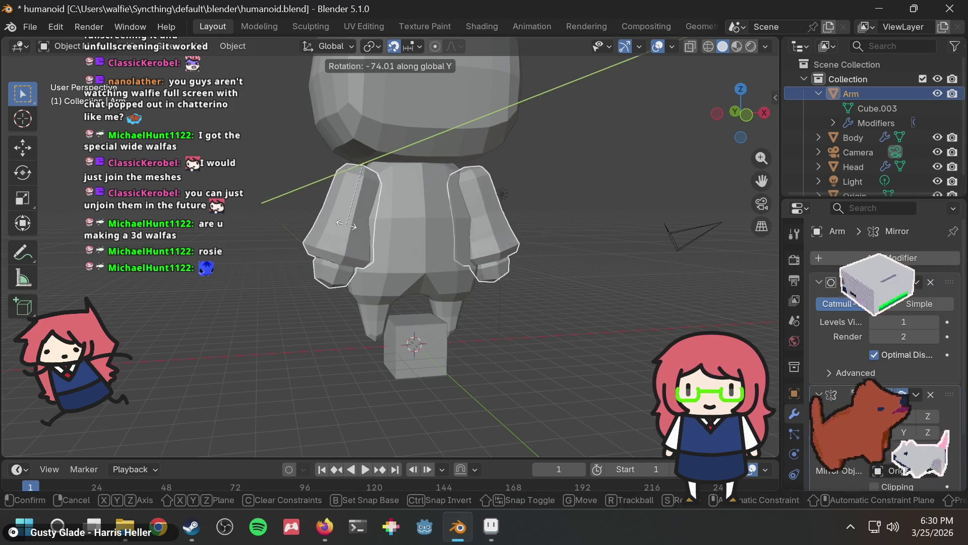
left_click(535, 168)
mouse_move(583, 162)
middle_mouse_down()
mouse_move(376, 179)
mouse_move(302, 174)
mouse_move(551, 157)
middle_mouse_up()
key("ctrl+z")
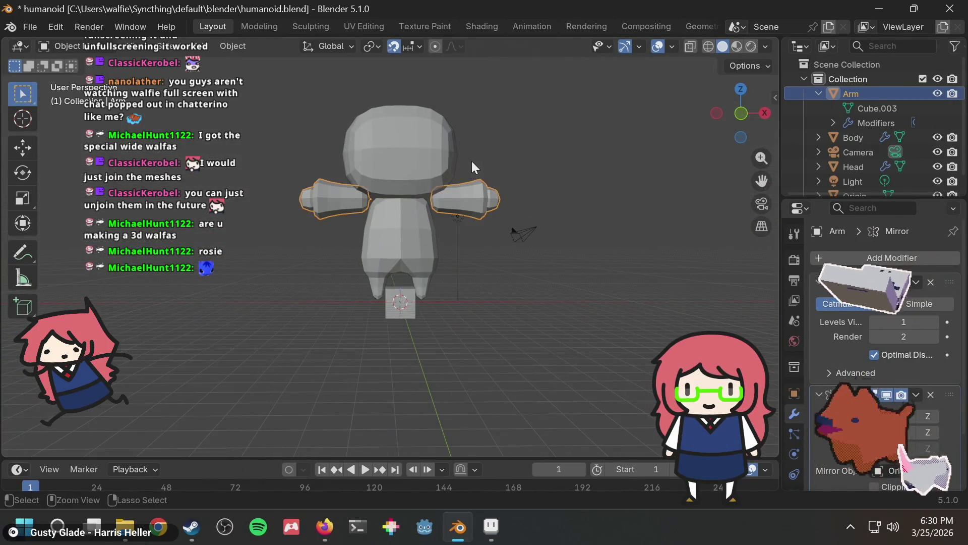
scroll(490, 158, "up", 2)
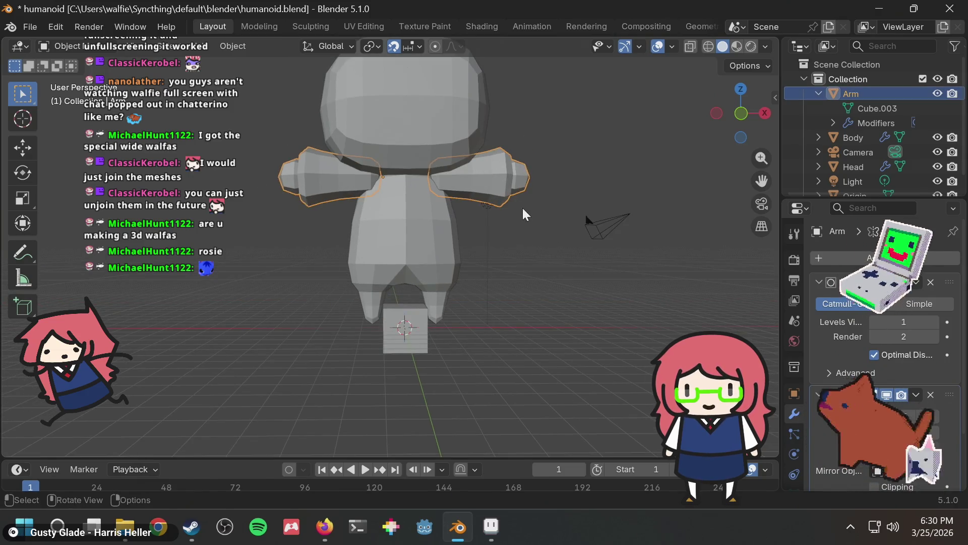
scroll(554, 162, "up", 1)
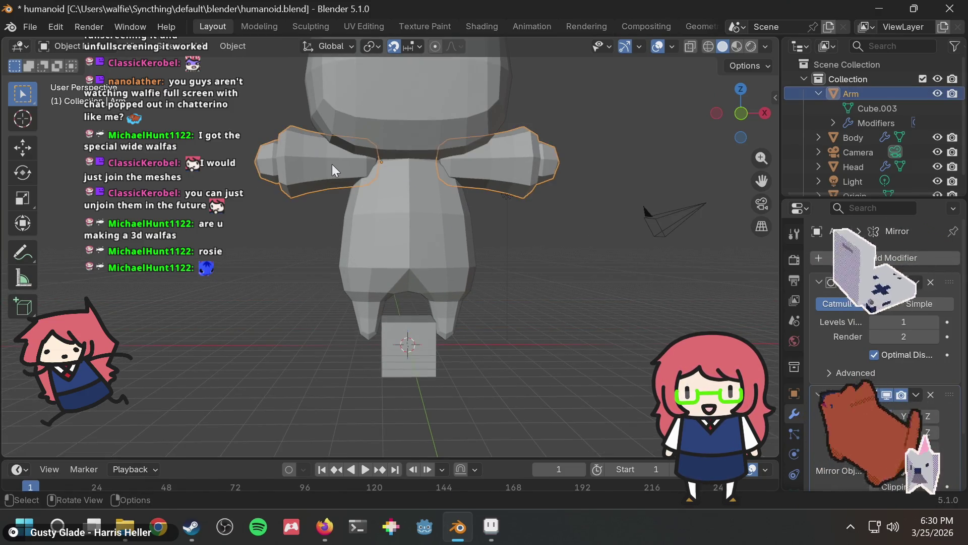
Select and deselect the arms while orbiting to check they stay level
left_click(309, 232)
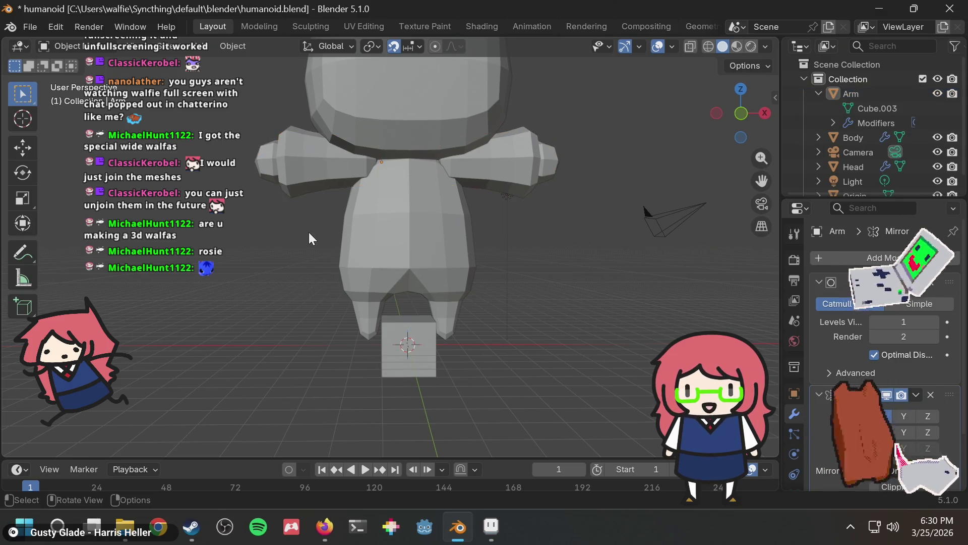
scroll(310, 228, "down", 3)
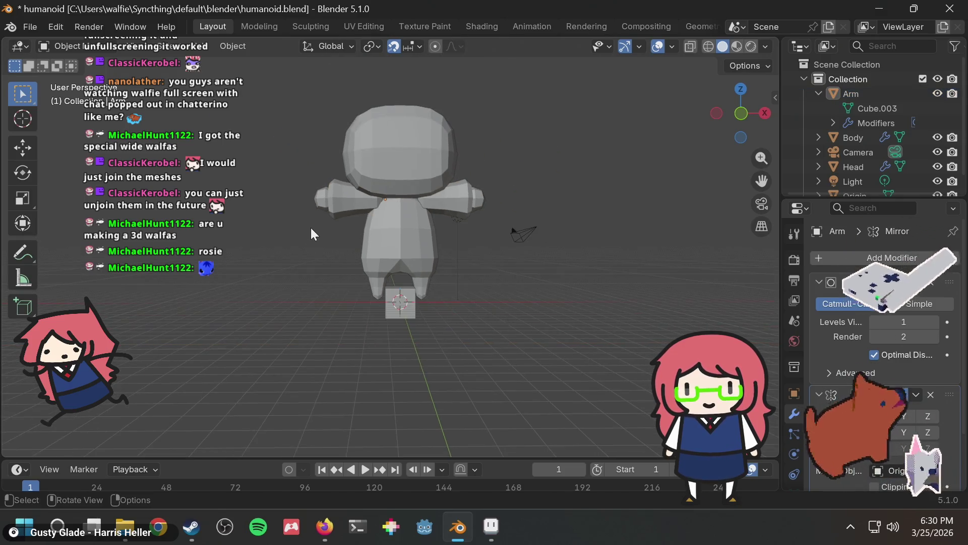
left_click(356, 204)
mouse_move(353, 221)
middle_mouse_down()
mouse_move(334, 231)
mouse_move(583, 172)
middle_mouse_up()
left_click(530, 158)
mouse_move(531, 157)
middle_mouse_down()
mouse_move(495, 204)
mouse_move(496, 148)
middle_mouse_up()
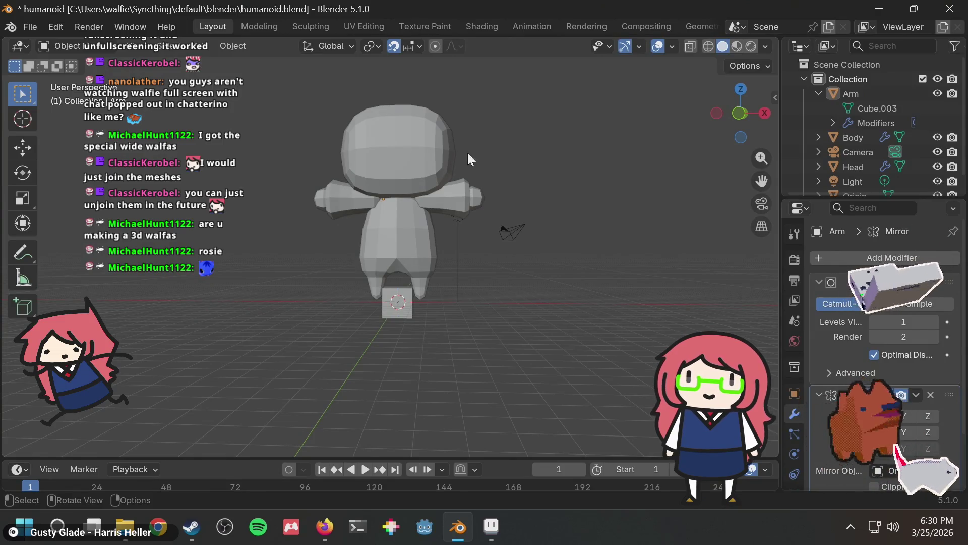
scroll(468, 153, "up", 4)
key("ctrl+s")
scroll(425, 184, "up", 4)
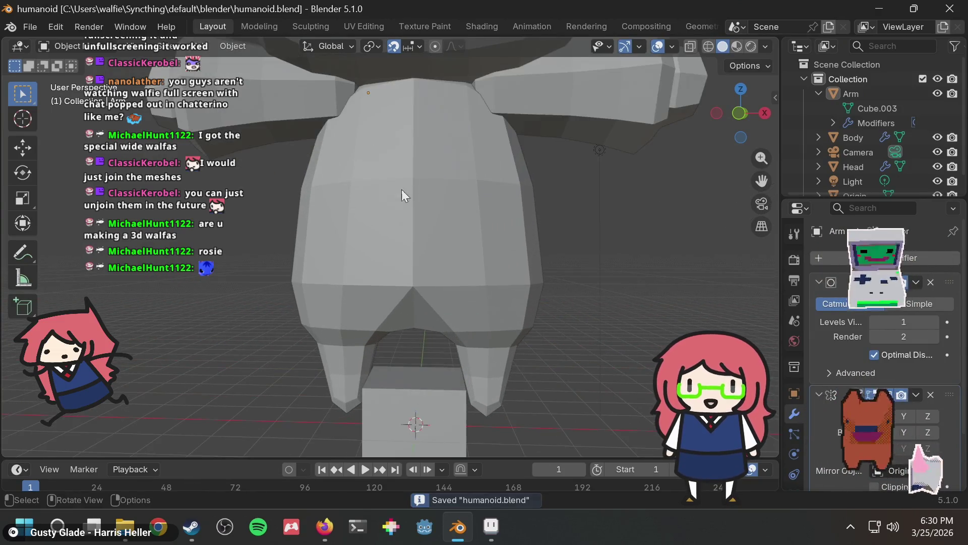
scroll(401, 189, "down", 7)
mouse_move(303, 175)
middle_mouse_down()
mouse_move(425, 211)
mouse_move(461, 203)
mouse_move(398, 197)
mouse_move(517, 164)
mouse_move(379, 157)
middle_mouse_up()
key("ctrl+s")
scroll(509, 156, "up", 3)
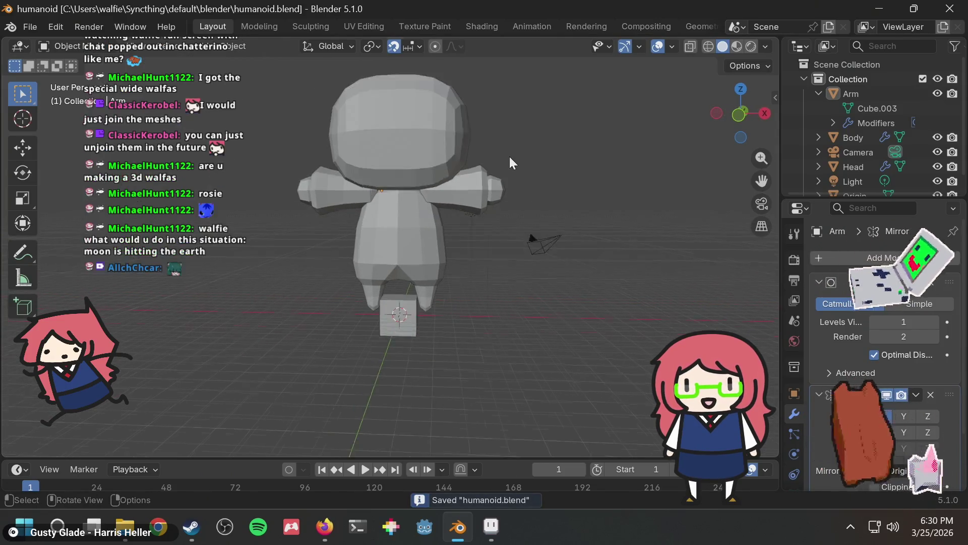
scroll(510, 156, "down", 4)
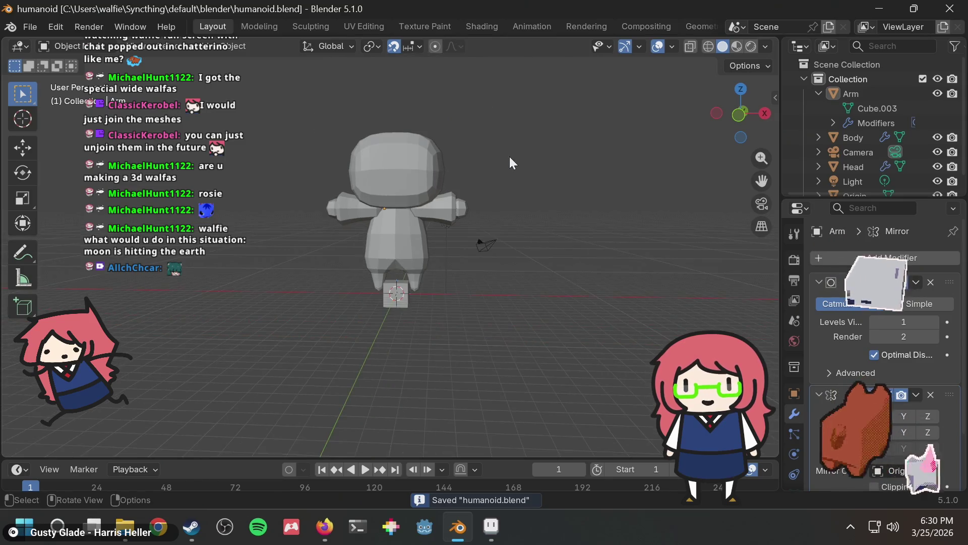
mouse_move(509, 157)
middle_mouse_down()
mouse_move(618, 138)
mouse_move(563, 155)
mouse_move(489, 154)
mouse_move(485, 144)
mouse_move(594, 216)
mouse_move(417, 213)
mouse_move(404, 206)
mouse_move(585, 191)
mouse_move(568, 164)
mouse_move(500, 197)
mouse_move(537, 168)
mouse_move(358, 149)
mouse_move(382, 97)
mouse_move(370, 119)
mouse_move(426, 88)
mouse_move(487, 112)
middle_mouse_up()
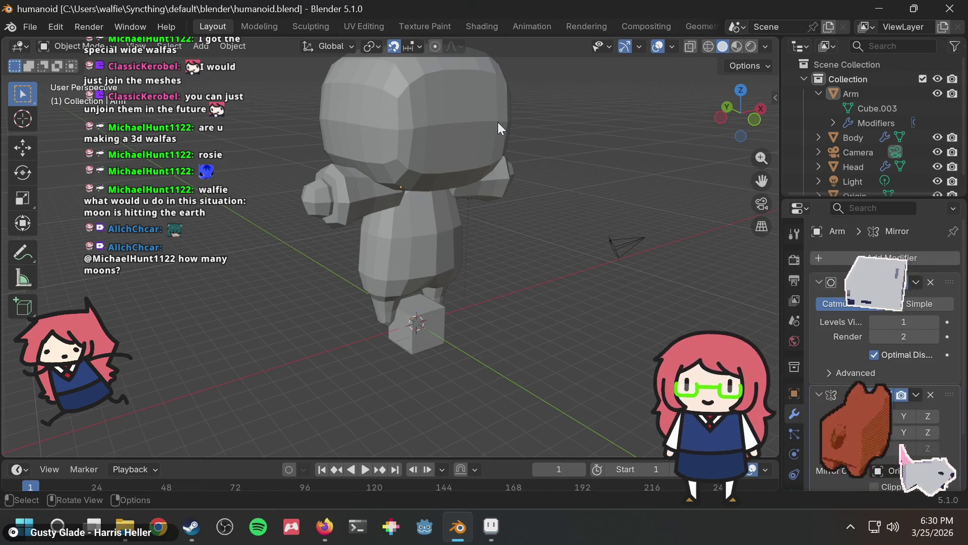
key("ctrl+s")
mouse_move(517, 137)
middle_mouse_down()
mouse_move(510, 168)
mouse_move(522, 159)
middle_mouse_up()
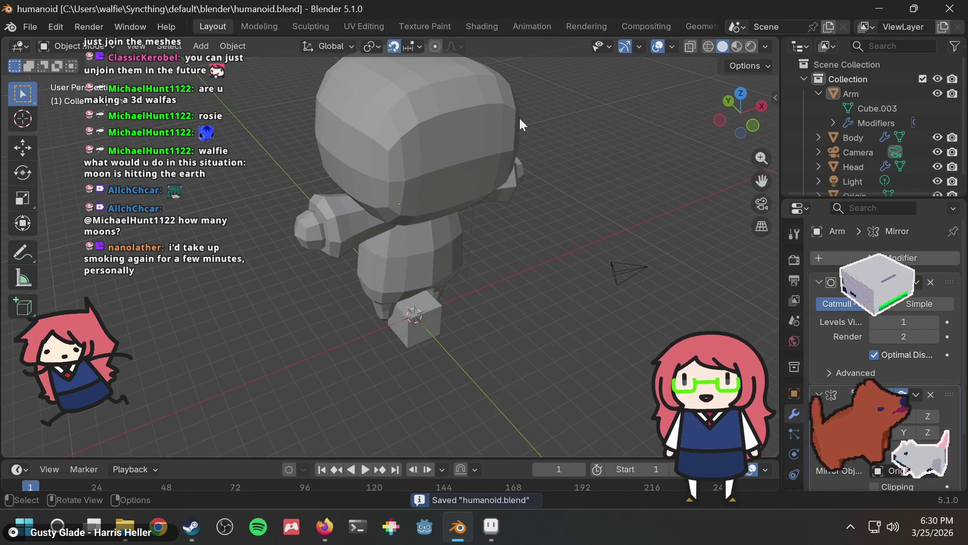
mouse_move(534, 124)
middle_mouse_down()
mouse_move(565, 135)
mouse_move(556, 156)
middle_mouse_up()
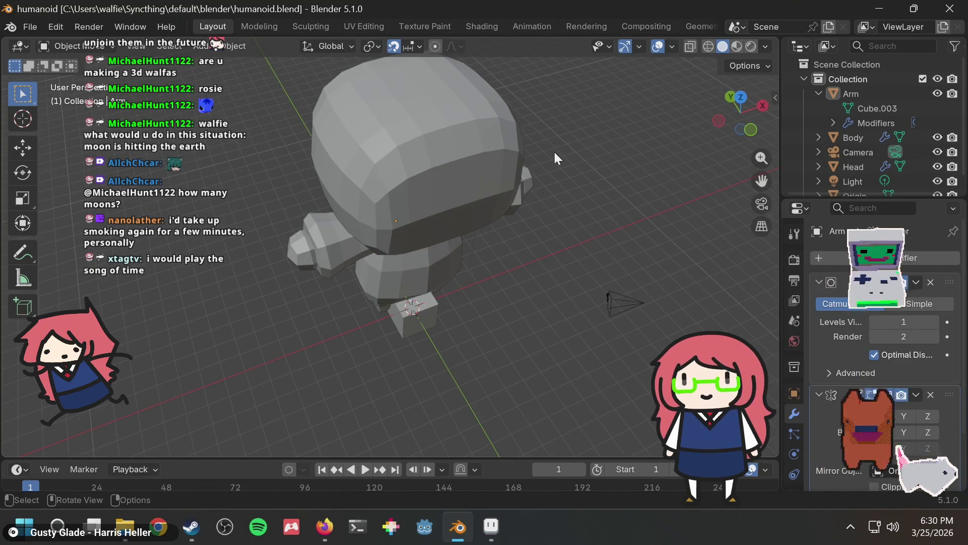
mouse_move(547, 143)
middle_mouse_down()
mouse_move(542, 104)
mouse_move(528, 130)
middle_mouse_up()
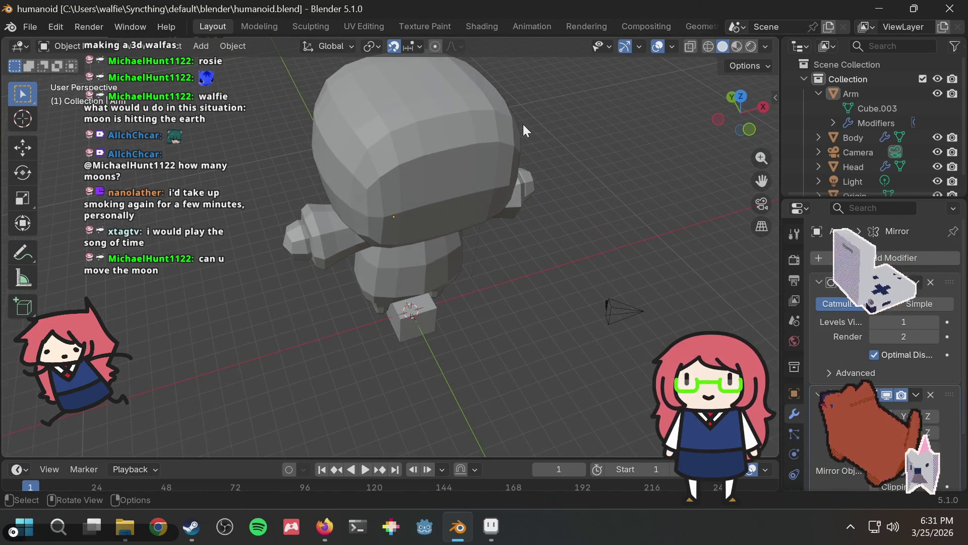
mouse_move(514, 120)
middle_mouse_down()
mouse_move(592, 107)
mouse_move(565, 123)
mouse_move(598, 108)
middle_mouse_up()
key("ctrl+s")
mouse_move(529, 143)
middle_mouse_down()
mouse_move(502, 101)
mouse_move(474, 84)
middle_mouse_up()
scroll(494, 140, "down", 5)
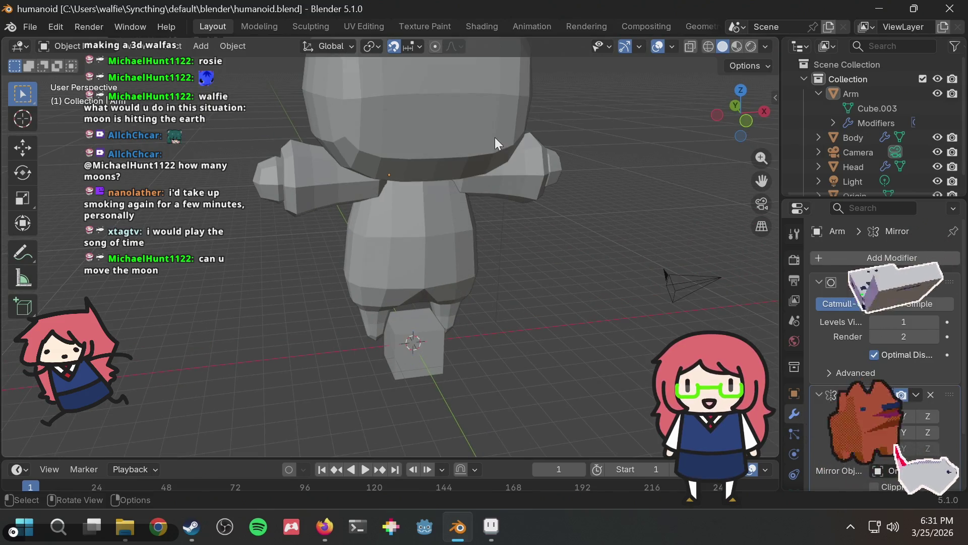
scroll(501, 167, "up", 3)
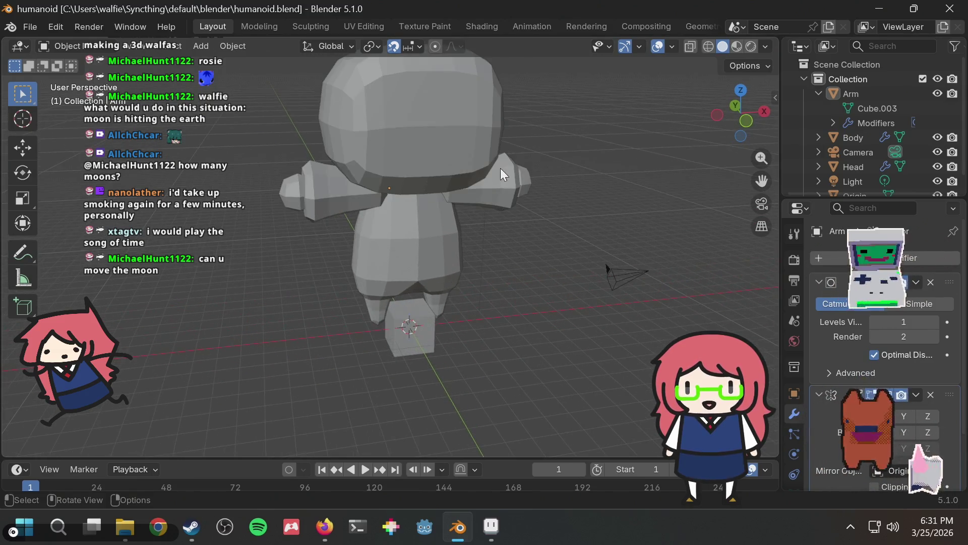
key("alt+Tab")
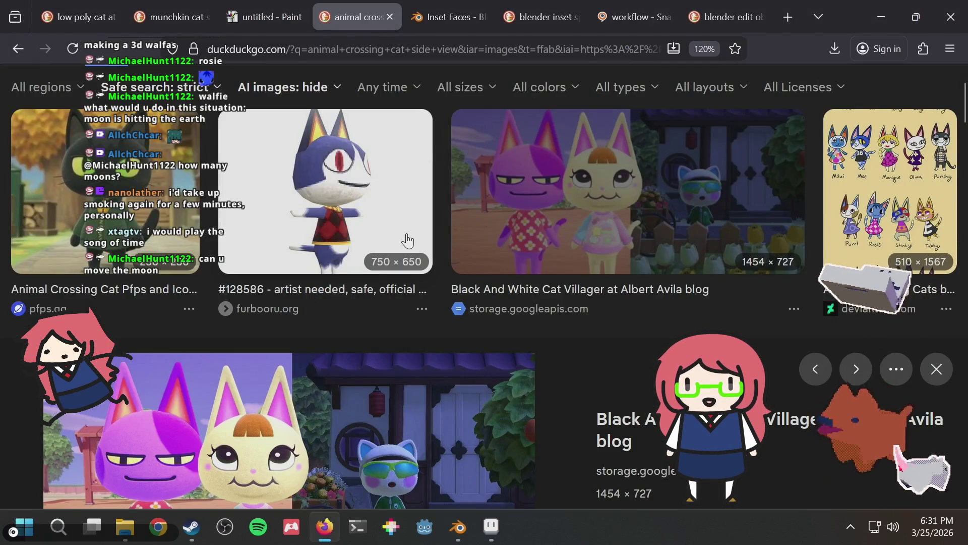
scroll(409, 237, "down", 3)
scroll(410, 236, "up", 5)
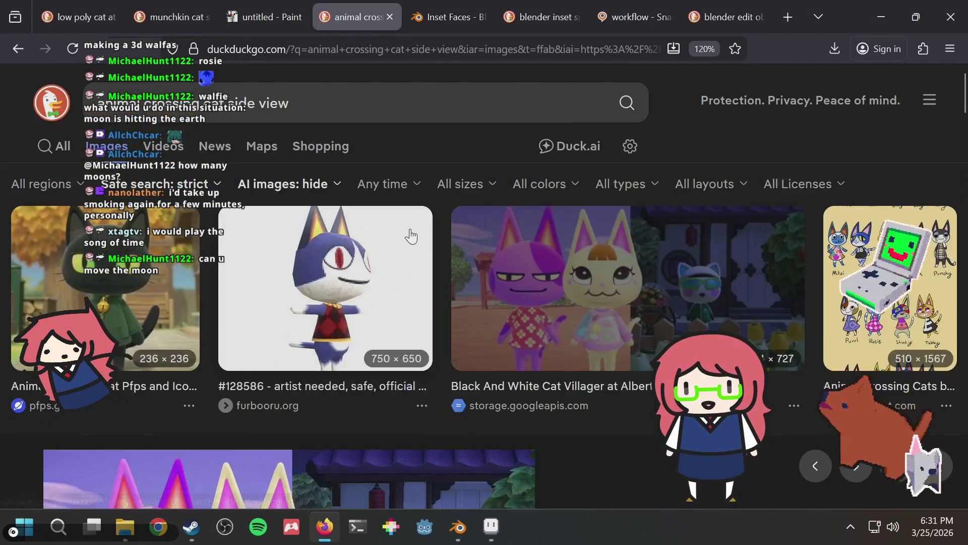
key("alt+Tab")
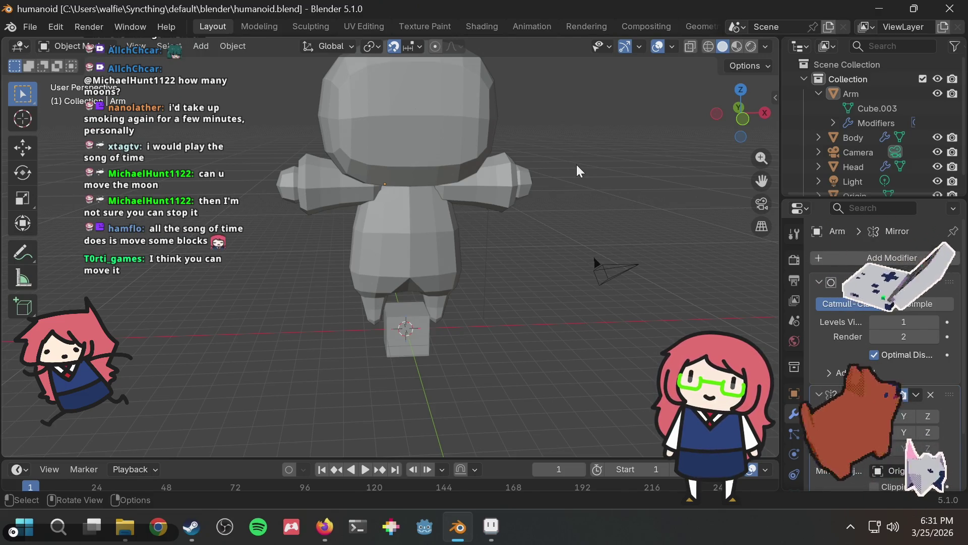
Select the Head object, orbit around it, and Tab into Edit Mode on its mesh
mouse_move(513, 207)
middle_mouse_down()
mouse_move(522, 207)
mouse_move(505, 192)
mouse_move(564, 228)
mouse_move(560, 219)
mouse_move(561, 247)
mouse_move(716, 153)
middle_mouse_up()
scroll(522, 207, "down", 2)
scroll(865, 159, "down", 1)
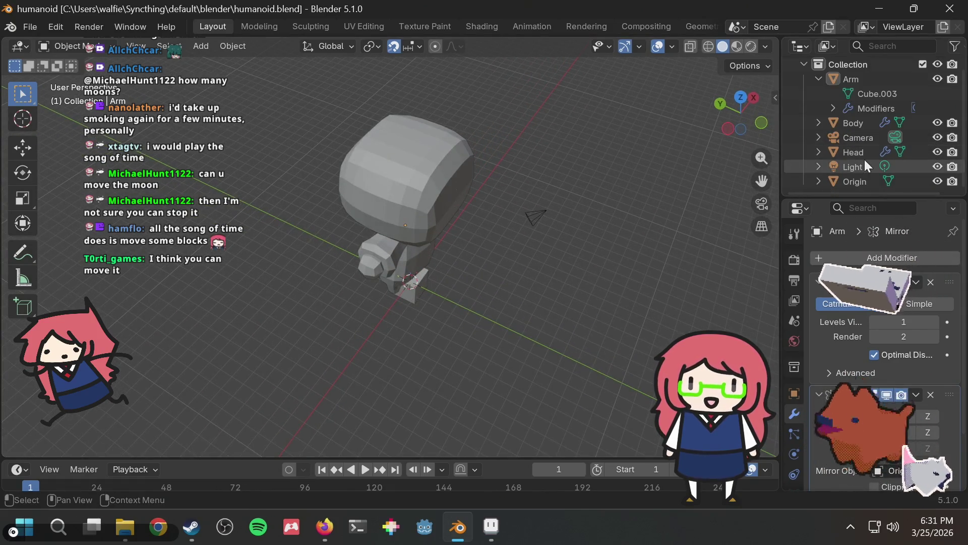
middle_click_drag(513, 160, 443, 141)
left_click(407, 147)
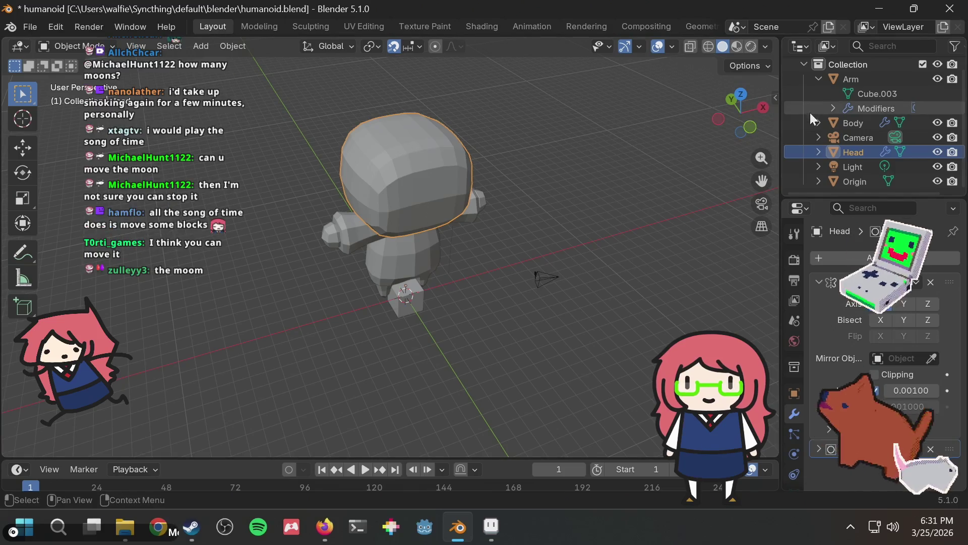
middle_click_drag(508, 165, 521, 146)
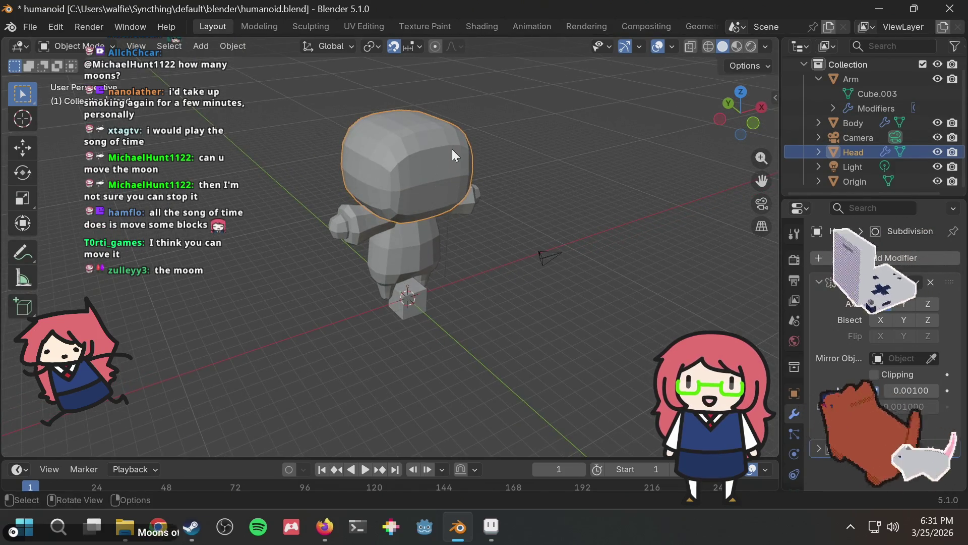
scroll(423, 136, "up", 3)
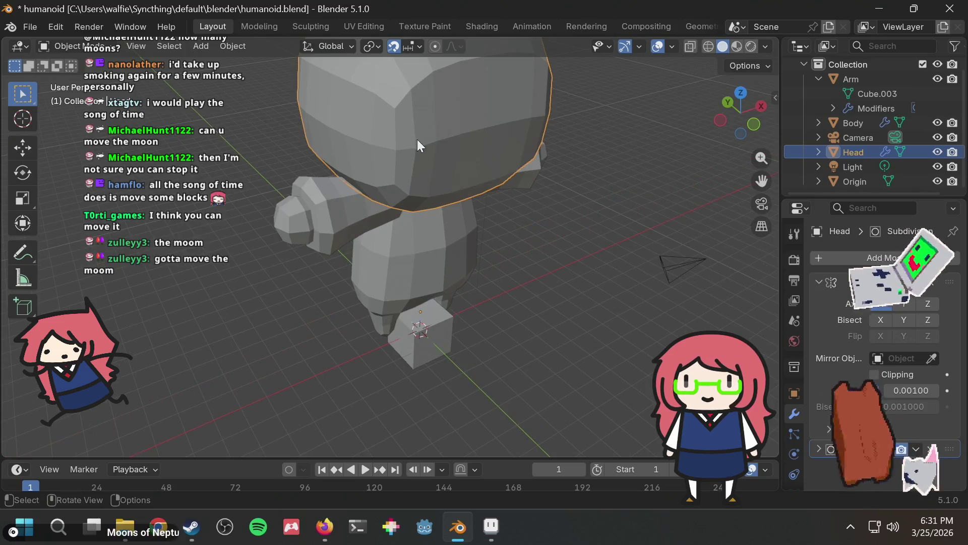
scroll(418, 137, "down", 2)
key("Tab")
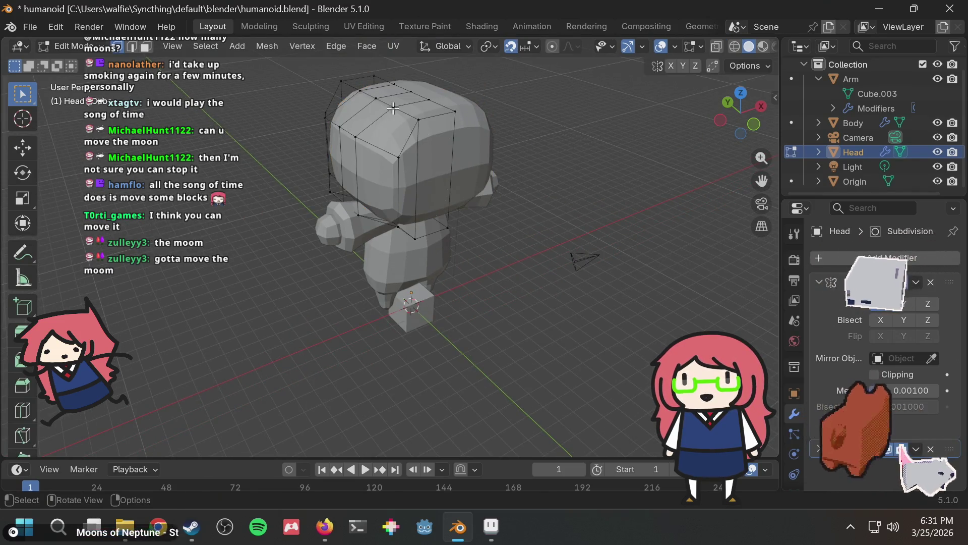
Flatten a selected group of head vertices by scaling them to 0 along Y
mouse_move(383, 95)
middle_mouse_down()
mouse_move(449, 109)
mouse_move(435, 105)
mouse_move(384, 151)
mouse_move(519, 132)
mouse_move(513, 149)
middle_mouse_up()
left_click_drag(480, 186, 488, 191)
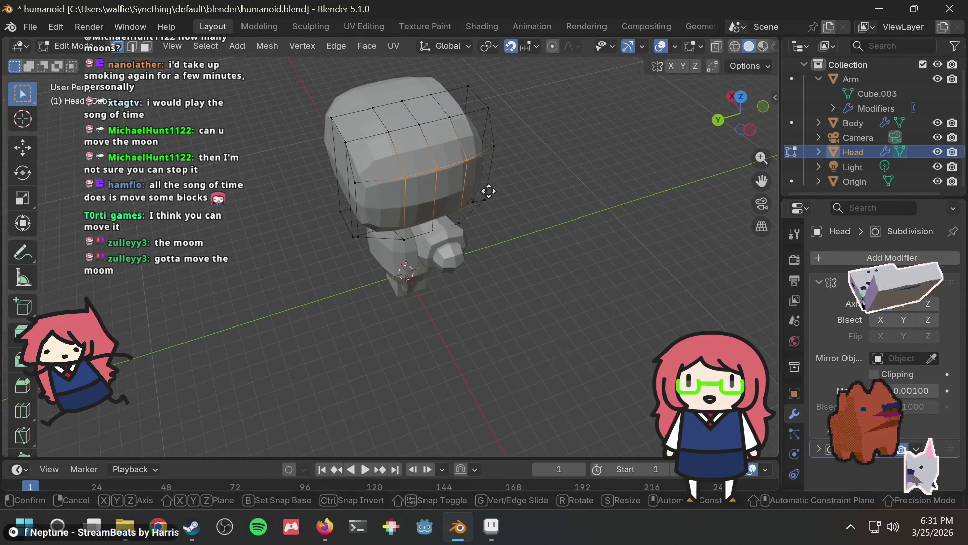
key("s")
key("y")
key("0")
key("Return")
Reposition the flattened vertices, then move them -1 along the Y axis
middle_click_drag(499, 160, 315, 119)
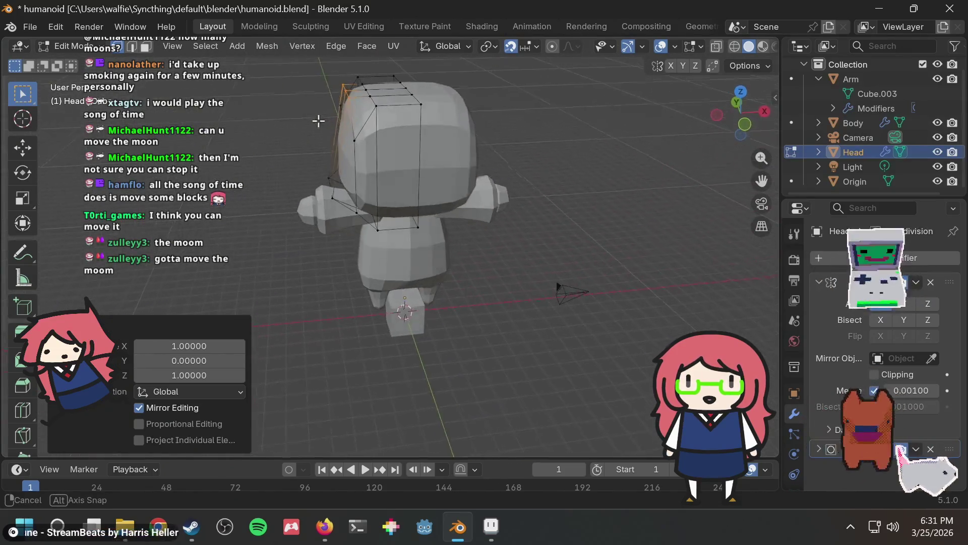
key("g")
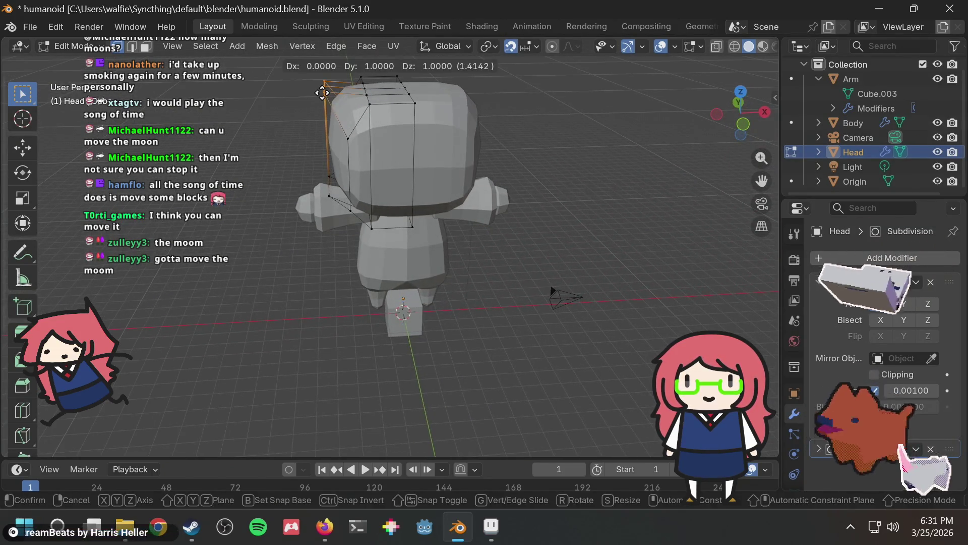
left_click(323, 93)
mouse_move(323, 93)
middle_mouse_down()
mouse_move(534, 132)
mouse_move(395, 104)
middle_mouse_up()
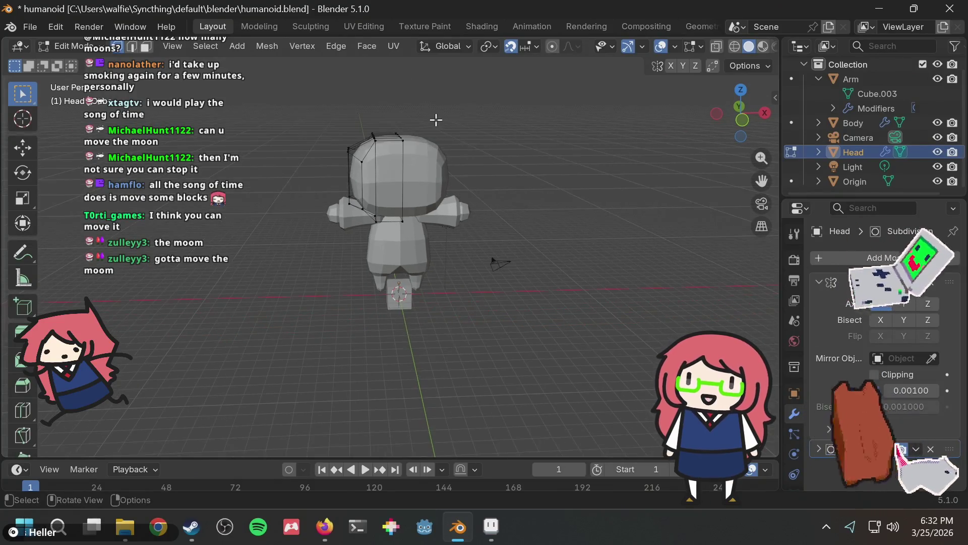
mouse_move(436, 119)
middle_mouse_down()
mouse_move(503, 158)
mouse_move(510, 196)
mouse_move(552, 214)
mouse_move(588, 192)
mouse_move(569, 218)
mouse_move(514, 225)
mouse_move(487, 166)
middle_mouse_up()
middle_click_drag(350, 179, 438, 171)
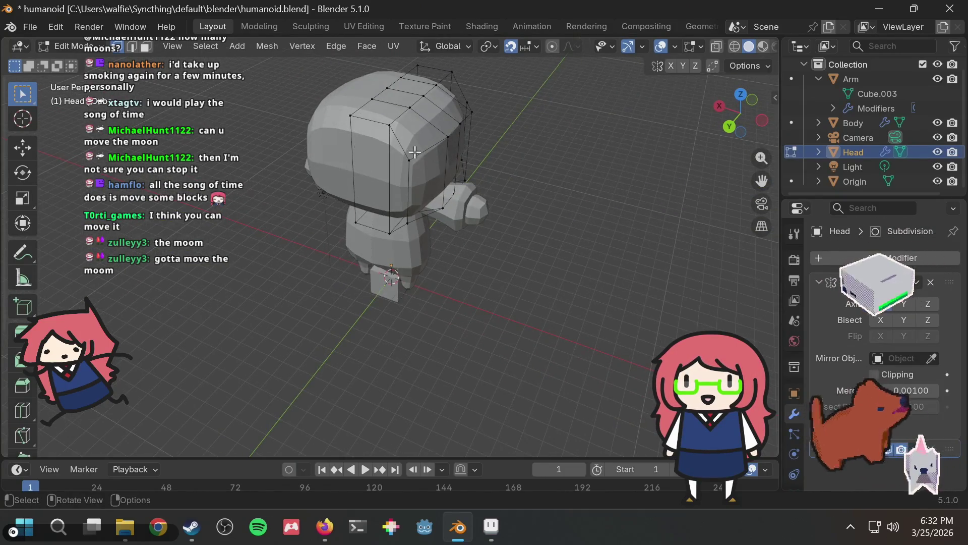
middle_click_drag(543, 206, 385, 237)
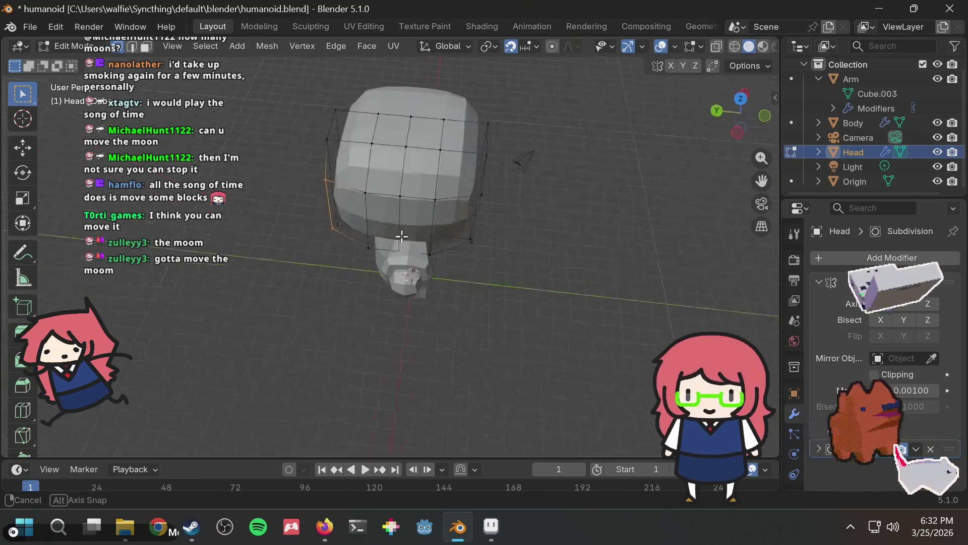
key("g")
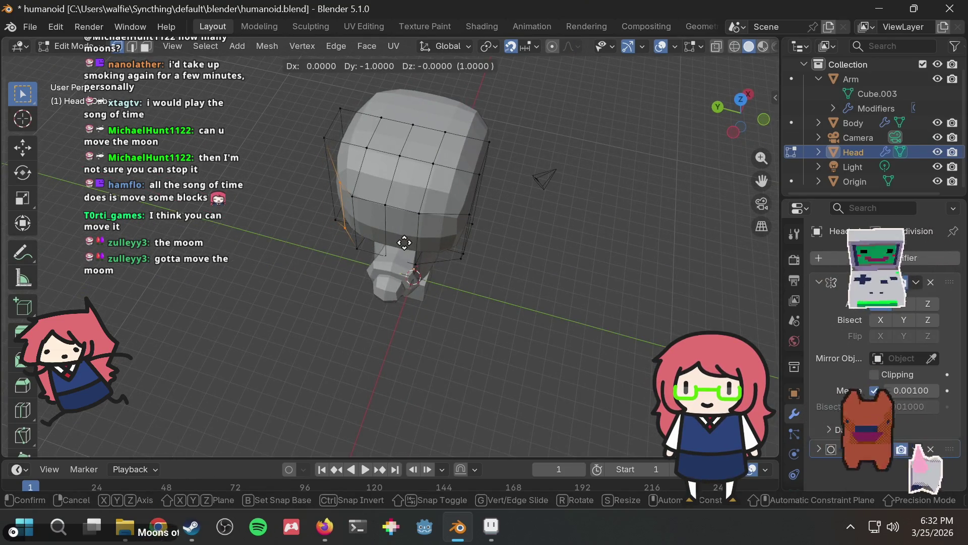
key("y")
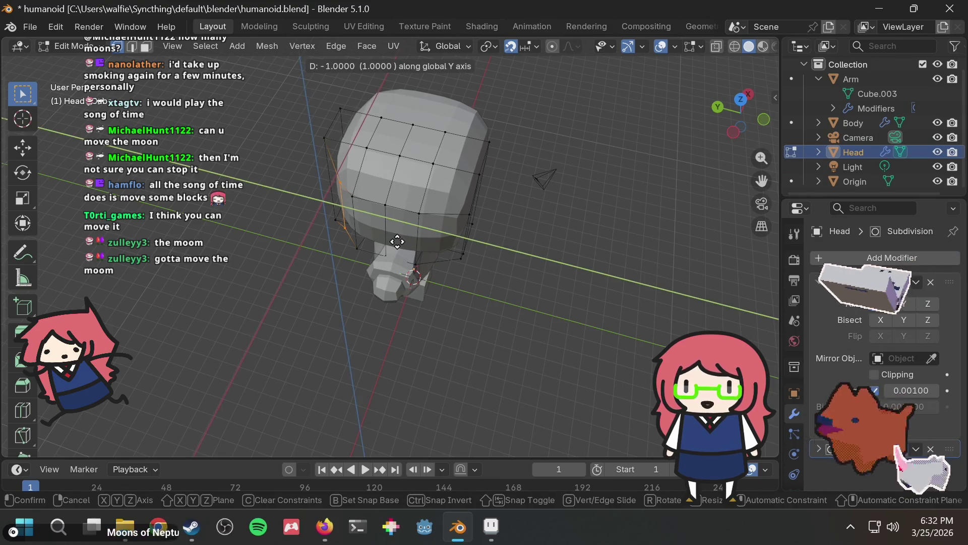
key("Return")
Select the head's right-side edges and move them outward, undoing a second move
middle_click_drag(411, 227, 507, 136)
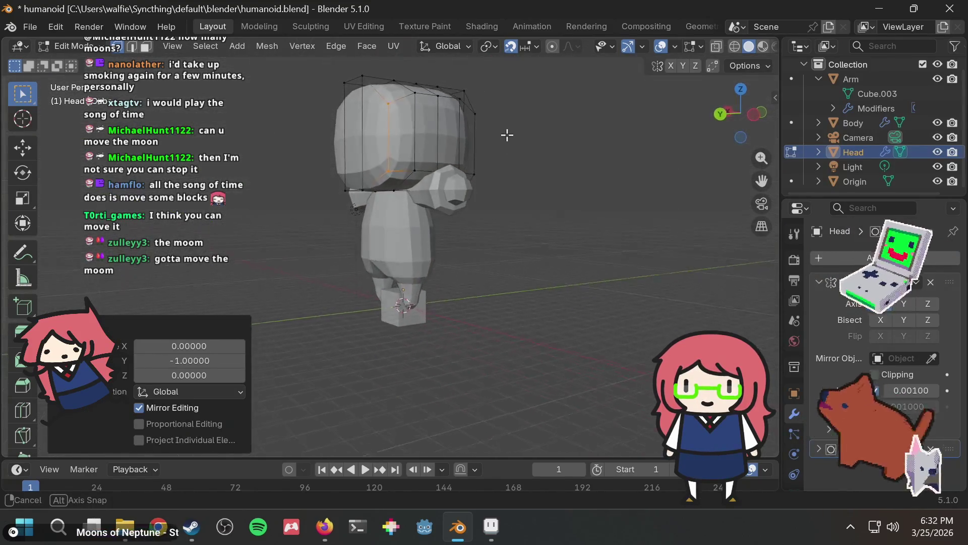
mouse_move(452, 172)
middle_mouse_down()
mouse_move(456, 212)
mouse_move(505, 201)
mouse_move(536, 182)
mouse_move(555, 136)
mouse_move(475, 146)
mouse_move(435, 186)
mouse_move(430, 160)
mouse_move(404, 129)
middle_mouse_up()
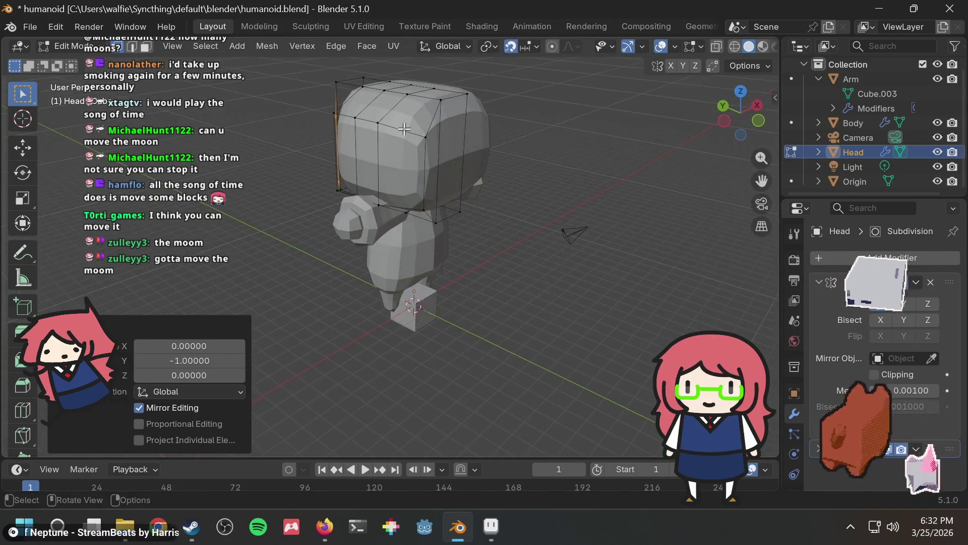
left_click_drag(428, 216, 439, 210)
mouse_move(438, 209)
middle_mouse_down()
mouse_move(506, 209)
mouse_move(511, 137)
mouse_move(510, 152)
middle_mouse_up()
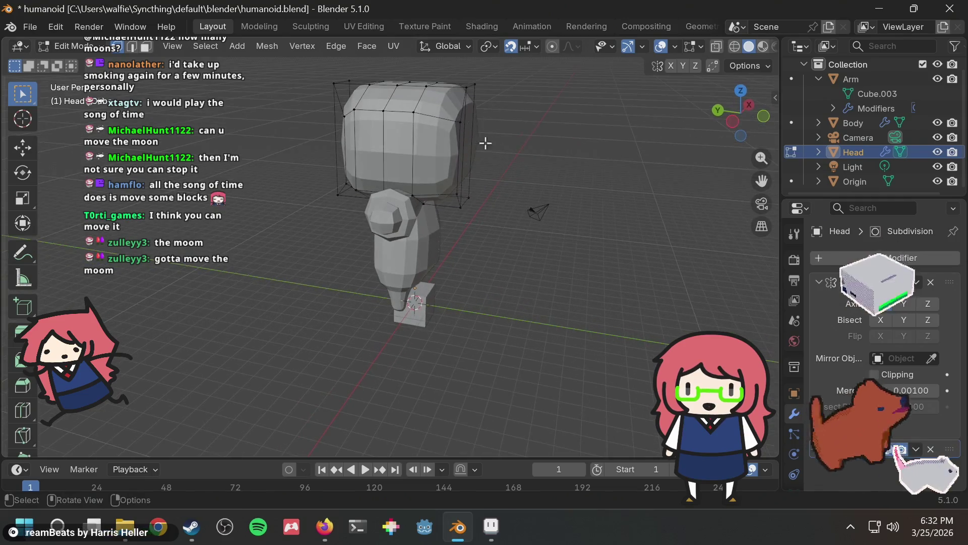
left_click_drag(461, 200, 462, 199)
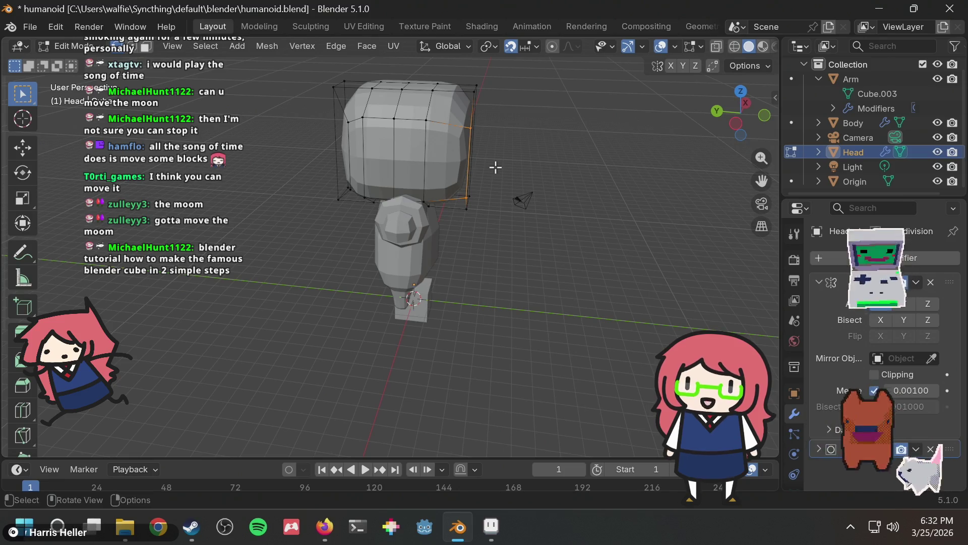
mouse_move(496, 167)
middle_mouse_down()
mouse_move(518, 179)
mouse_move(497, 144)
mouse_move(359, 136)
mouse_move(469, 173)
mouse_move(529, 90)
mouse_move(501, 132)
mouse_move(438, 114)
mouse_move(395, 162)
mouse_move(490, 165)
mouse_move(510, 182)
mouse_move(492, 148)
mouse_move(448, 123)
mouse_move(409, 118)
middle_mouse_up()
key("g")
left_click(457, 183)
key("g")
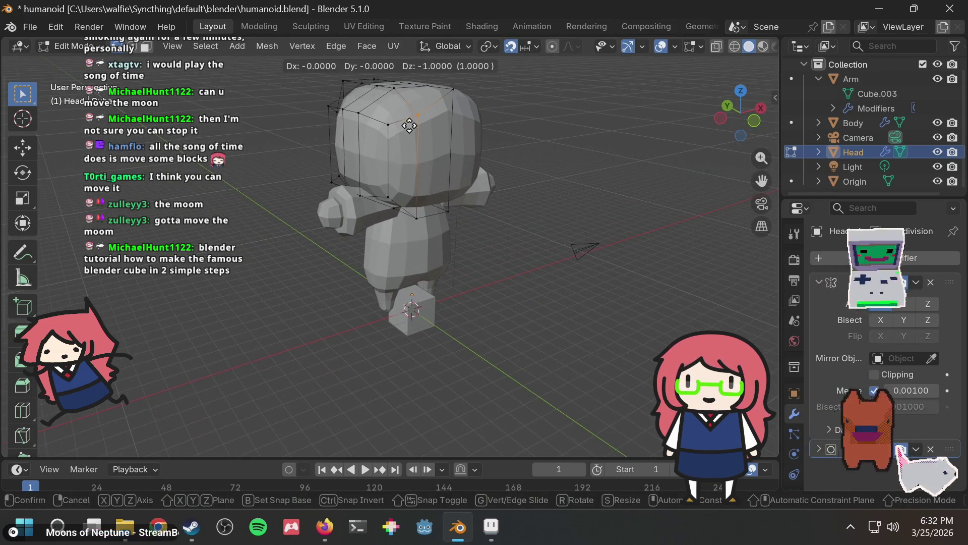
left_click(409, 127)
key("ctrl+z")
Move the head's right-edge vertices into place, then deselect all and save the file
mouse_move(536, 119)
middle_mouse_down()
mouse_move(464, 125)
mouse_move(514, 147)
mouse_move(567, 198)
mouse_move(461, 94)
middle_mouse_up()
left_click_drag(492, 247, 494, 246)
mouse_move(504, 210)
middle_mouse_down()
mouse_move(551, 219)
mouse_move(461, 151)
middle_mouse_up()
key("g")
left_click(557, 205)
key("ctrl+s")
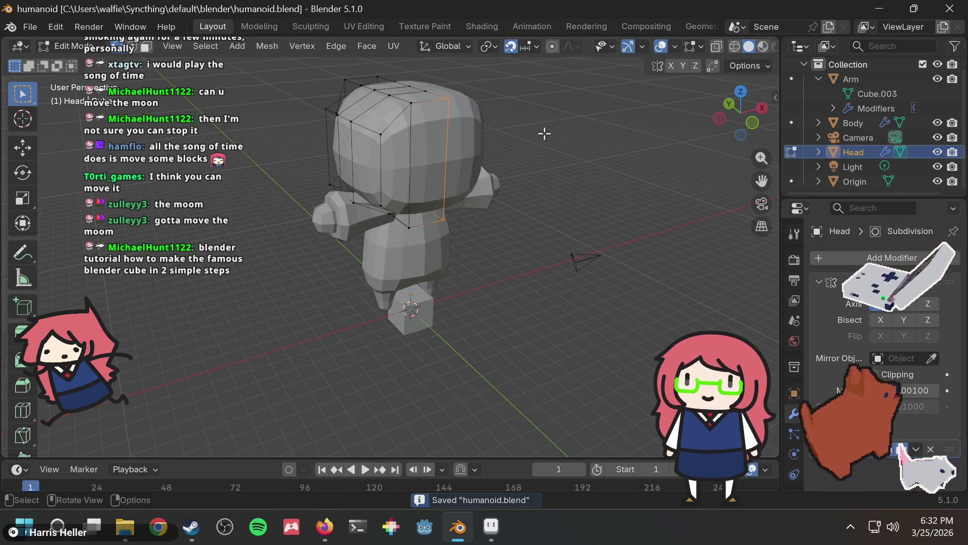
key("alt+a")
key("ctrl+s")
Hide the Light and Camera from the viewport and save the humanoid file
mouse_move(546, 117)
middle_mouse_down()
mouse_move(444, 120)
mouse_move(524, 121)
middle_mouse_up()
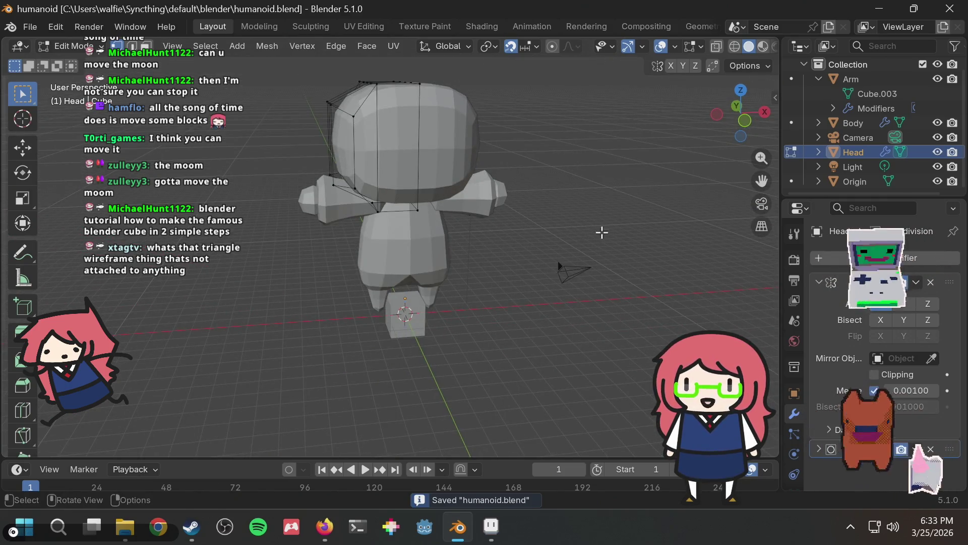
scroll(602, 231, "up", 1)
middle_click_drag(643, 288, 560, 283)
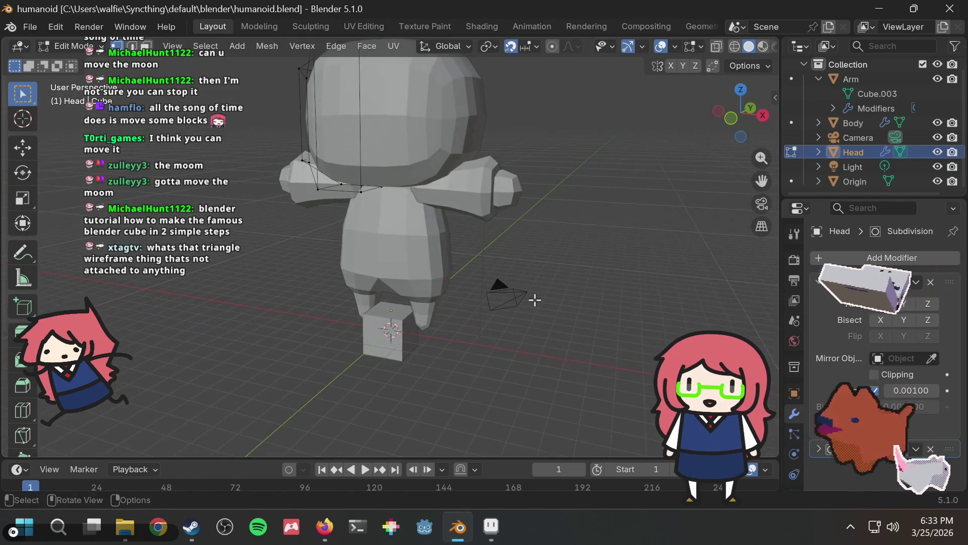
scroll(532, 298, "up", 2)
scroll(554, 287, "down", 2)
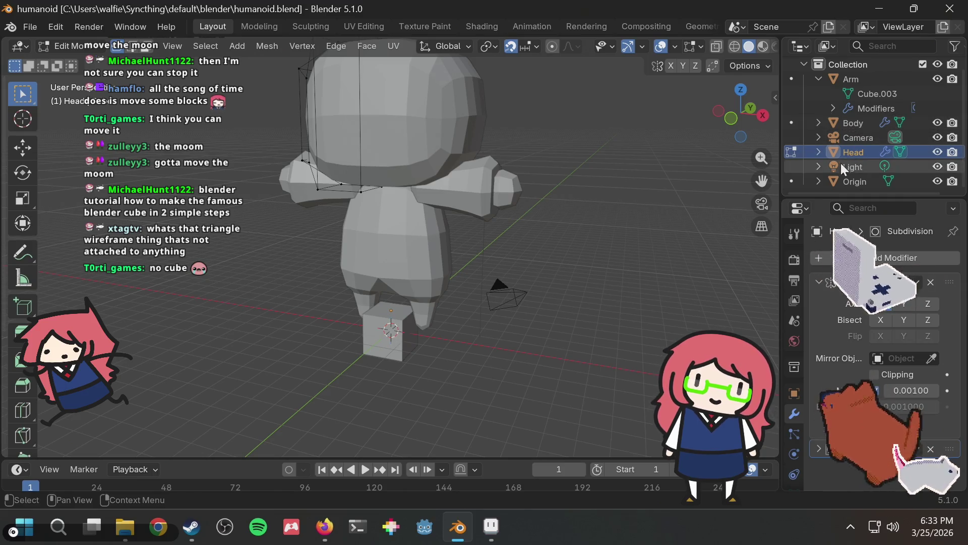
left_click(938, 167)
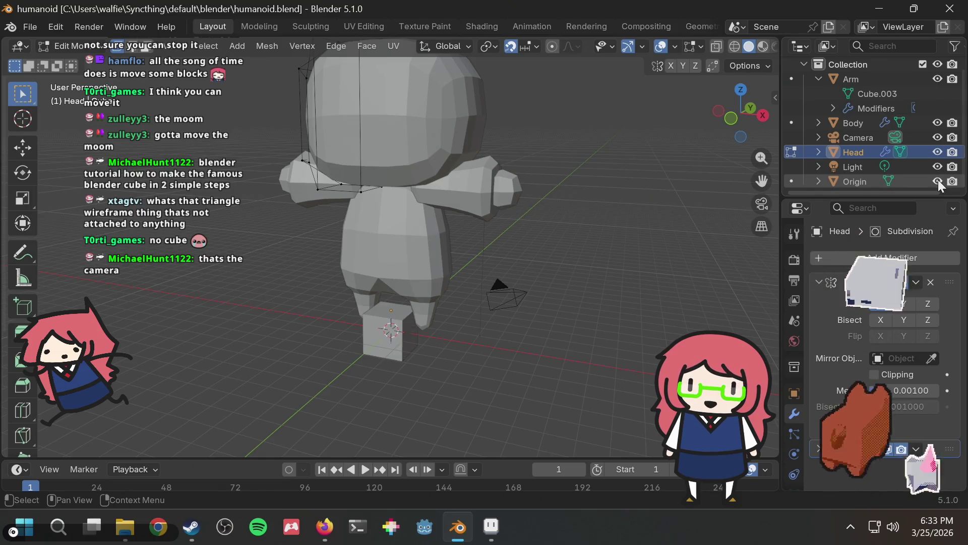
scroll(930, 151, "up", 1)
scroll(925, 145, "down", 1)
left_click(936, 137)
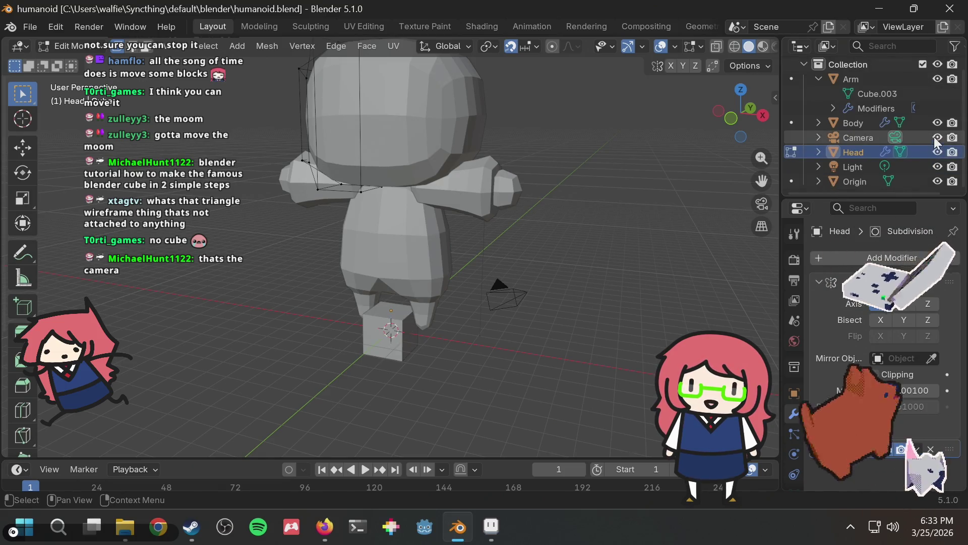
middle_click_drag(564, 171, 609, 173)
key("ctrl+s")
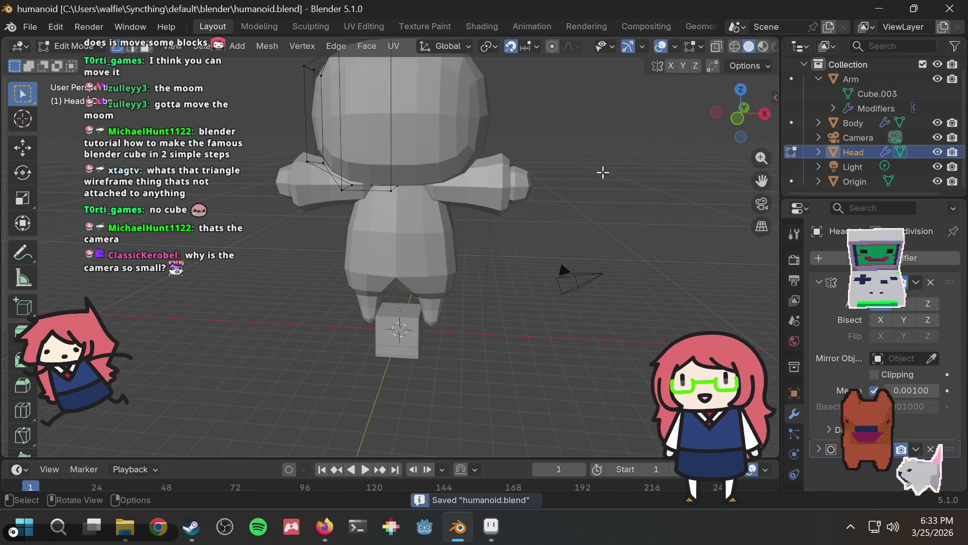
Check the humanoid from the side and front, then save again
scroll(611, 176, "down", 3)
middle_click_drag(515, 197, 528, 185)
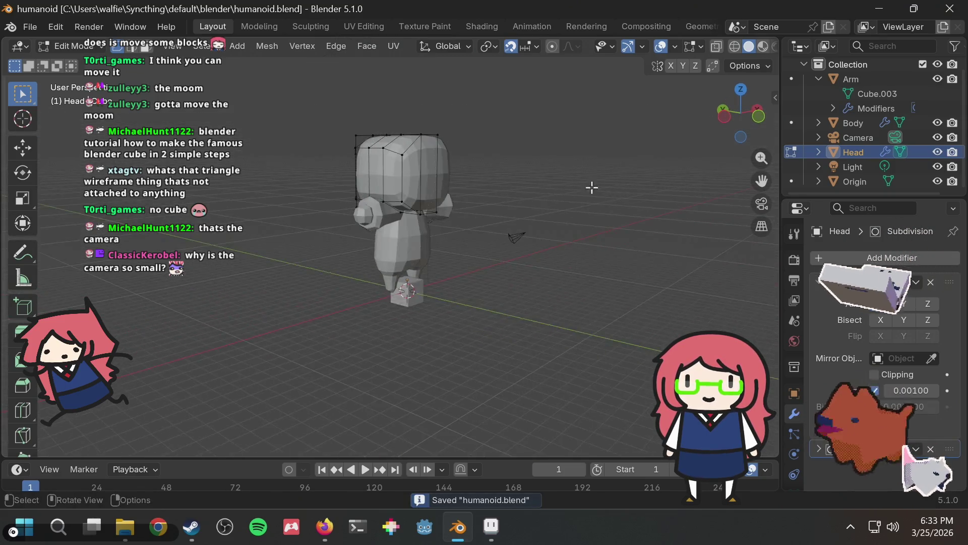
scroll(528, 185, "up", 3)
scroll(464, 199, "down", 1)
scroll(464, 199, "down", 2)
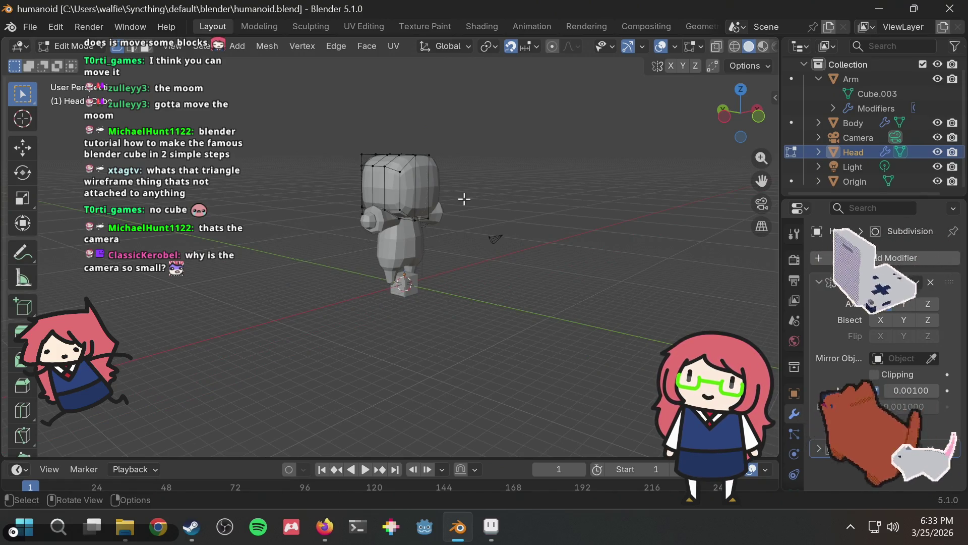
scroll(464, 200, "up", 2)
mouse_move(496, 158)
middle_mouse_down()
mouse_move(544, 140)
mouse_move(353, 126)
mouse_move(516, 129)
middle_mouse_up()
key("ctrl+s")
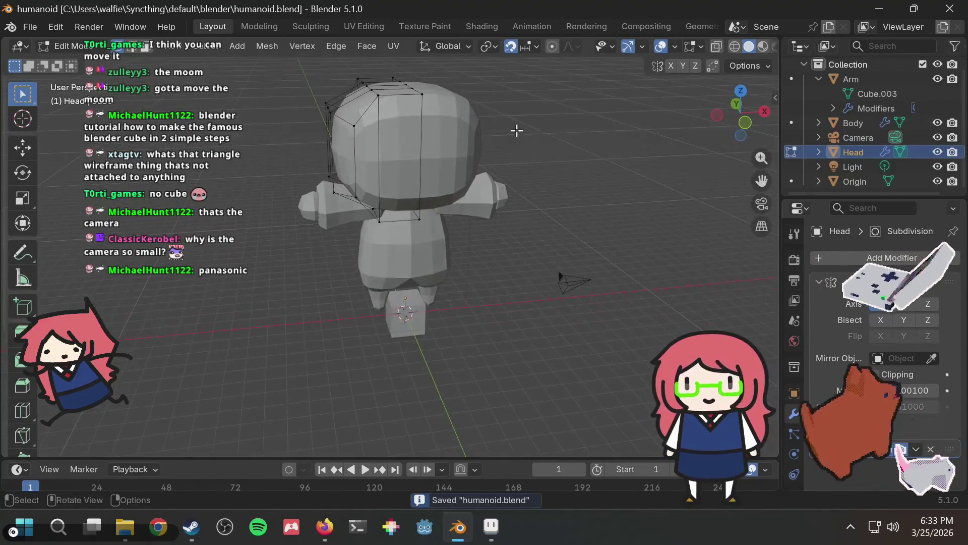
scroll(512, 154, "up", 3)
scroll(509, 155, "down", 3)
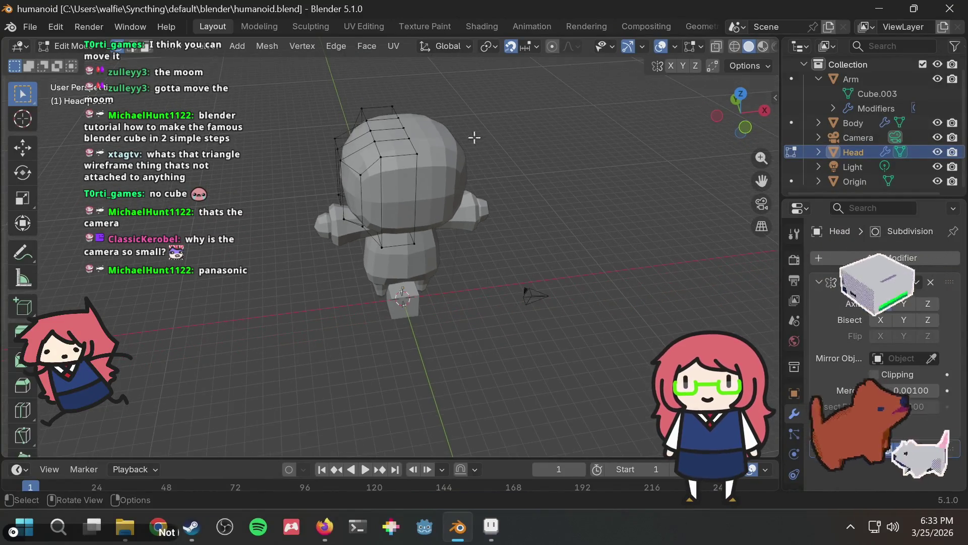
Select the vertex at the top of the head and view it from the front
left_click(433, 138)
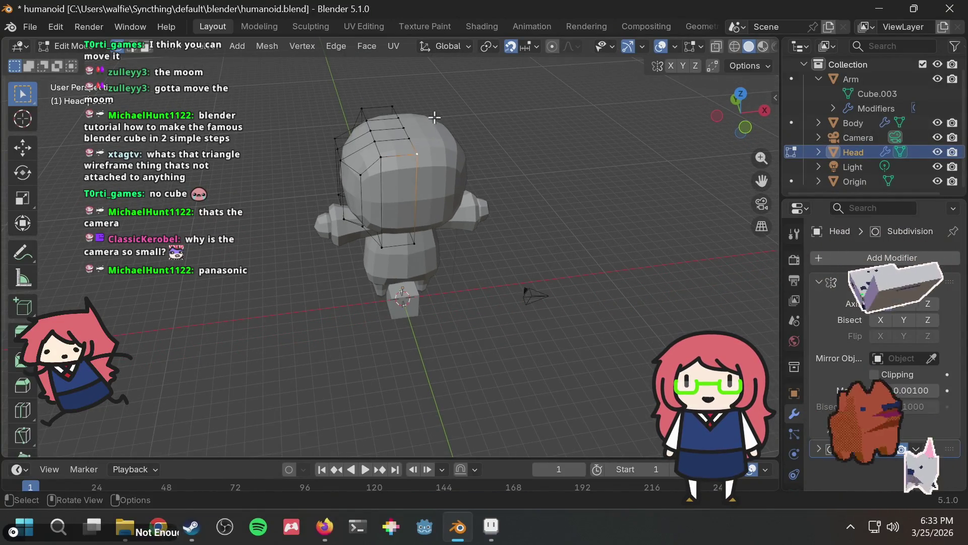
middle_click_drag(434, 116, 435, 142)
scroll(390, 155, "up", 1)
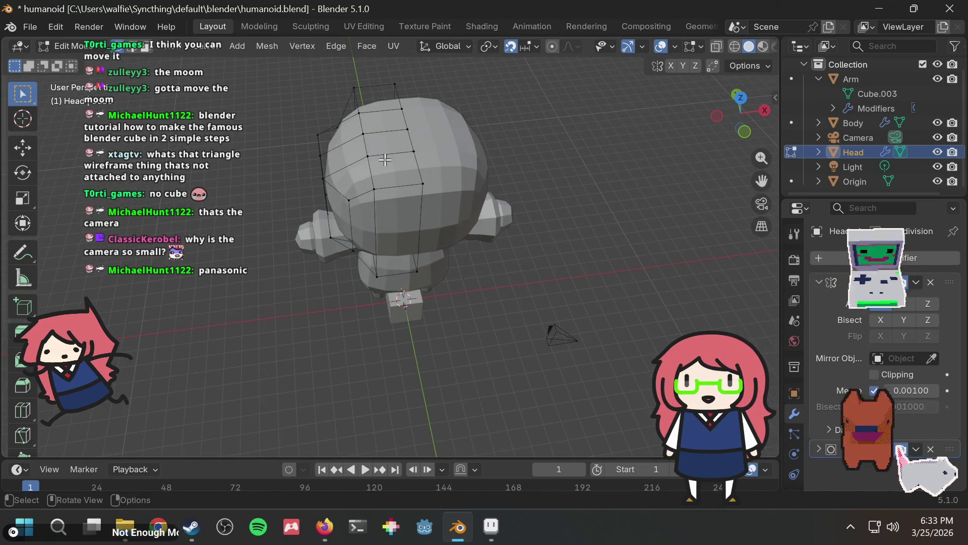
mouse_move(362, 137)
middle_mouse_down()
mouse_move(373, 151)
mouse_move(383, 113)
mouse_move(356, 92)
mouse_move(374, 117)
middle_mouse_up()
key("alt+Tab")
key("alt+Tab")
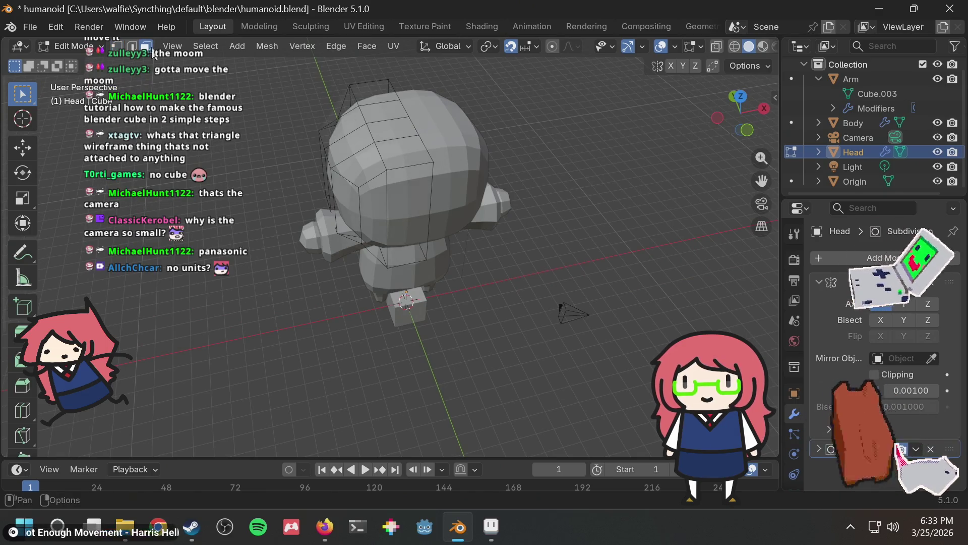
middle_click_drag(393, 134, 379, 103)
Cancel the head-top face move and add a new cube through the F3 search
key("g")
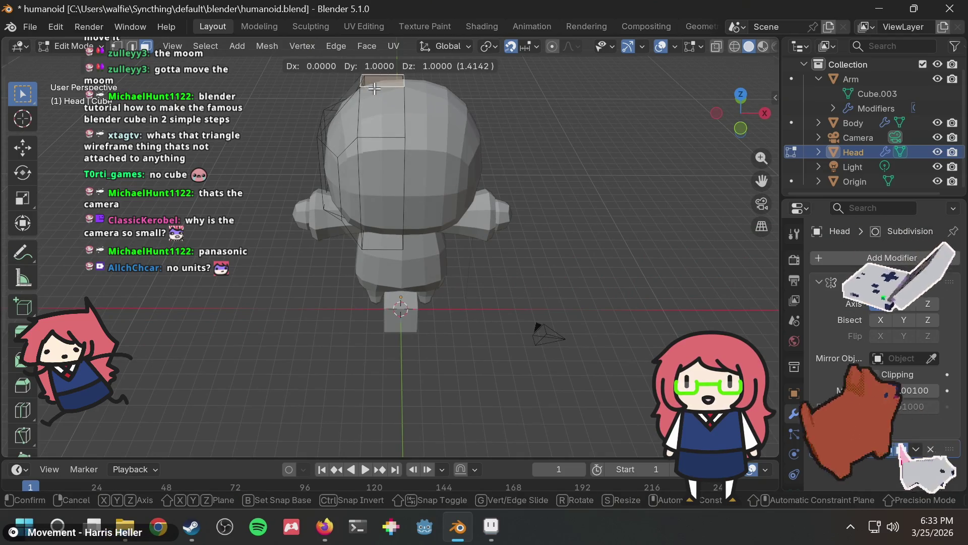
right_click(374, 89)
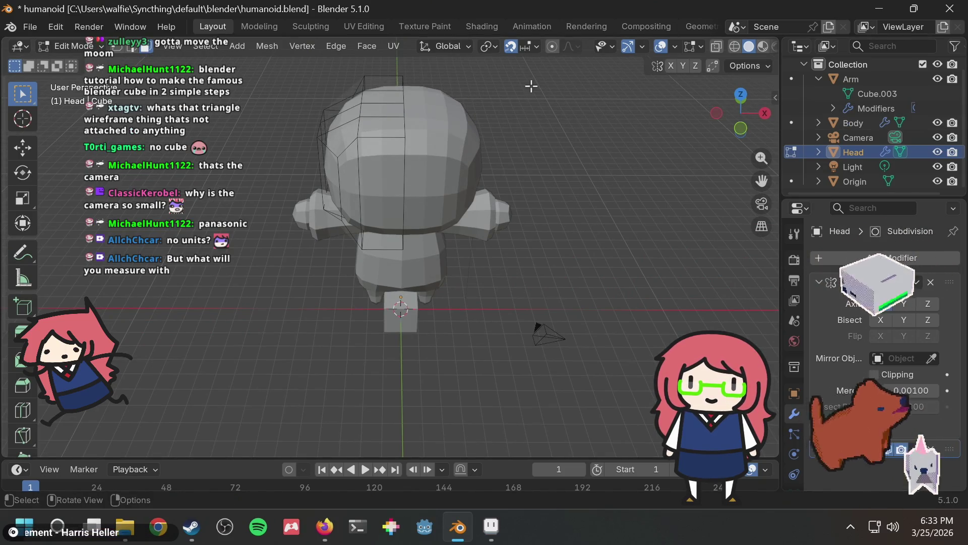
key("ctrl+f")
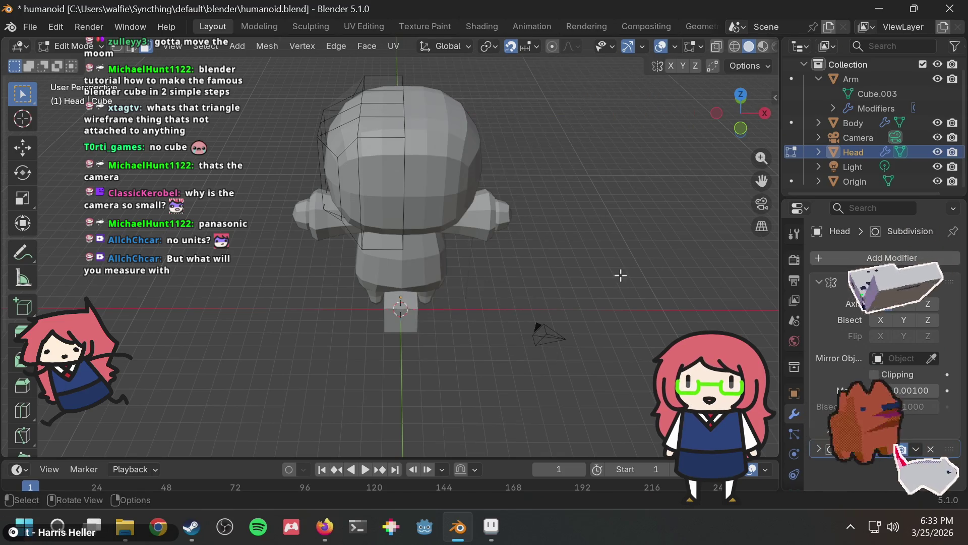
key("F3")
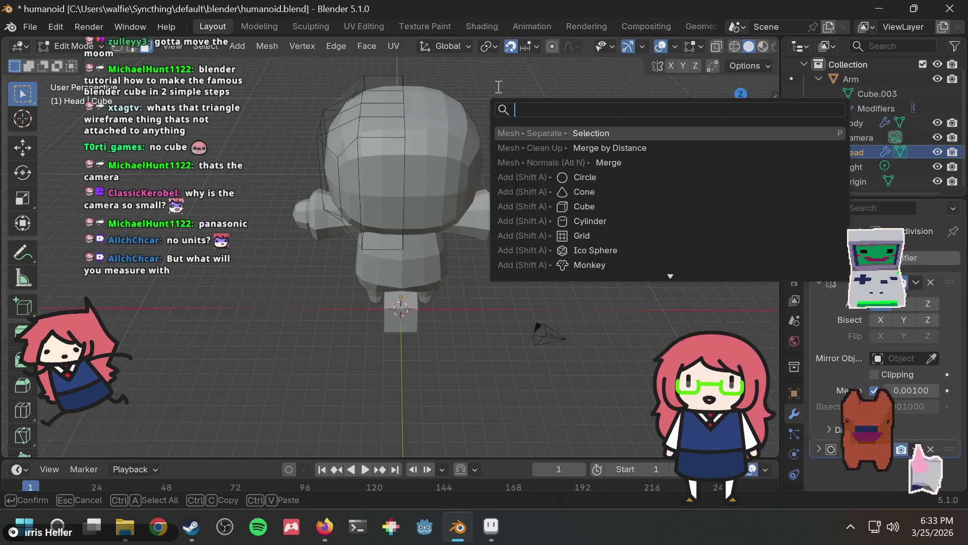
key("Down")
key("Down")
key("Down")
key("Up")
key("Up")
key("Down")
key("Down")
key("Down")
key("Return")
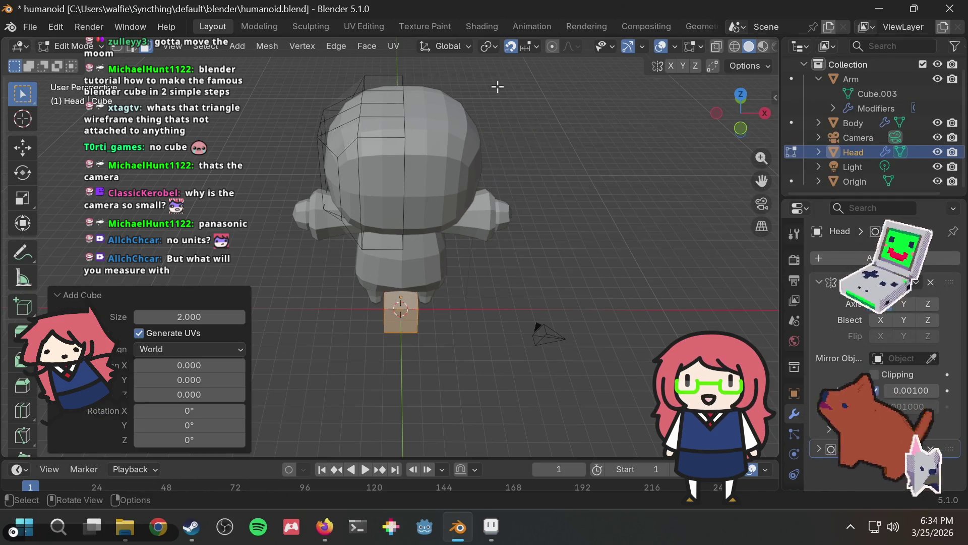
Move the new cube up beside the head to X 4, Z 13
key("g")
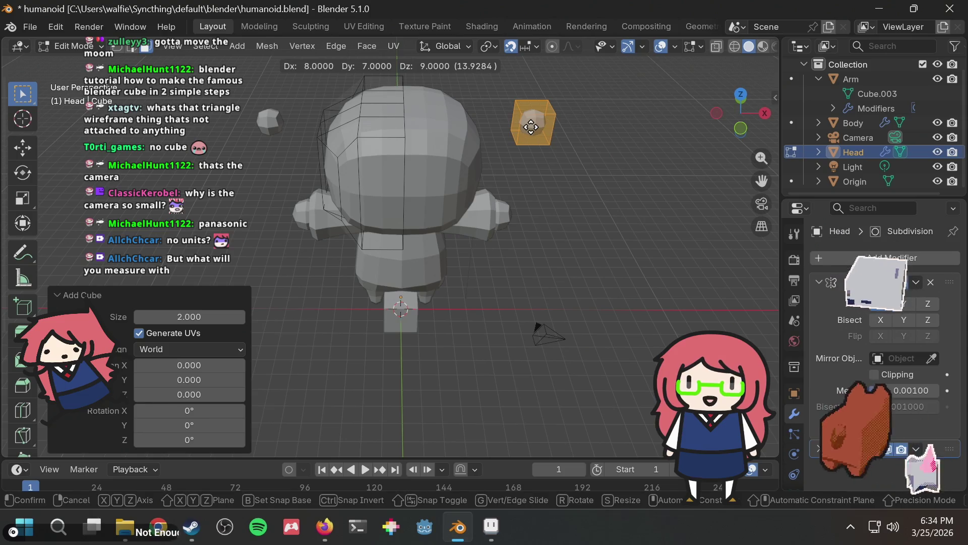
right_click(527, 123)
mouse_move(545, 166)
middle_mouse_down()
mouse_move(567, 244)
mouse_move(540, 212)
middle_mouse_up()
key("g")
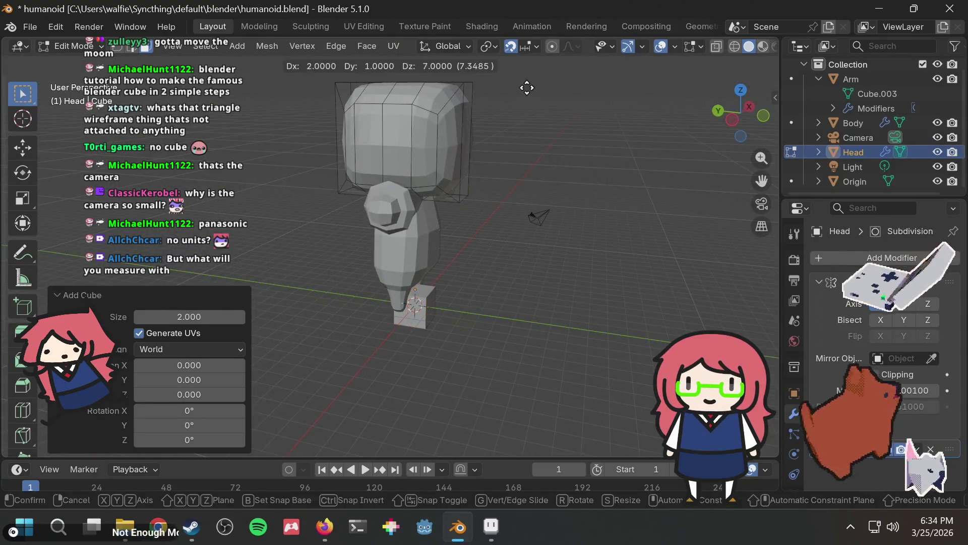
left_click(554, 405)
middle_click_drag(575, 301, 431, 356)
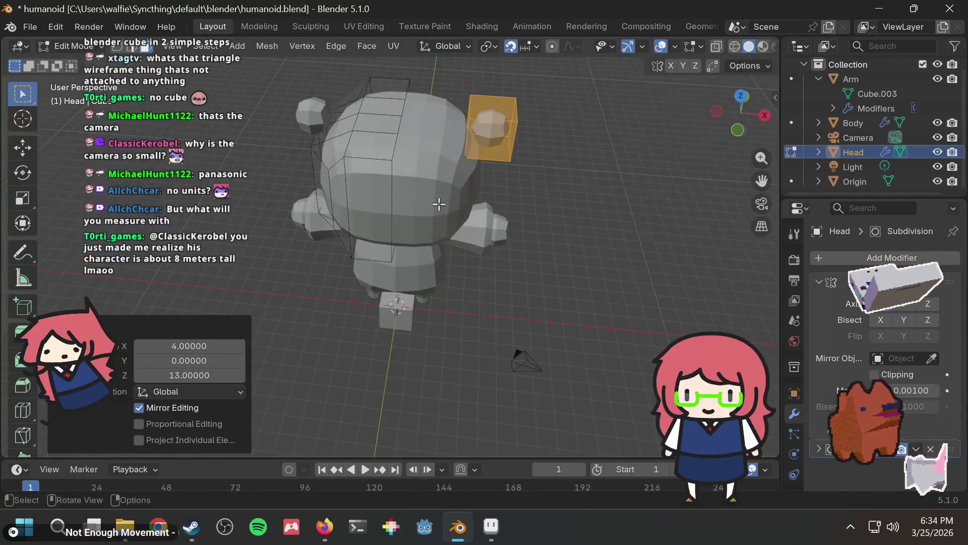
scroll(439, 206, "up", 3)
scroll(426, 207, "up", 1)
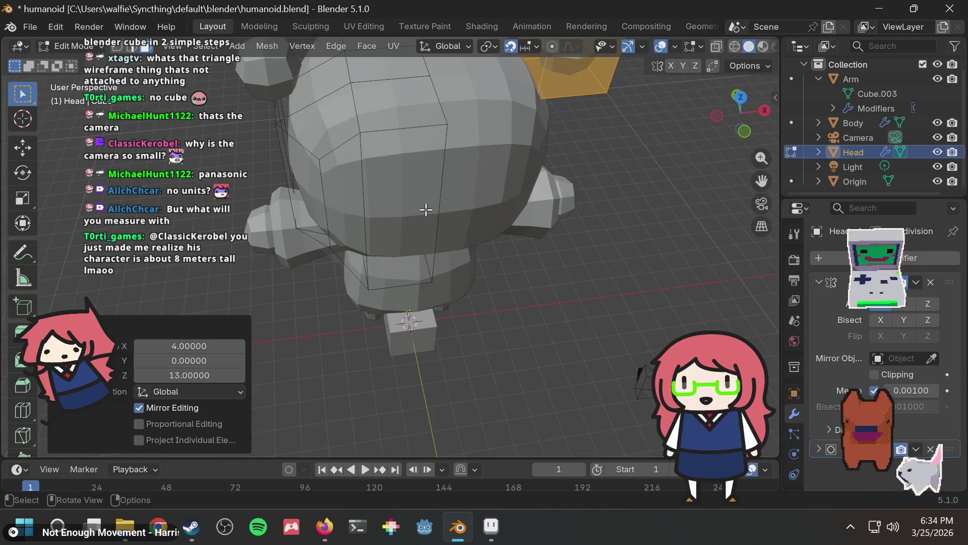
scroll(426, 207, "down", 3)
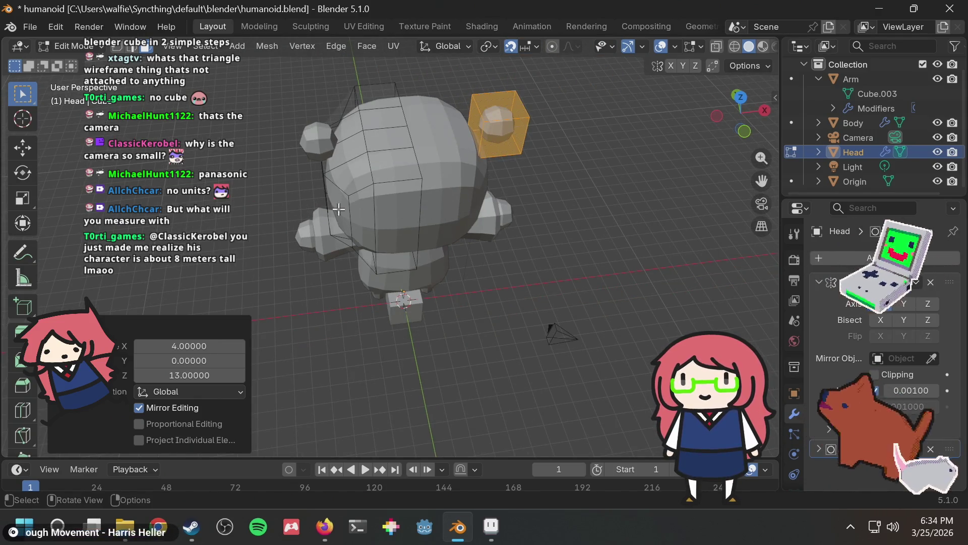
scroll(320, 202, "up", 3)
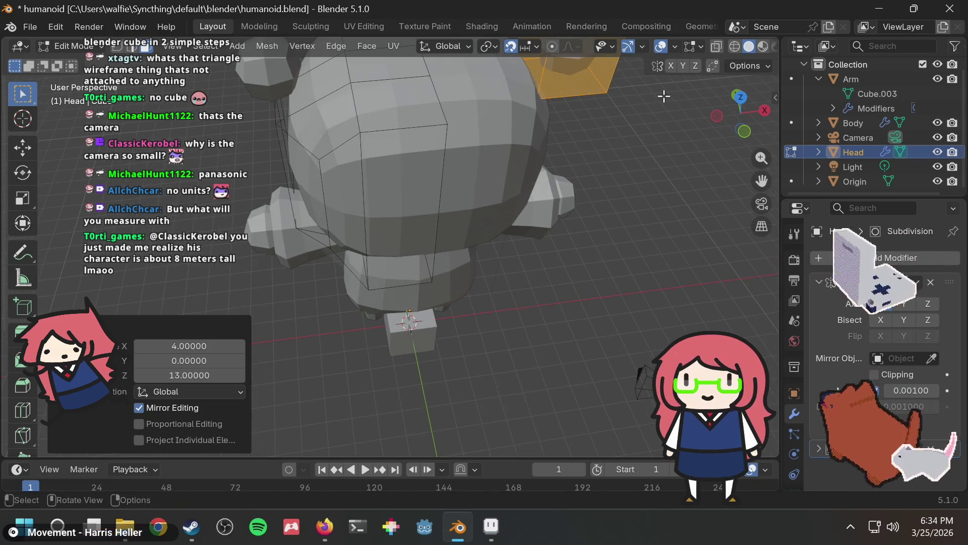
scroll(661, 95, "down", 2)
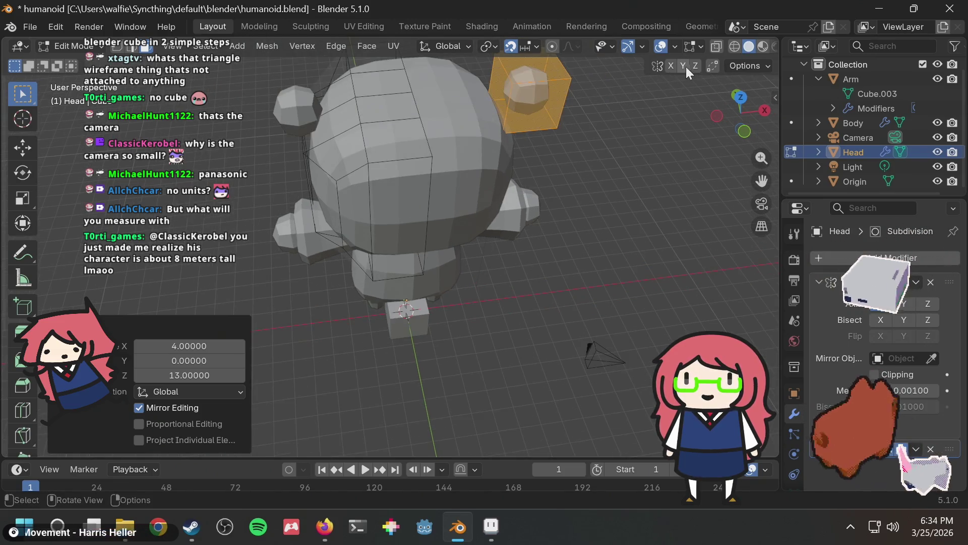
Look through the View Layer and Output properties and find the Scene units settings
left_click(793, 298)
left_click(792, 278)
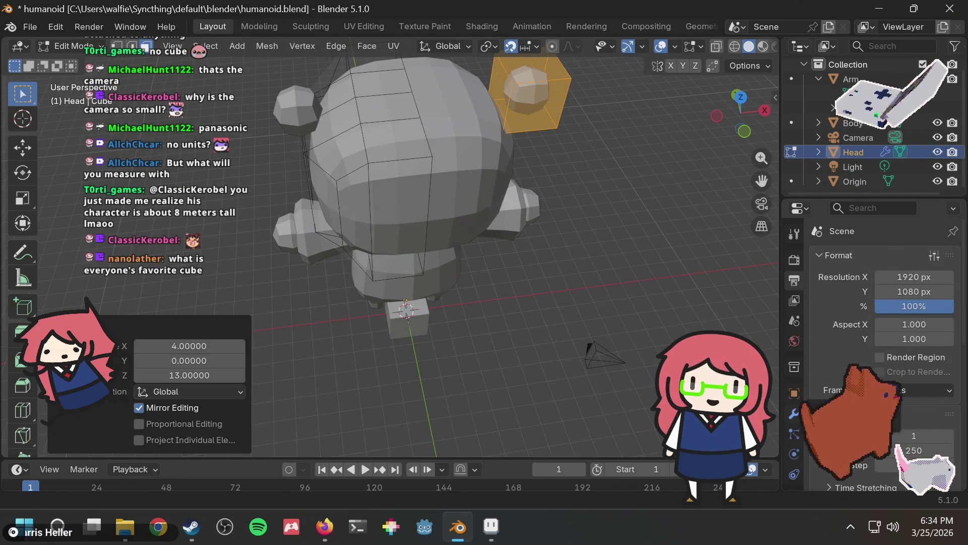
left_click(793, 301)
left_click(794, 321)
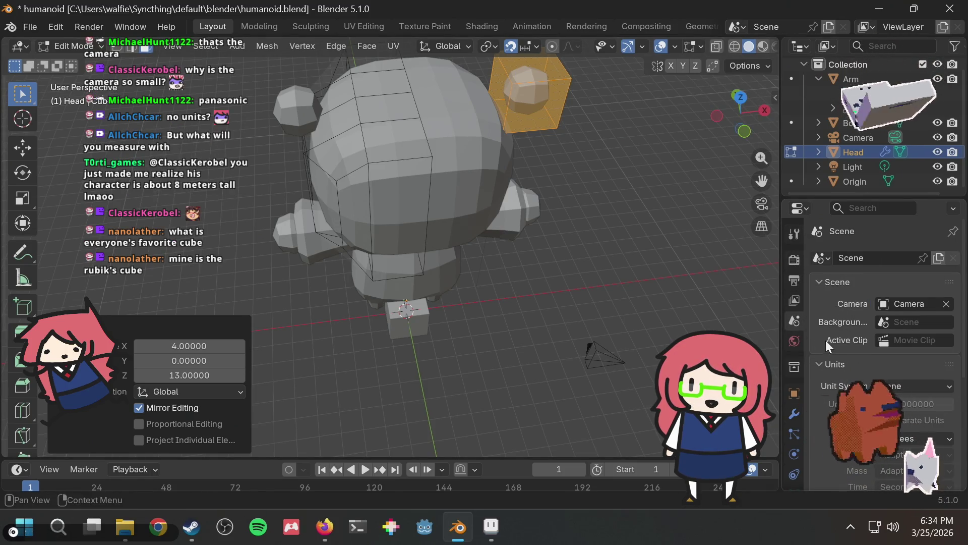
scroll(826, 333, "down", 3)
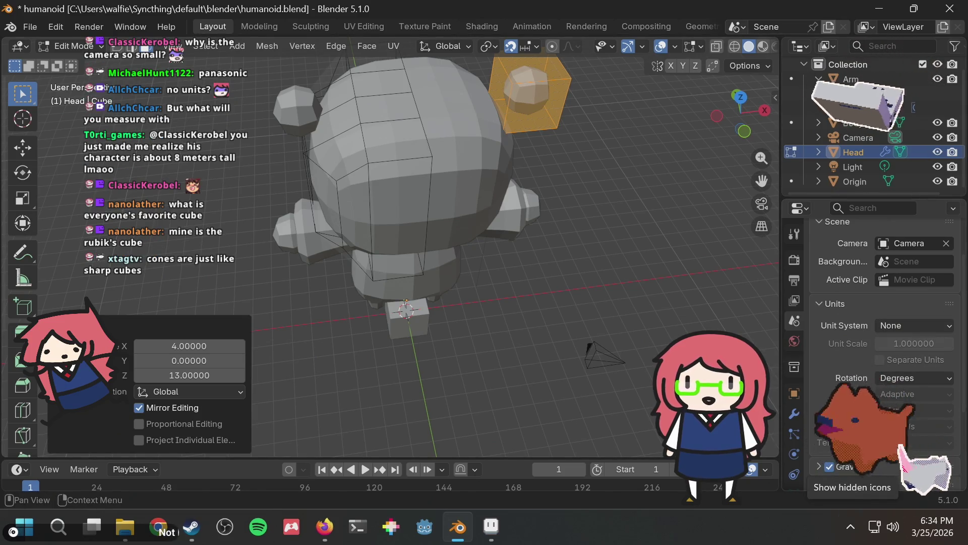
scroll(910, 343, "down", 2)
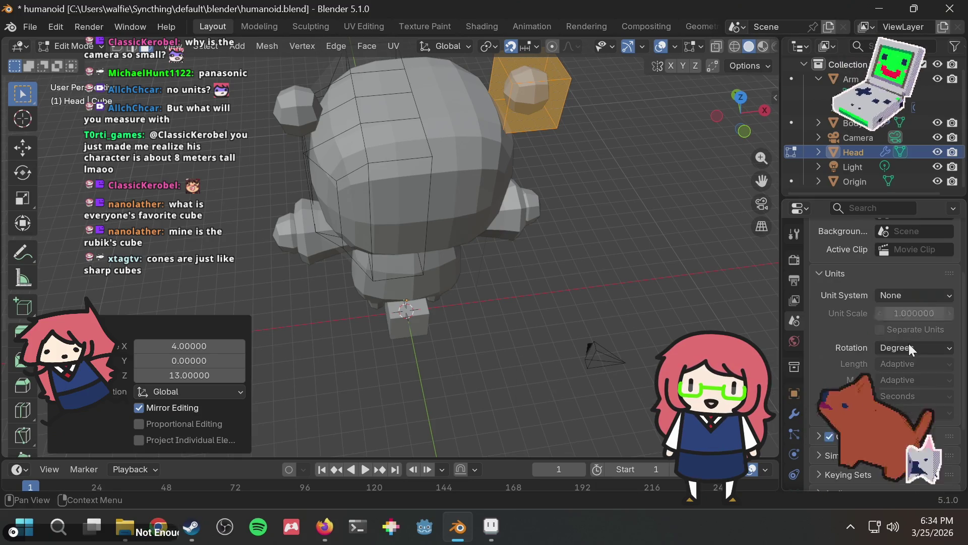
mouse_move(555, 121)
middle_mouse_down()
mouse_move(595, 109)
mouse_move(611, 335)
mouse_move(576, 113)
middle_mouse_up()
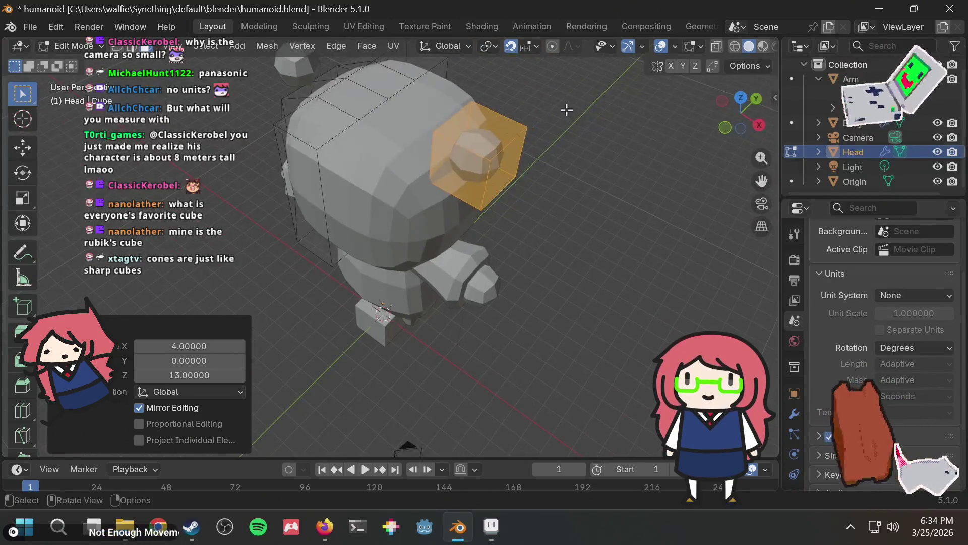
Switch to Firefox and bring up the earlier Blender search results tab
key("alt+Tab")
key("alt+Tab")
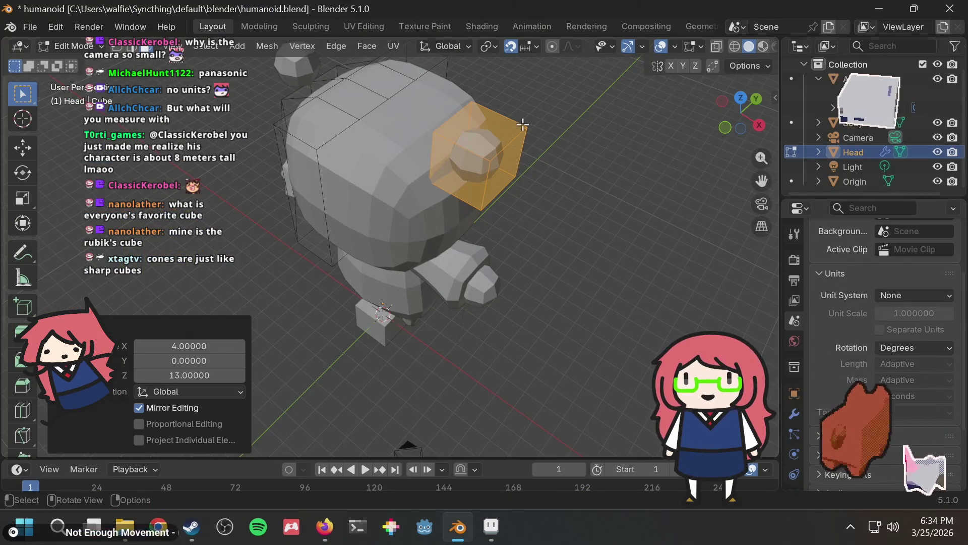
key("alt+Tab")
left_click(737, 6)
key("ctrl+l")
Search 'blender unitless', read the Blender Units Explained article, then return to Blender
type("blender unitless")
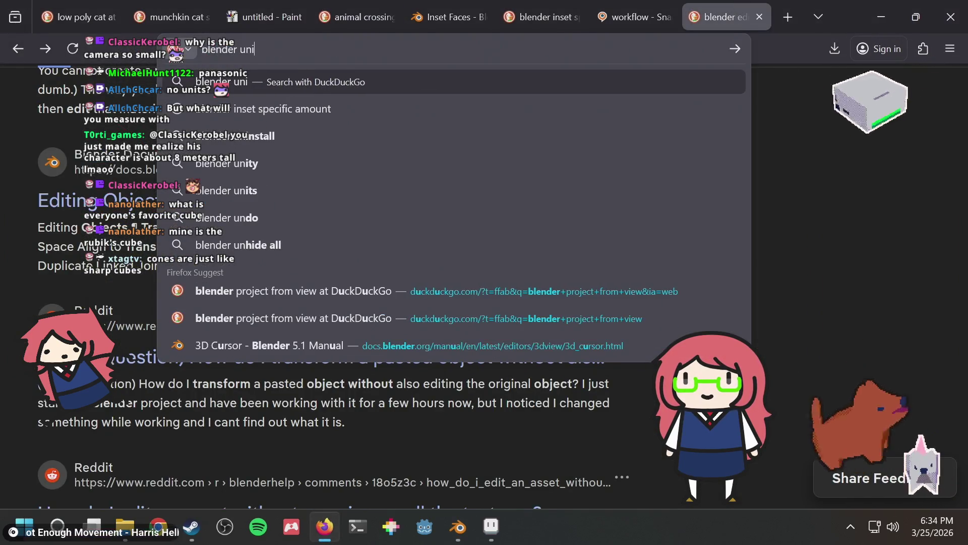
key("Return")
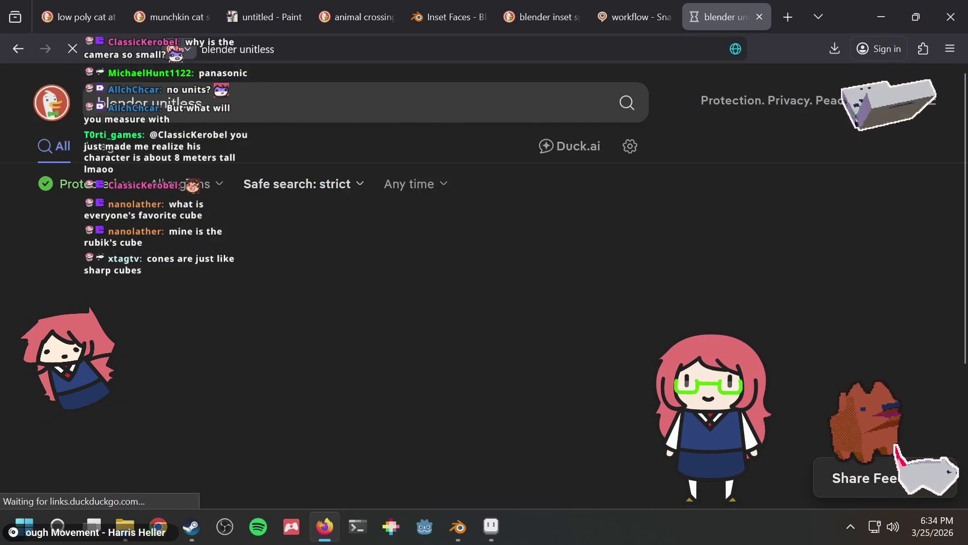
scroll(376, 309, "down", 2)
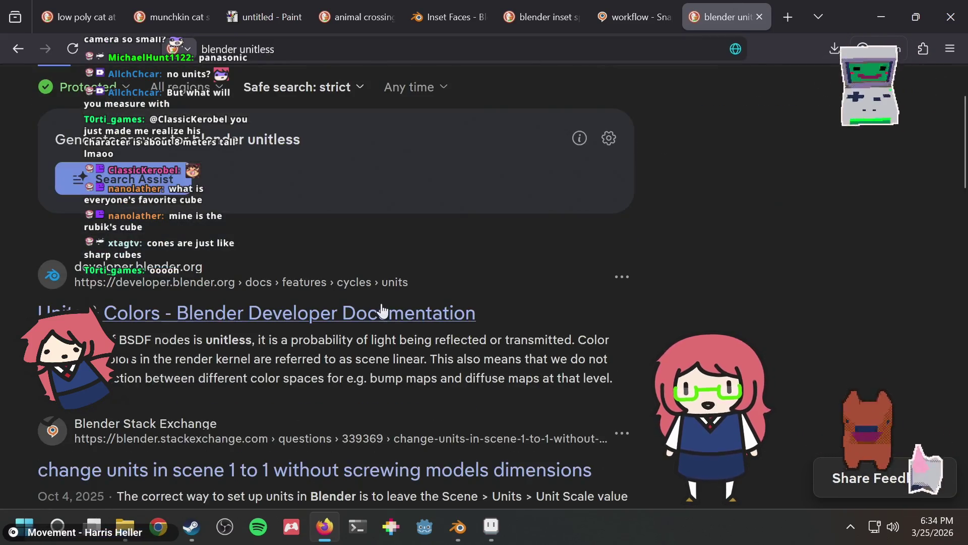
scroll(385, 304, "down", 2)
scroll(388, 303, "up", 2)
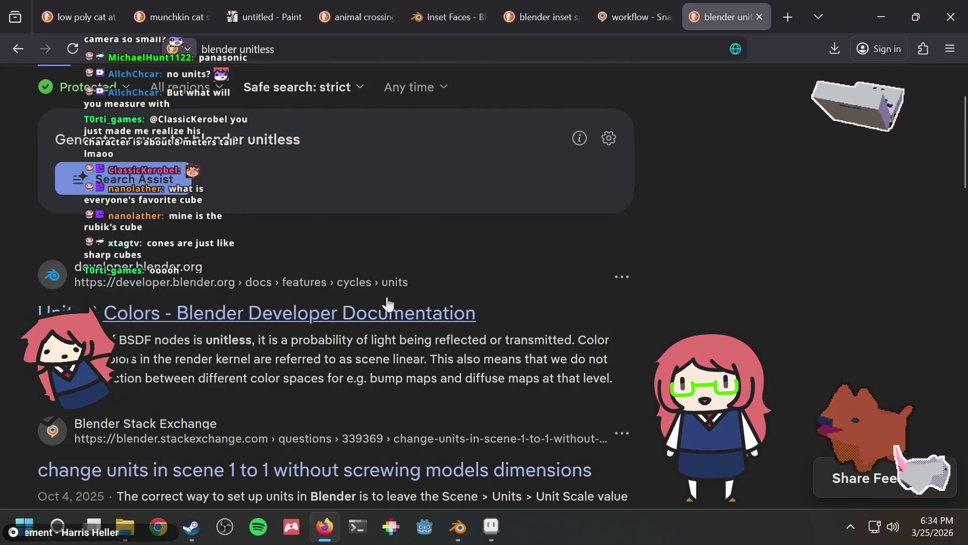
scroll(387, 308, "down", 4)
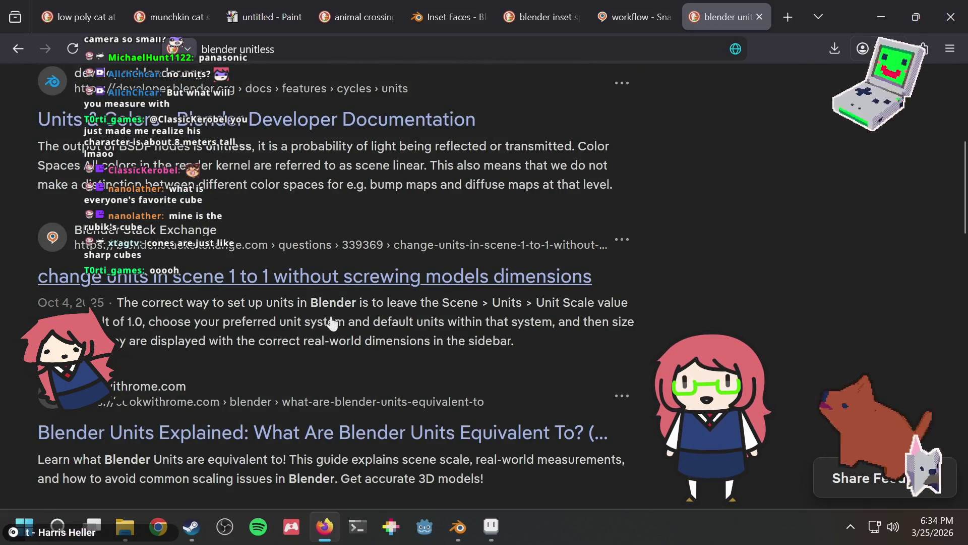
left_click(337, 434)
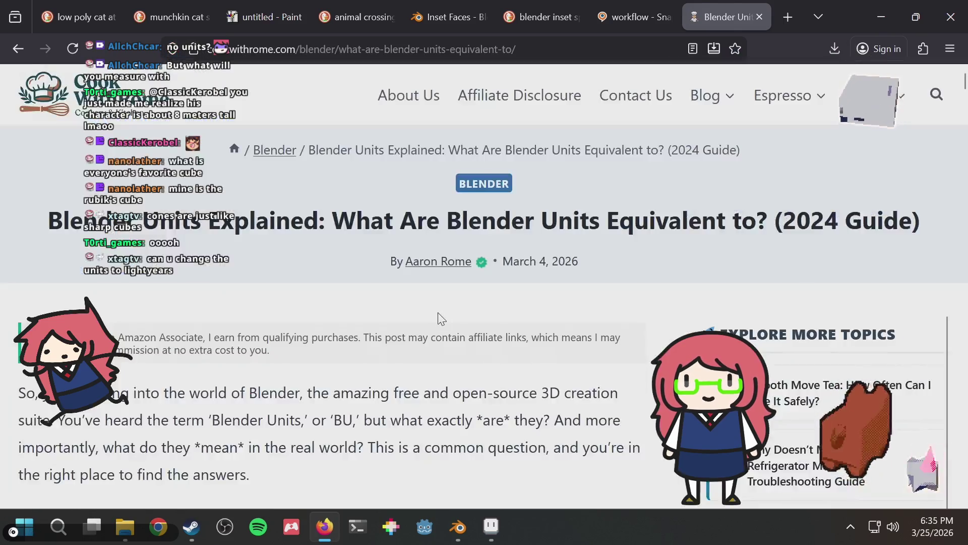
scroll(494, 300, "down", 5)
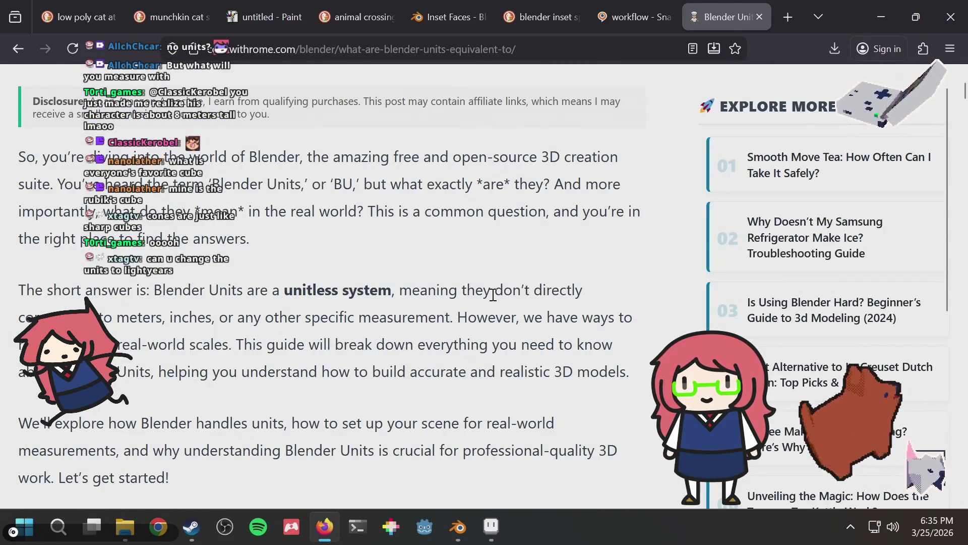
key("alt+Tab")
middle_click_drag(428, 193, 515, 177)
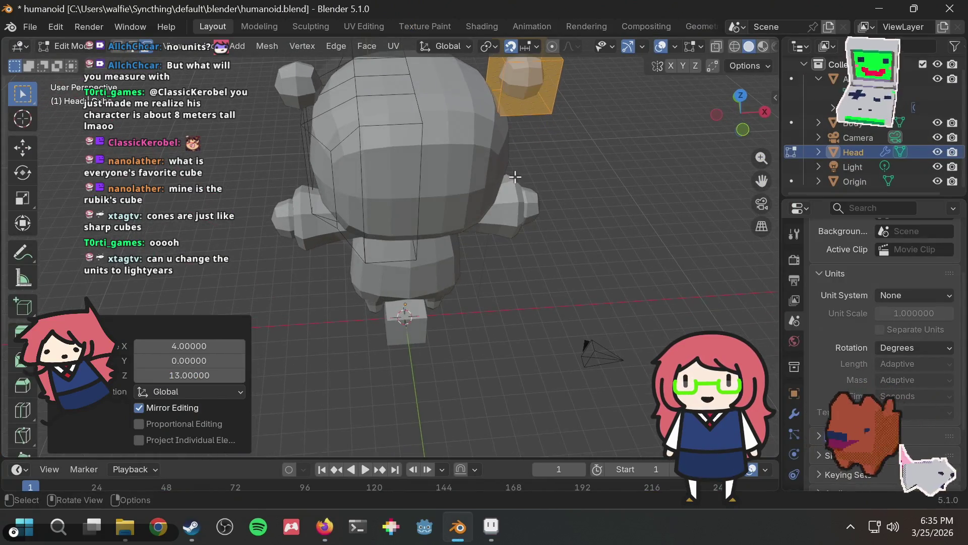
Leave the Unit System on None and select the front face of the head's box
left_click(900, 296)
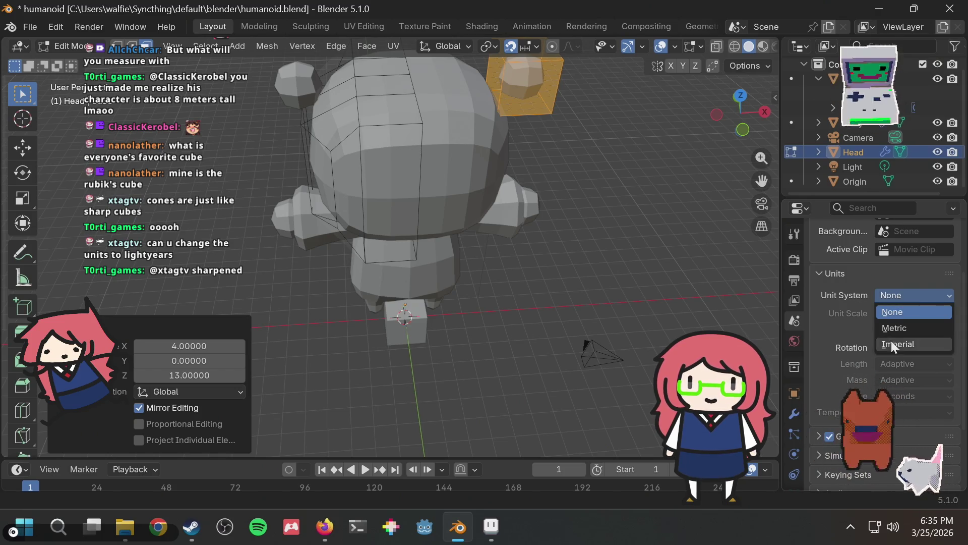
mouse_move(609, 194)
middle_mouse_down()
mouse_move(588, 348)
mouse_move(518, 173)
mouse_move(524, 147)
mouse_move(480, 103)
middle_mouse_up()
key("Tab")
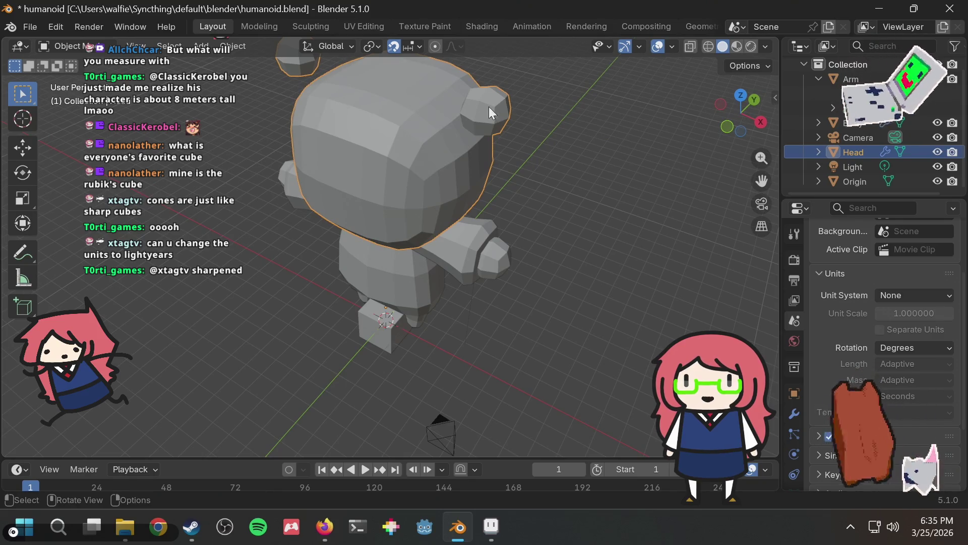
key("Tab")
left_click(513, 102)
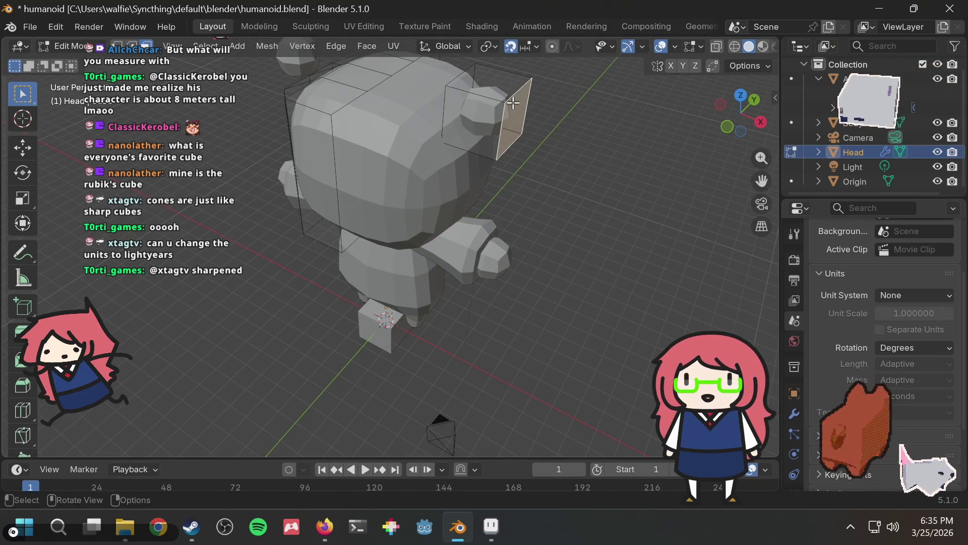
left_click(490, 106)
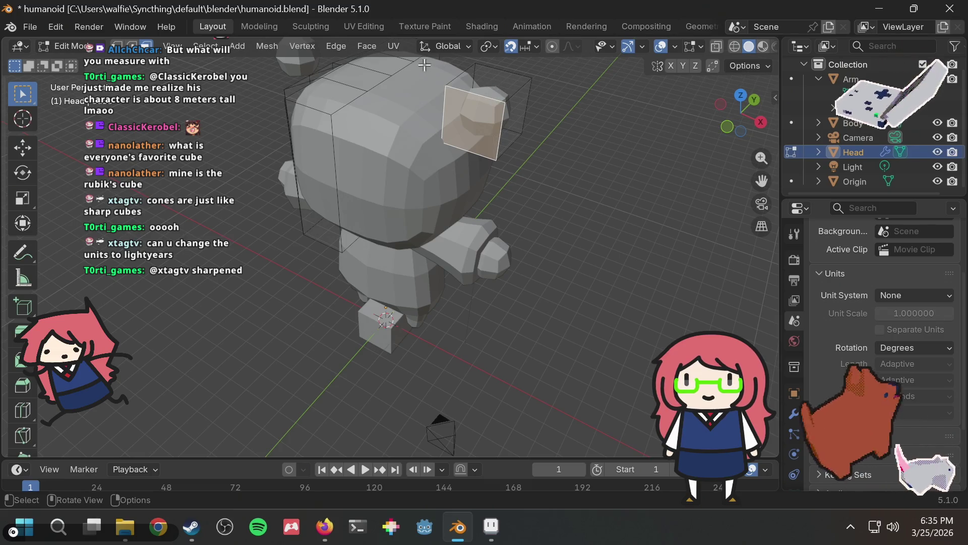
Deselect the face, return the Head to Object Mode and save humanoid.blend
key("Tab")
key("Tab")
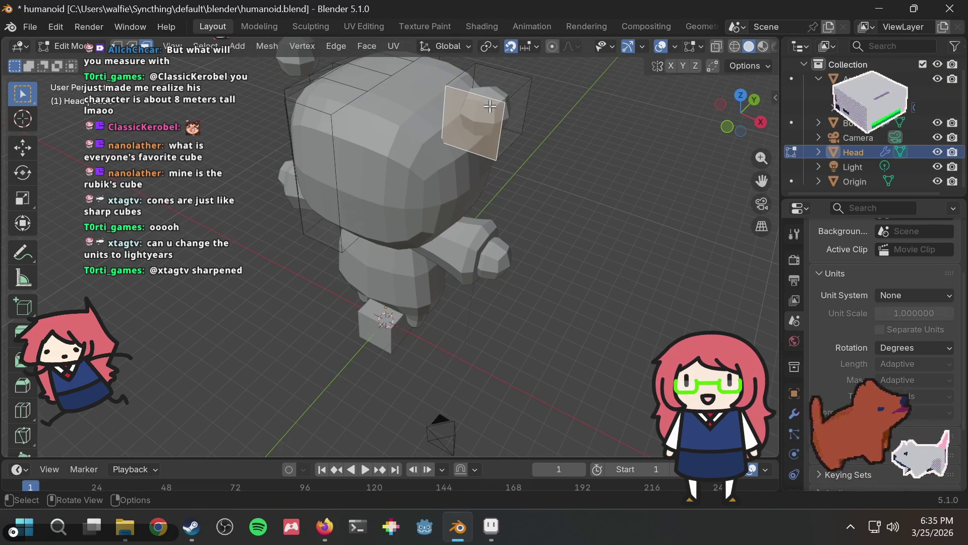
middle_click_drag(491, 105, 589, 108)
key("alt+a")
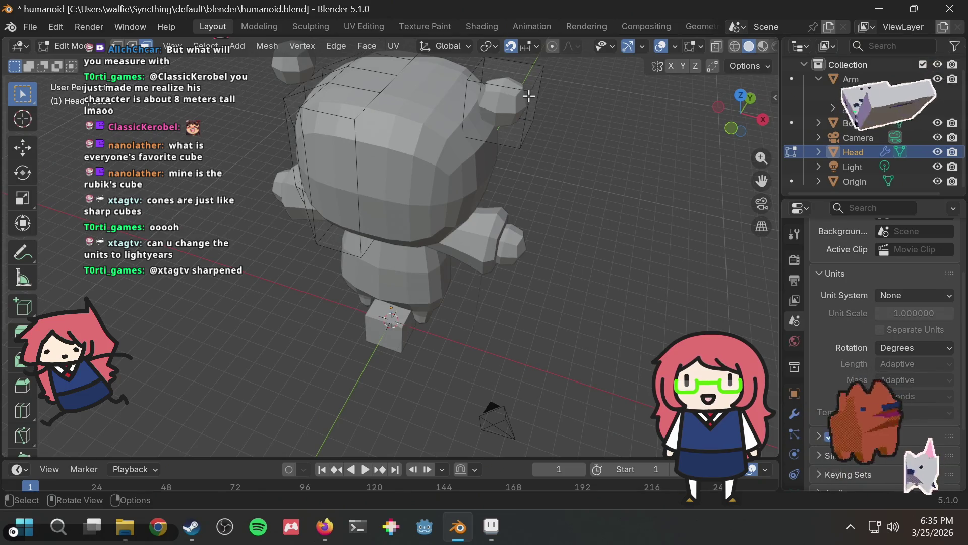
key("Tab")
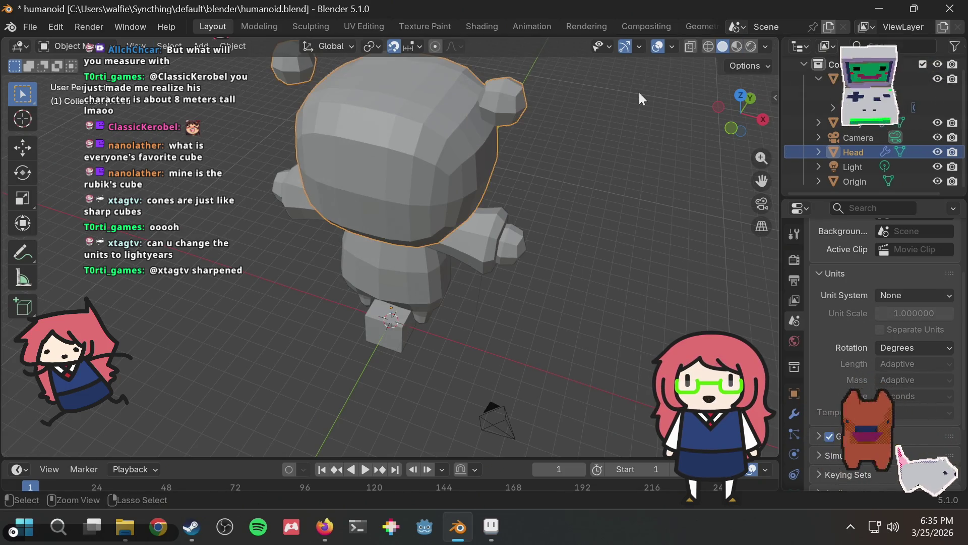
key("Tab")
key("Tab")
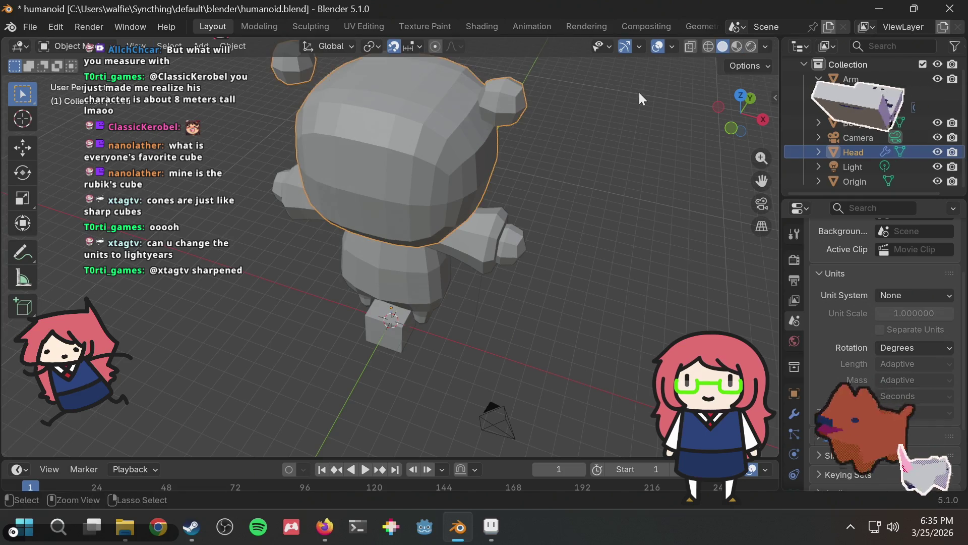
key("Tab")
key("ctrl+i")
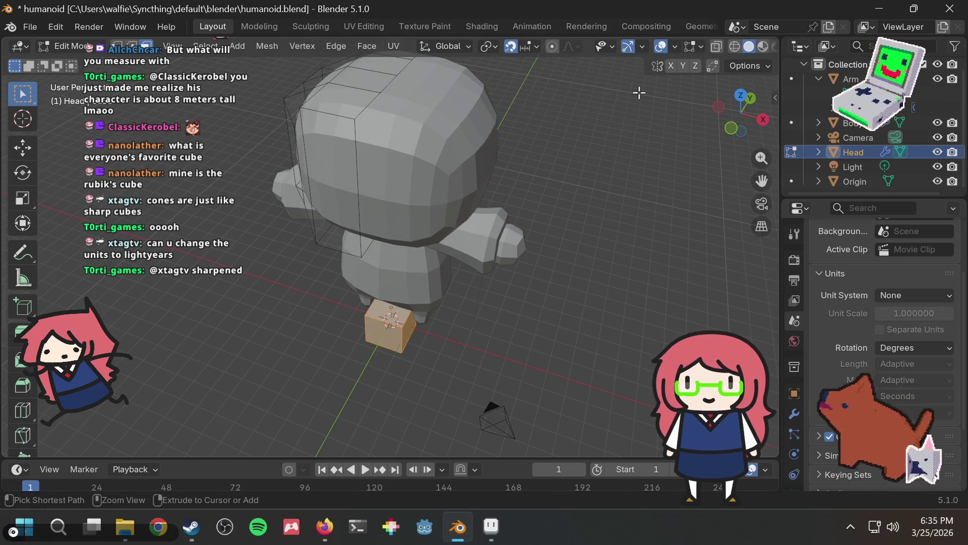
key("ctrl+s")
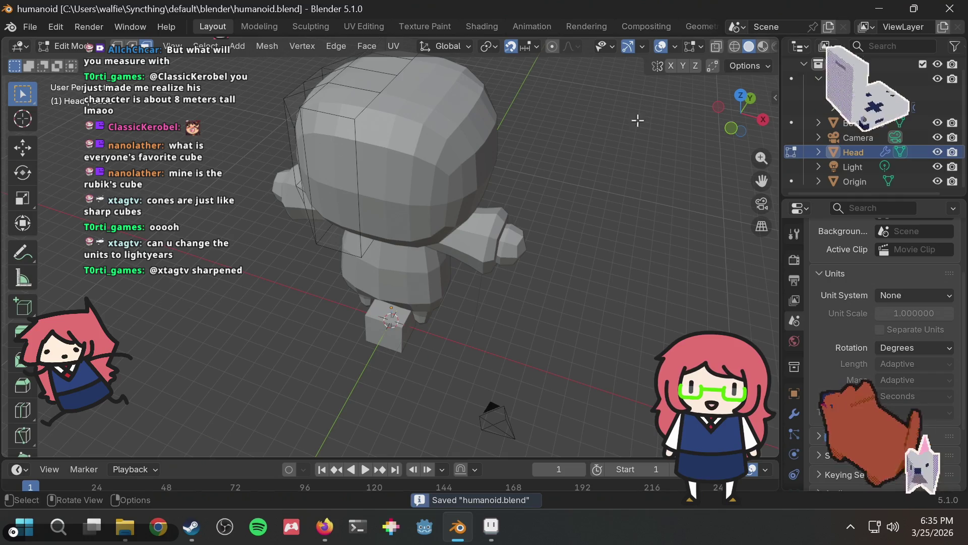
key("Tab")
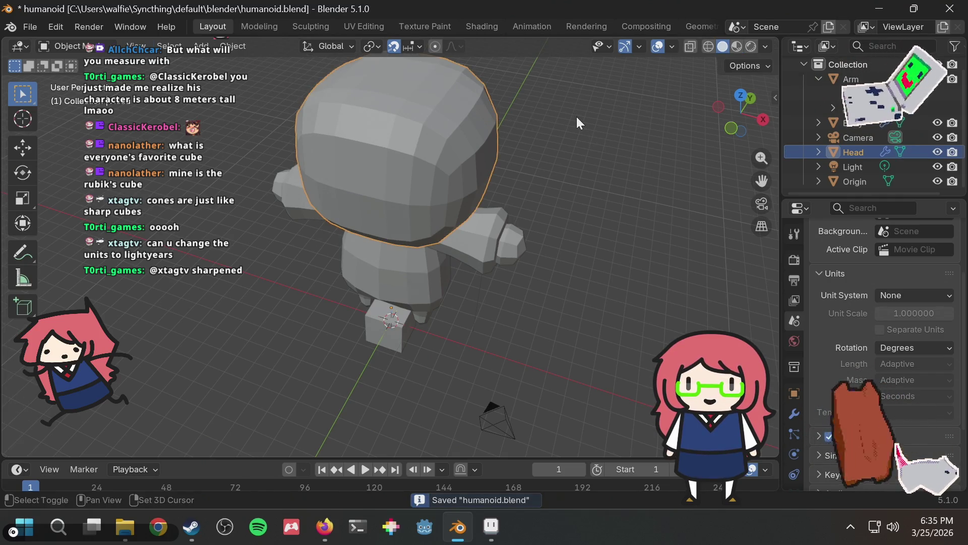
key("shift+a")
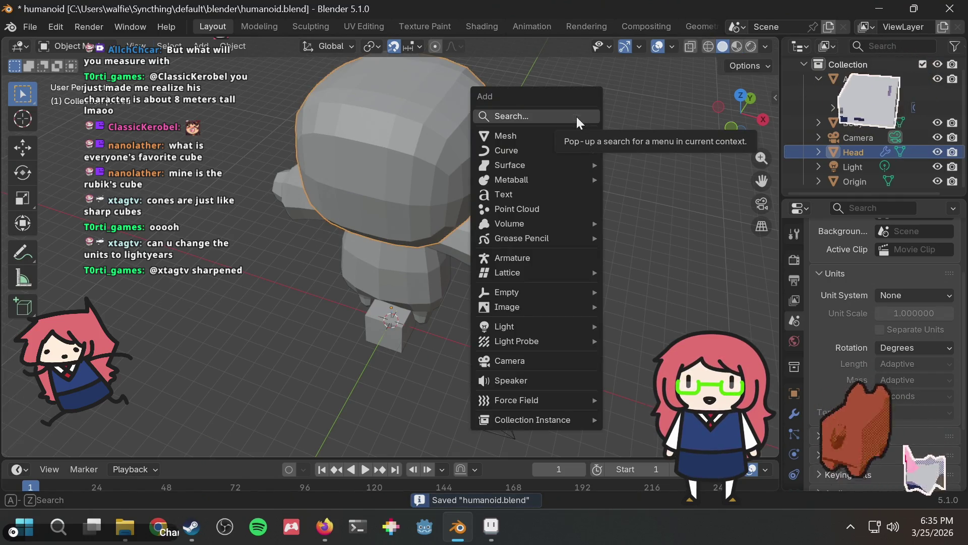
Add a cube, move it 3 along X, then lift it toward the head
type("cub")
key("Return")
mouse_move(389, 450)
middle_mouse_down()
mouse_move(474, 376)
mouse_move(463, 292)
mouse_move(432, 309)
mouse_move(405, 296)
mouse_move(399, 319)
middle_mouse_up()
key("g")
key("x")
key("3")
key("Return")
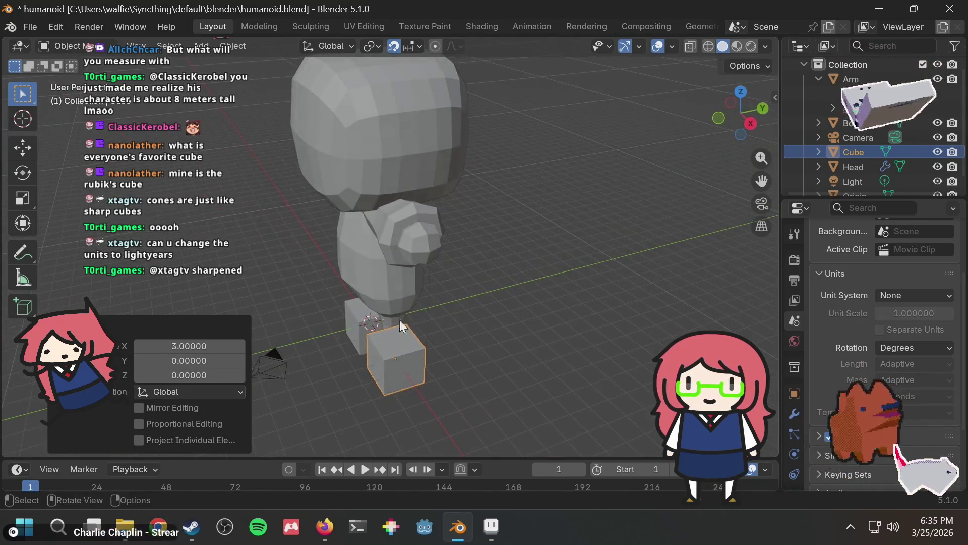
key("g")
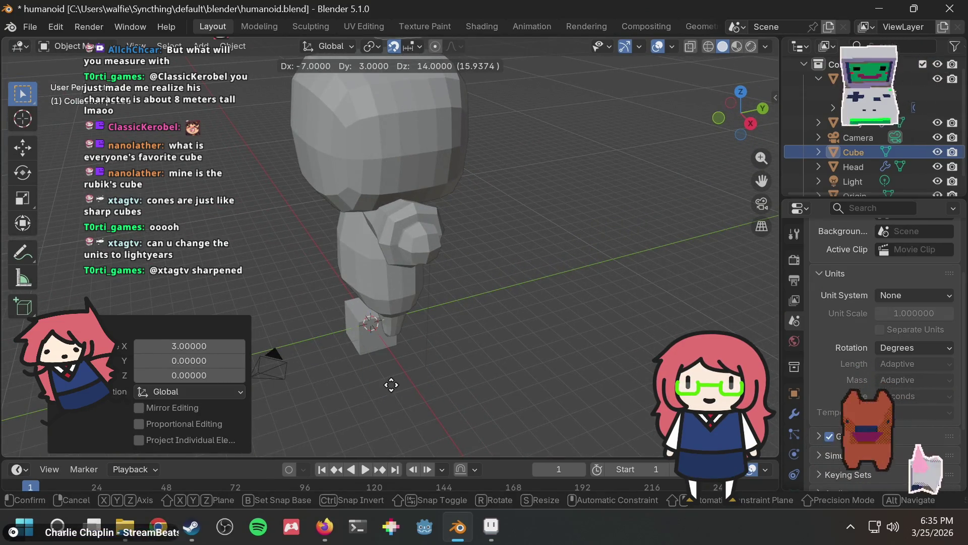
left_click(423, 413)
Undo and delete the trial cube, then reselect the Head and enter Edit Mode
mouse_move(461, 269)
middle_mouse_down()
mouse_move(537, 295)
mouse_move(511, 239)
mouse_move(662, 188)
mouse_move(582, 153)
mouse_move(522, 164)
mouse_move(550, 170)
middle_mouse_up()
middle_click_drag(446, 150, 448, 168)
key("ctrl+z")
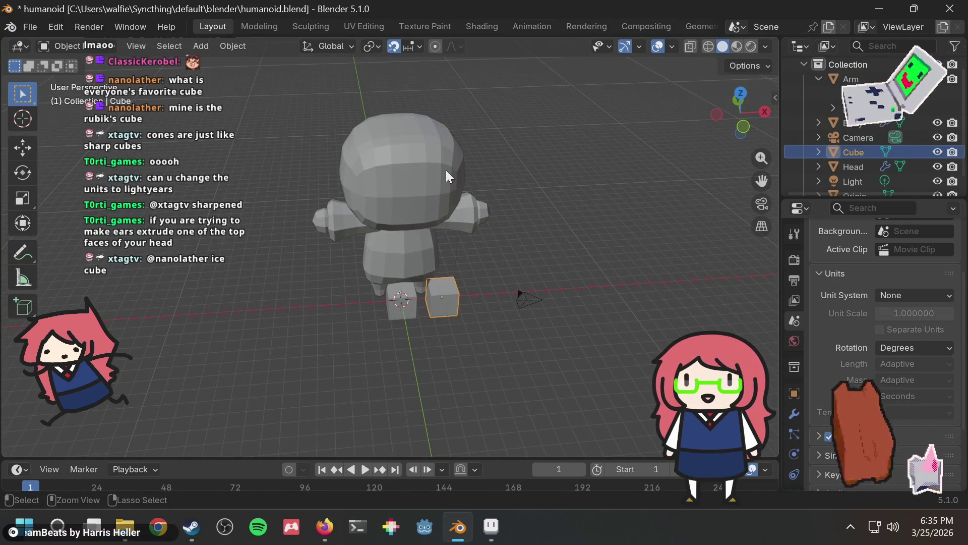
key("ctrl+z")
left_click(463, 196)
key("Tab")
mouse_move(456, 148)
middle_mouse_down()
mouse_move(405, 171)
mouse_move(381, 140)
mouse_move(503, 146)
mouse_move(458, 130)
middle_mouse_up()
scroll(408, 132, "up", 2)
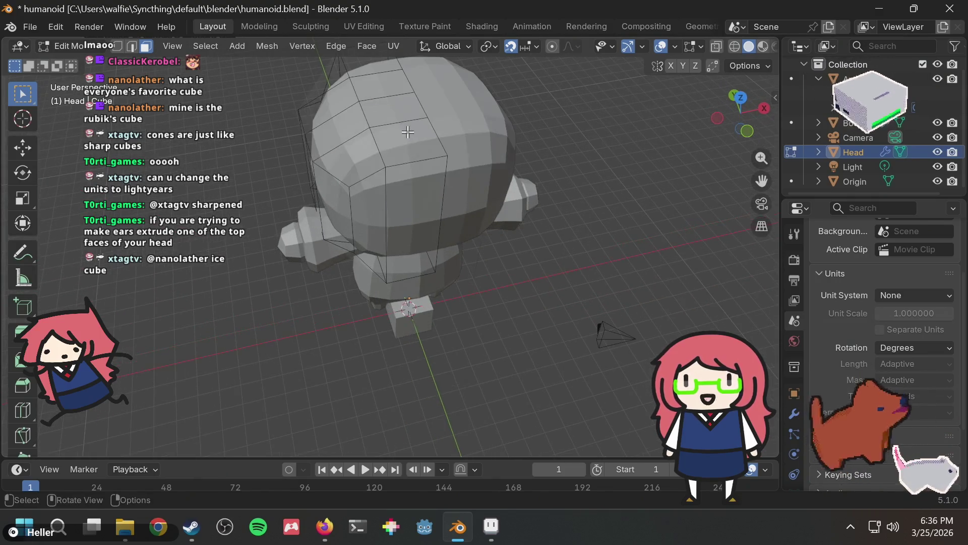
Select the top face of the Head mesh and orbit to look down on it
left_click(381, 104)
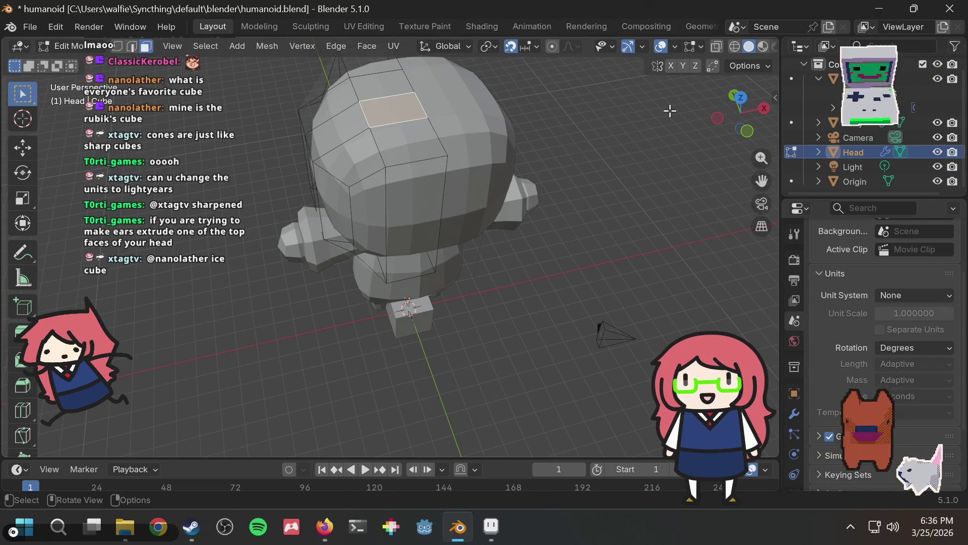
mouse_move(575, 113)
middle_mouse_down()
mouse_move(562, 158)
mouse_move(522, 150)
mouse_move(493, 119)
middle_mouse_up()
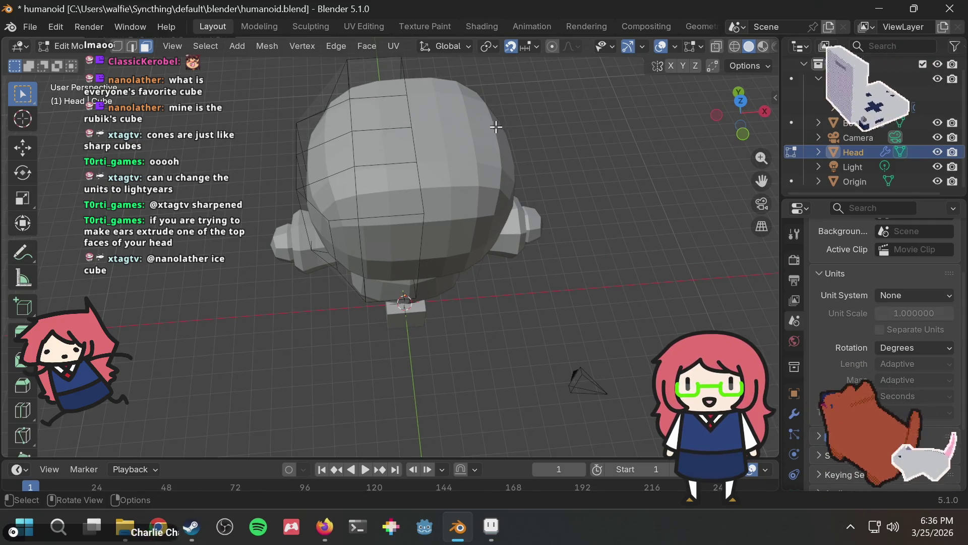
mouse_move(495, 127)
middle_mouse_down()
mouse_move(475, 119)
mouse_move(479, 147)
mouse_move(480, 130)
middle_mouse_up()
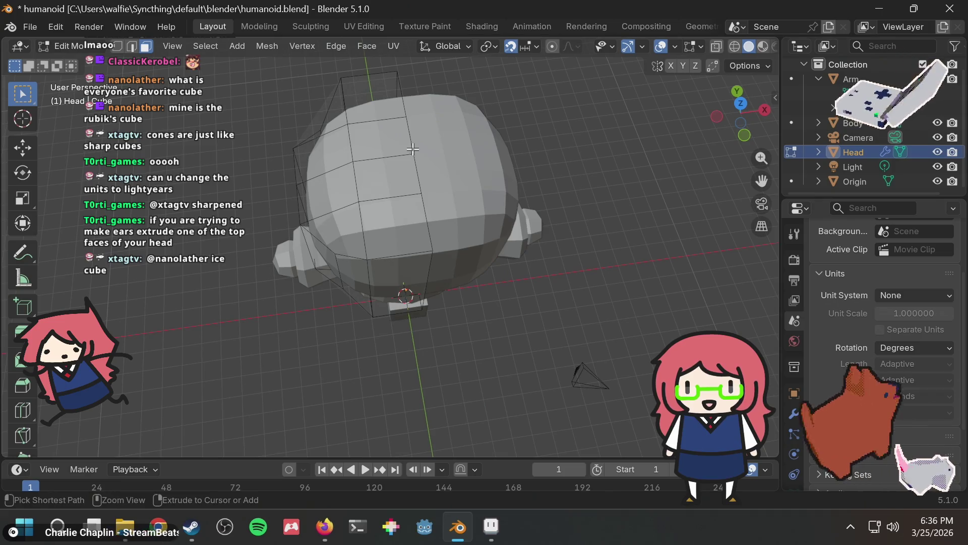
Add a centred edge loop across the head
key("ctrl+r")
left_click(381, 145)
right_click(381, 145)
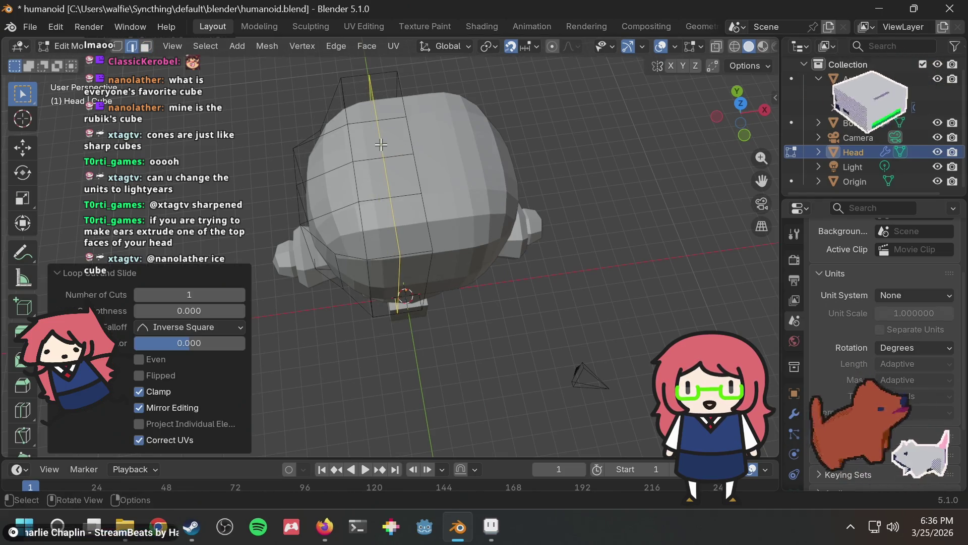
mouse_move(462, 129)
middle_mouse_down()
mouse_move(514, 126)
mouse_move(427, 147)
middle_mouse_up()
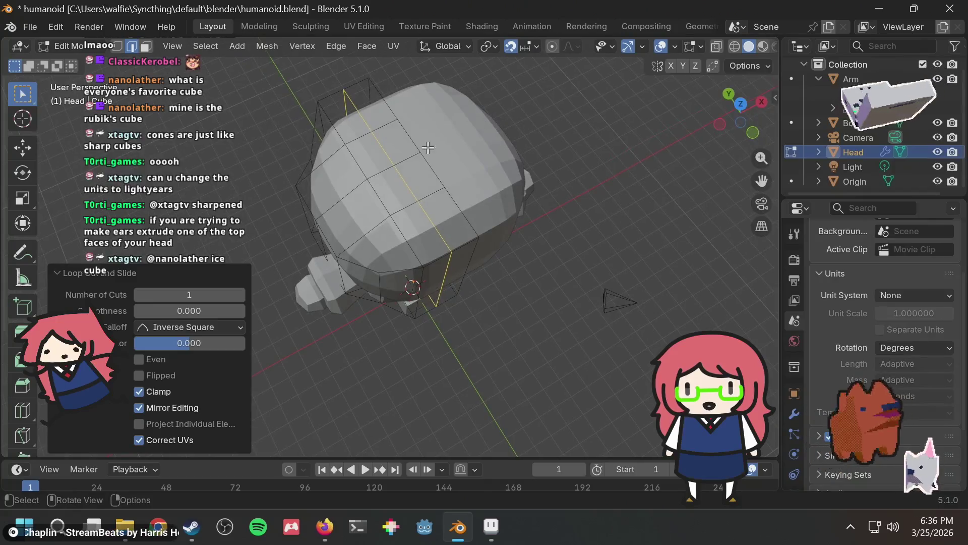
In face select, extrude a top face of the head 2 units upward
left_click(146, 46)
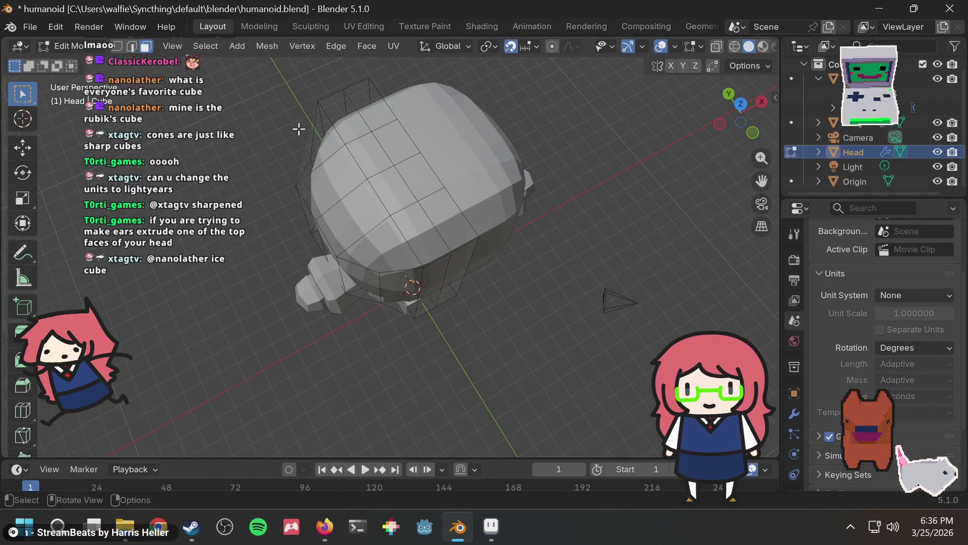
left_click(370, 156)
middle_click_drag(381, 157, 459, 109)
scroll(480, 104, "down", 5)
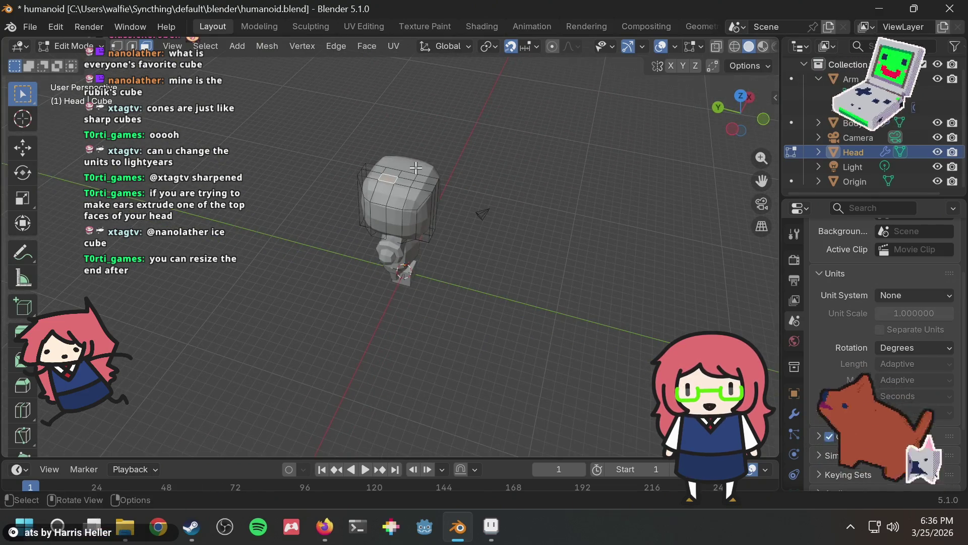
type("e2")
key("Return")
Inspect the extruded ears from several angles, then undo the extrusion
mouse_move(448, 140)
middle_mouse_down()
mouse_move(417, 146)
mouse_move(417, 125)
middle_mouse_up()
scroll(459, 163, "up", 3)
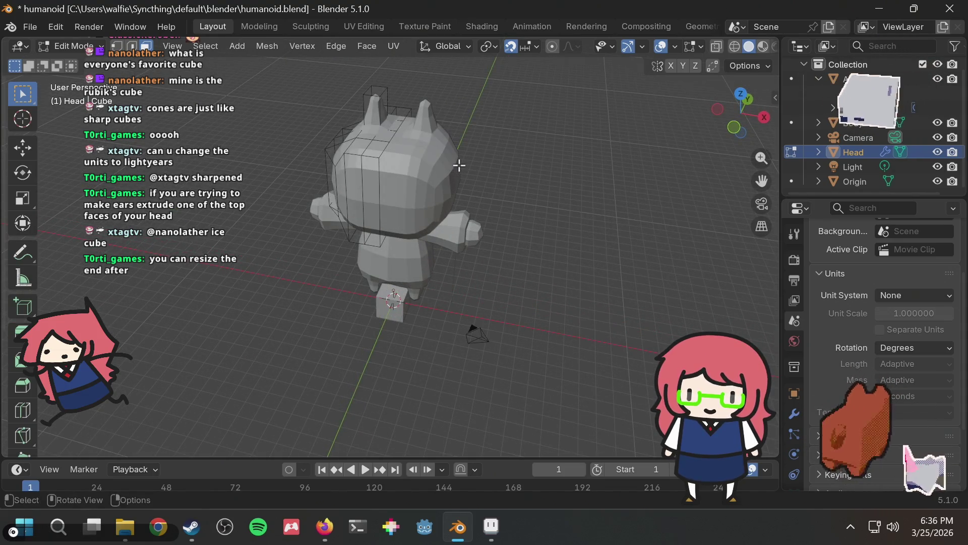
scroll(459, 165, "up", 5)
mouse_move(460, 167)
middle_mouse_down()
mouse_move(483, 231)
mouse_move(527, 246)
mouse_move(534, 210)
mouse_move(439, 136)
mouse_move(447, 208)
mouse_move(392, 186)
middle_mouse_up()
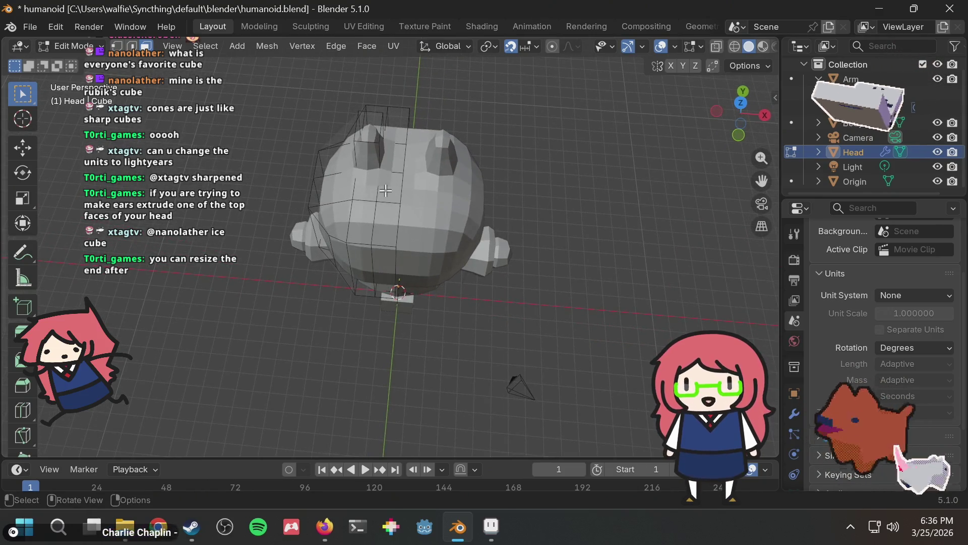
scroll(386, 190, "up", 3)
scroll(396, 183, "down", 2)
key("ctrl+z")
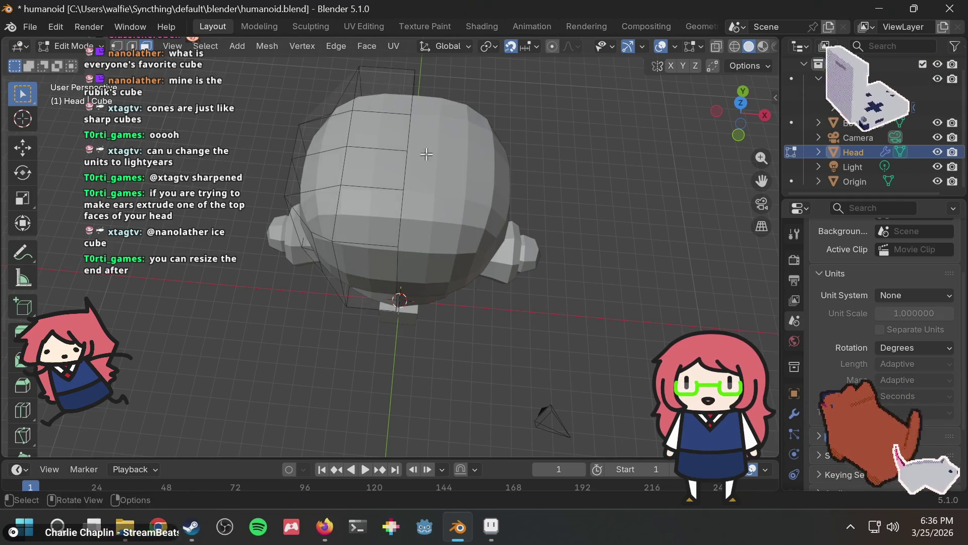
Cut a new edge loop across the head and deselect it
key("ctrl+r")
left_click(396, 146)
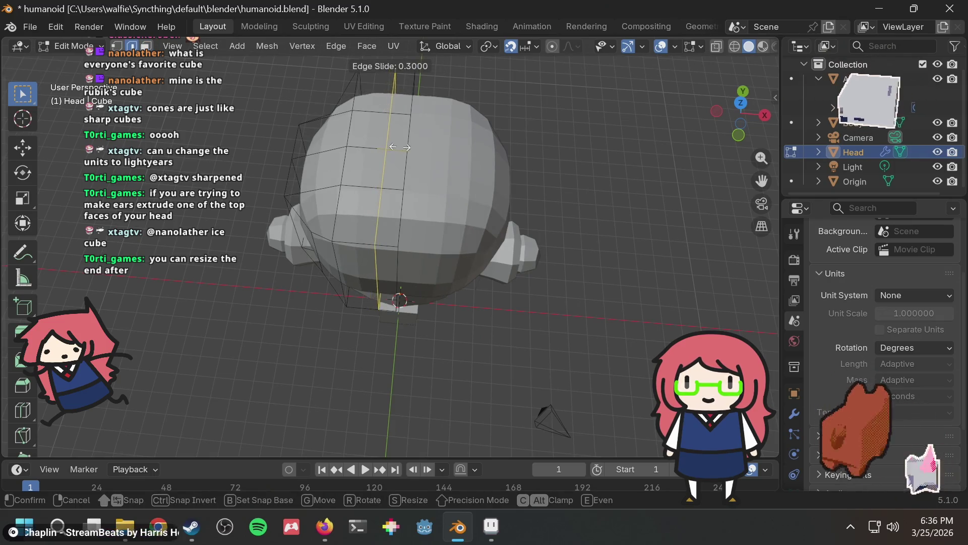
left_click(407, 148)
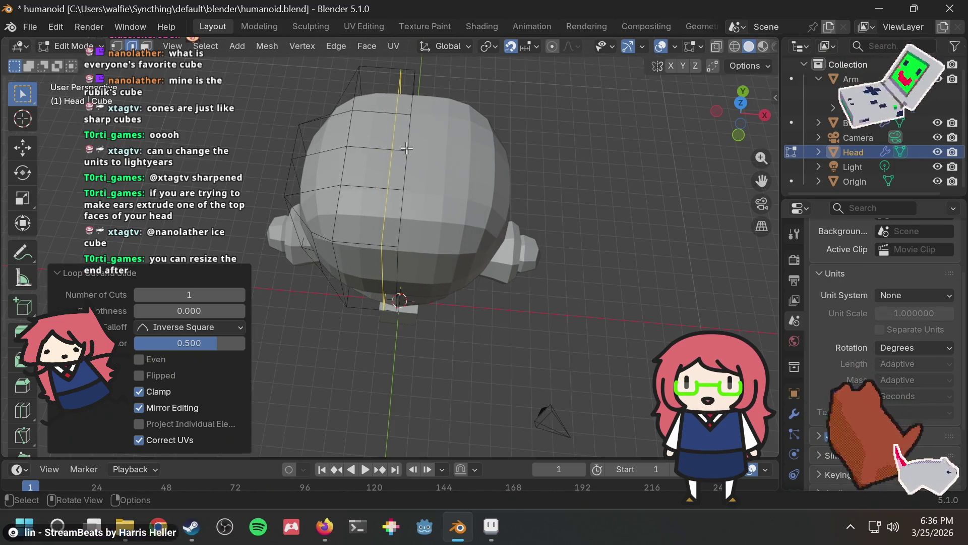
left_click(479, 133)
Toggle out of and back into Edit Mode and begin extruding the top face
mouse_move(479, 133)
middle_mouse_down()
mouse_move(493, 130)
mouse_move(402, 118)
middle_mouse_up()
key("Tab")
key("Tab")
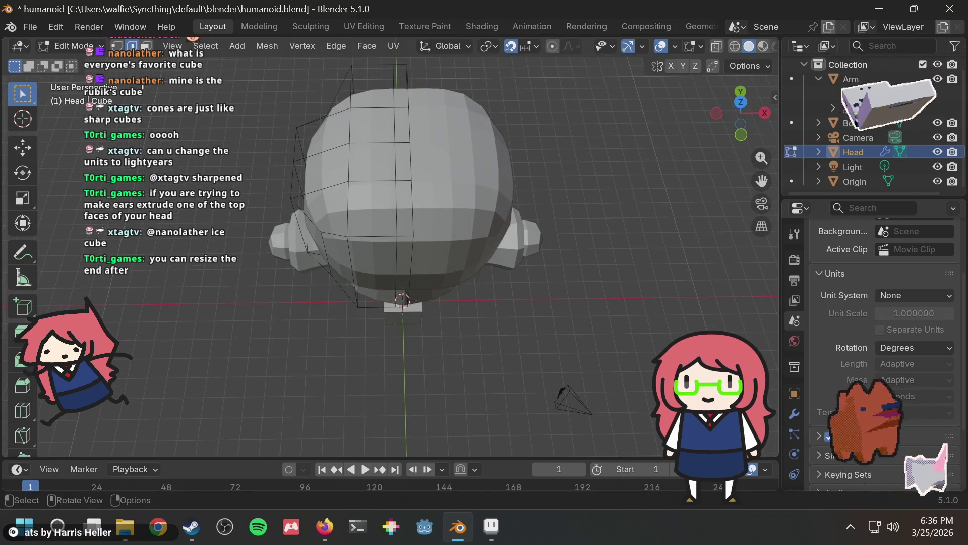
mouse_move(417, 134)
middle_mouse_down()
mouse_move(569, 121)
mouse_move(381, 156)
mouse_move(427, 115)
middle_mouse_up()
key("e")
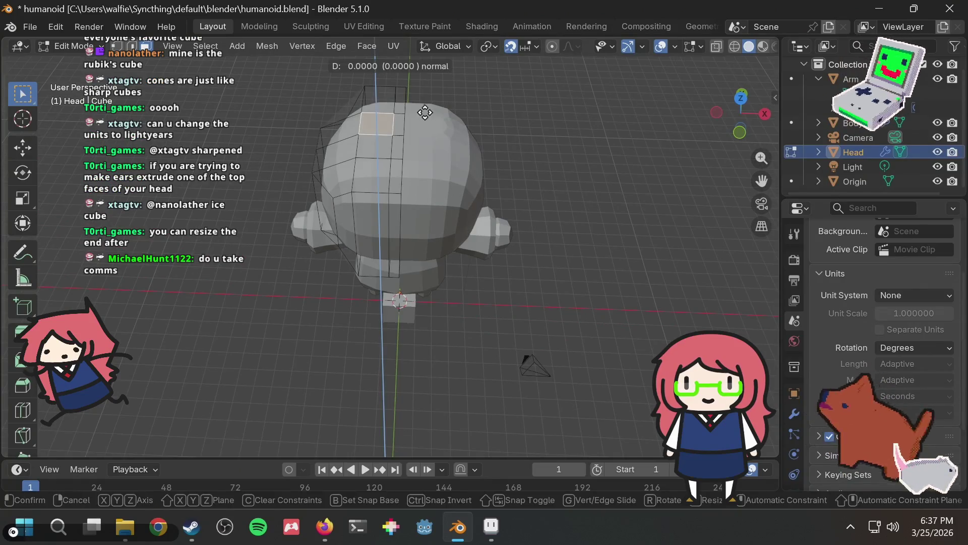
Confirm the 2-unit ear extrusion and check the tall ears from the side
left_click(424, 66)
middle_click_drag(442, 130, 471, 111)
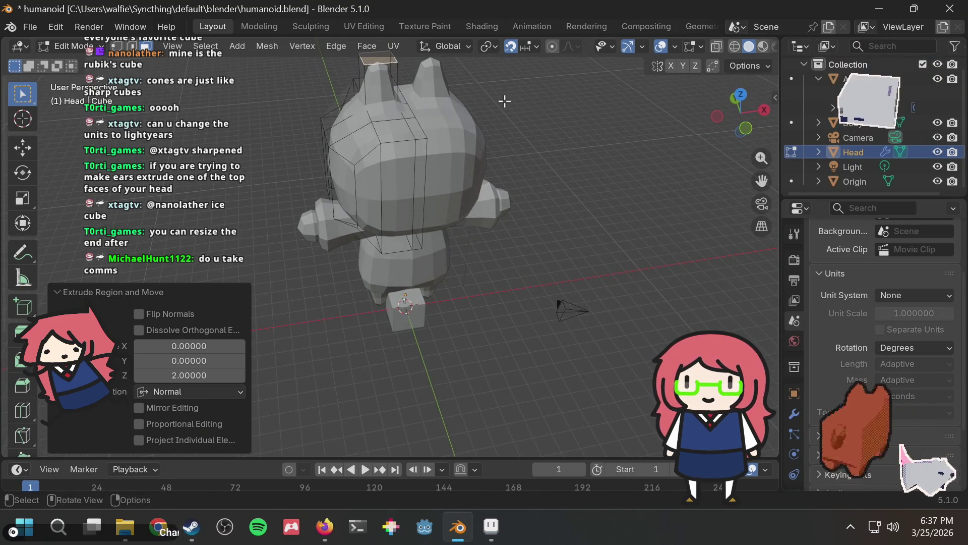
mouse_move(504, 102)
middle_mouse_down()
mouse_move(497, 162)
mouse_move(489, 152)
mouse_move(527, 153)
mouse_move(514, 146)
mouse_move(605, 121)
mouse_move(580, 194)
mouse_move(549, 166)
mouse_move(368, 118)
middle_mouse_up()
key("alt+Tab")
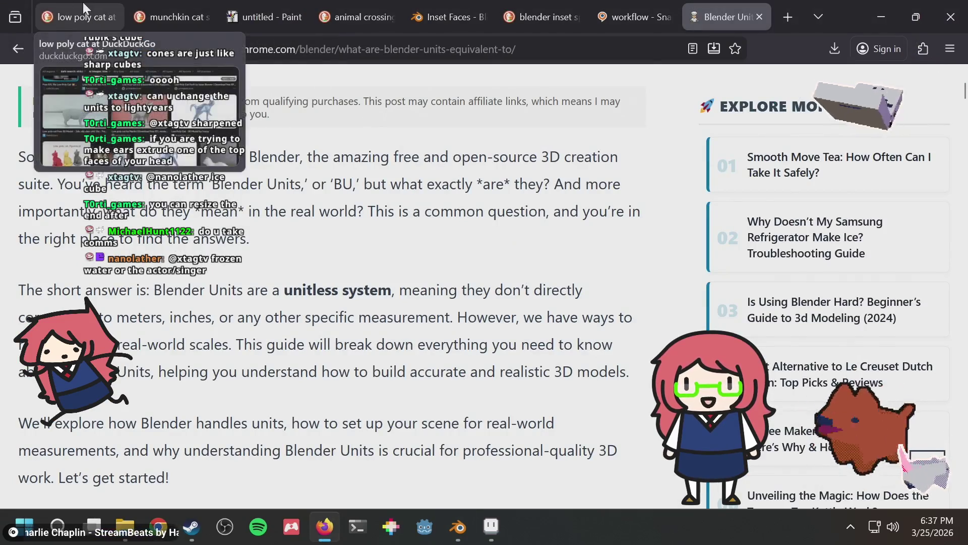
left_click(154, 3)
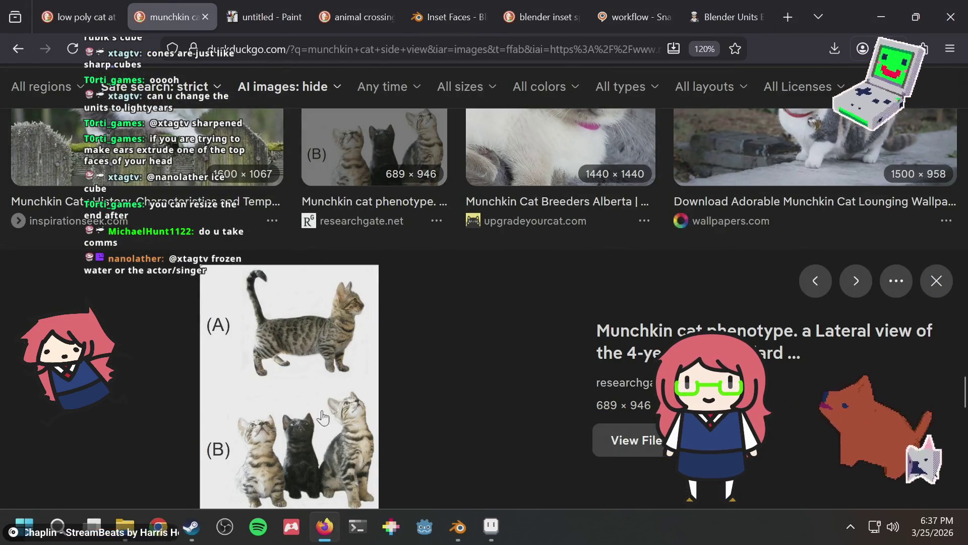
scroll(348, 302, "up", 4)
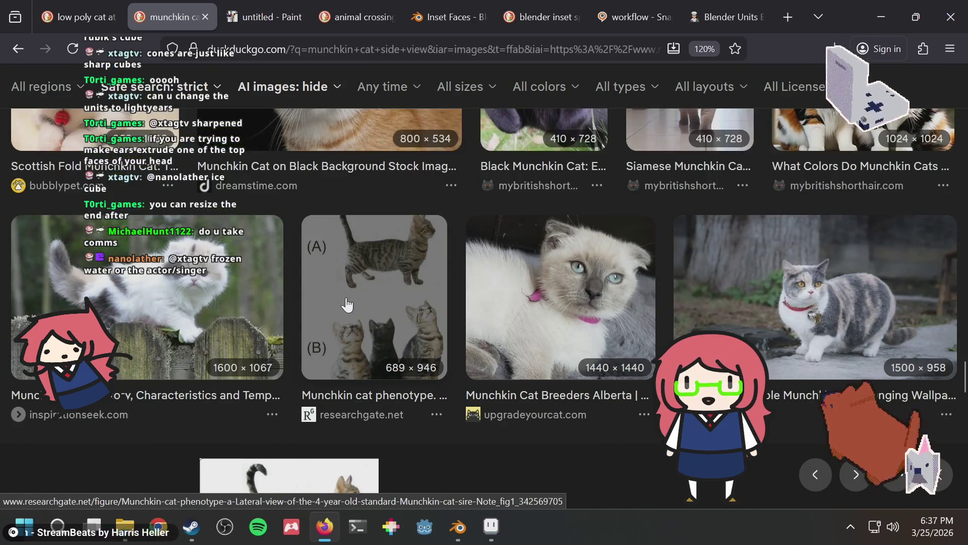
scroll(833, 256, "up", 2)
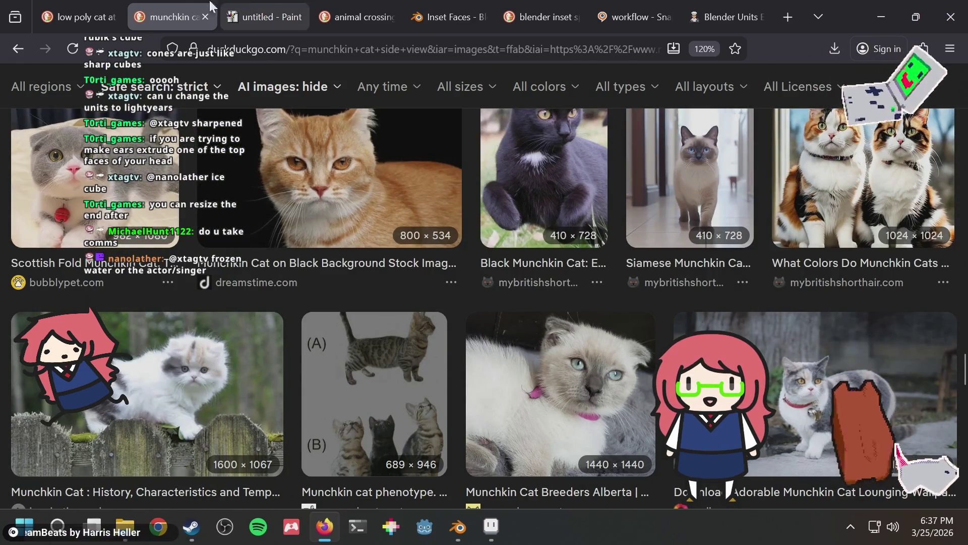
left_click(349, 7)
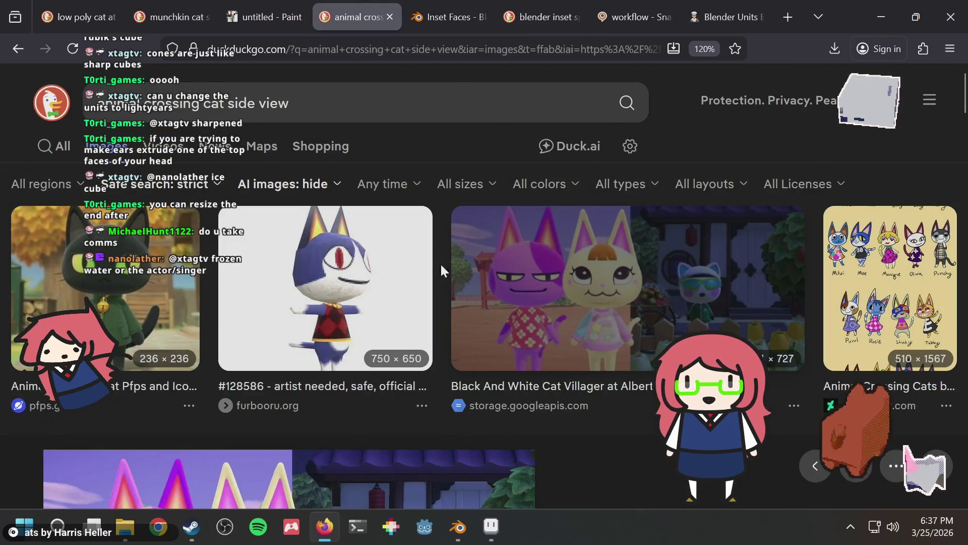
key("alt+Tab")
mouse_move(499, 226)
middle_mouse_down()
mouse_move(587, 210)
mouse_move(388, 253)
middle_mouse_up()
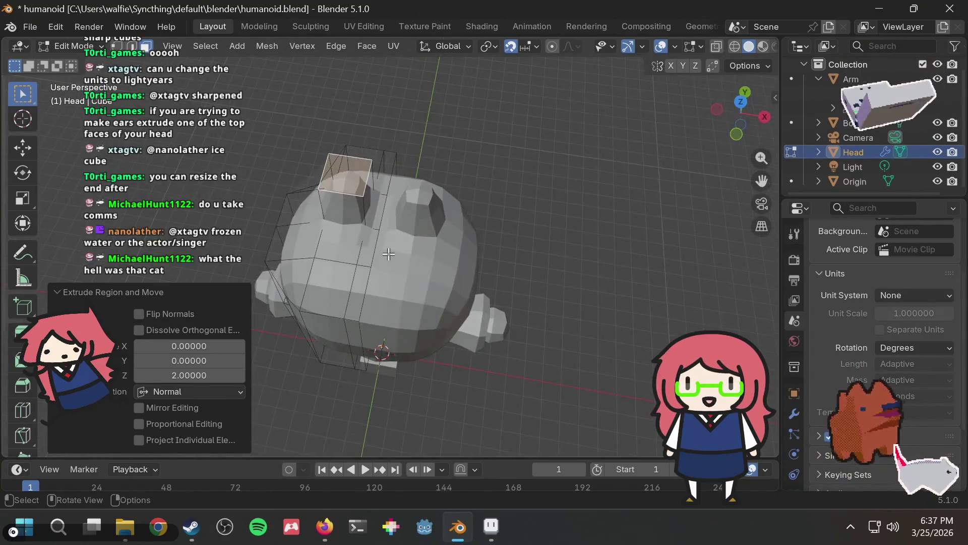
key("alt+Tab")
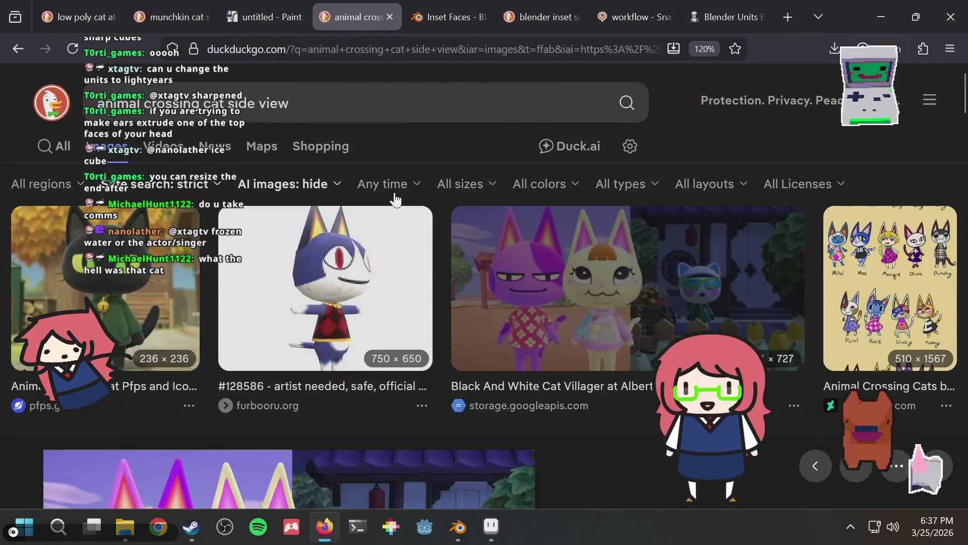
key("ctrl+shift+Tab")
key("ctrl+shift+Tab")
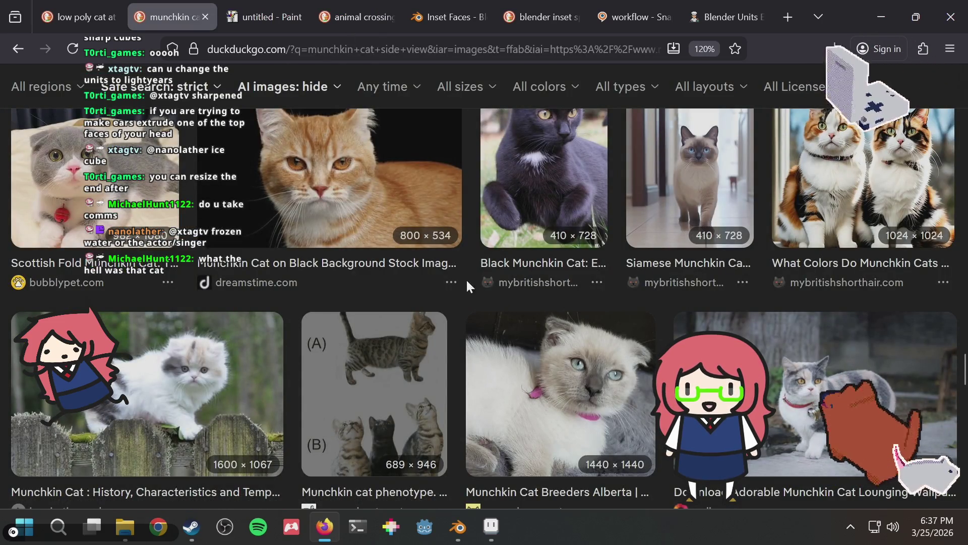
scroll(467, 283, "down", 2)
scroll(833, 288, "down", 10)
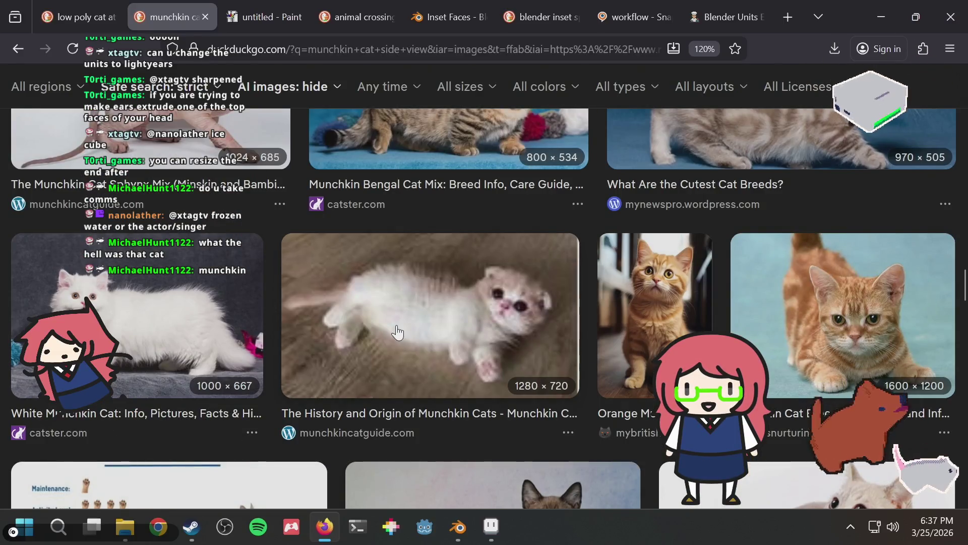
scroll(397, 331, "up", 5)
scroll(397, 331, "up", 7)
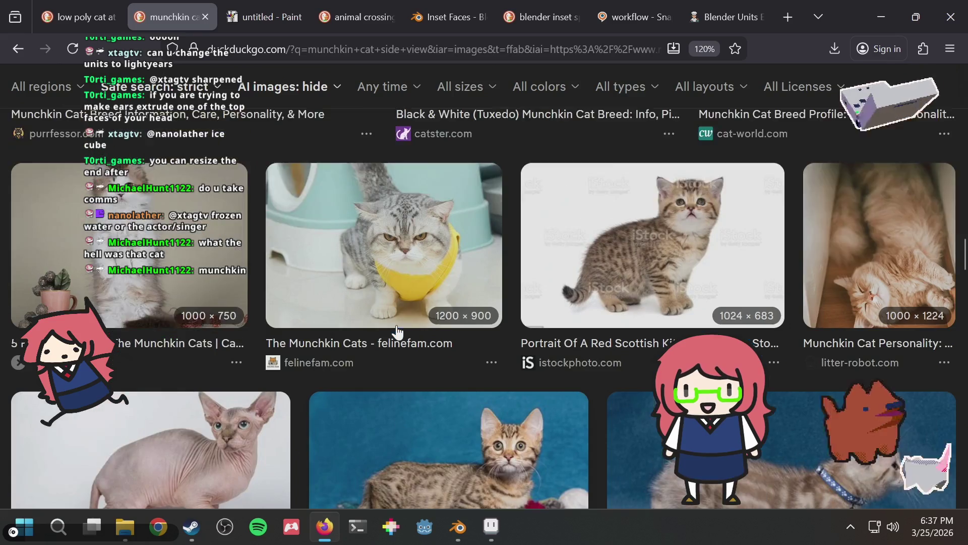
scroll(397, 331, "up", 3)
scroll(511, 348, "down", 5)
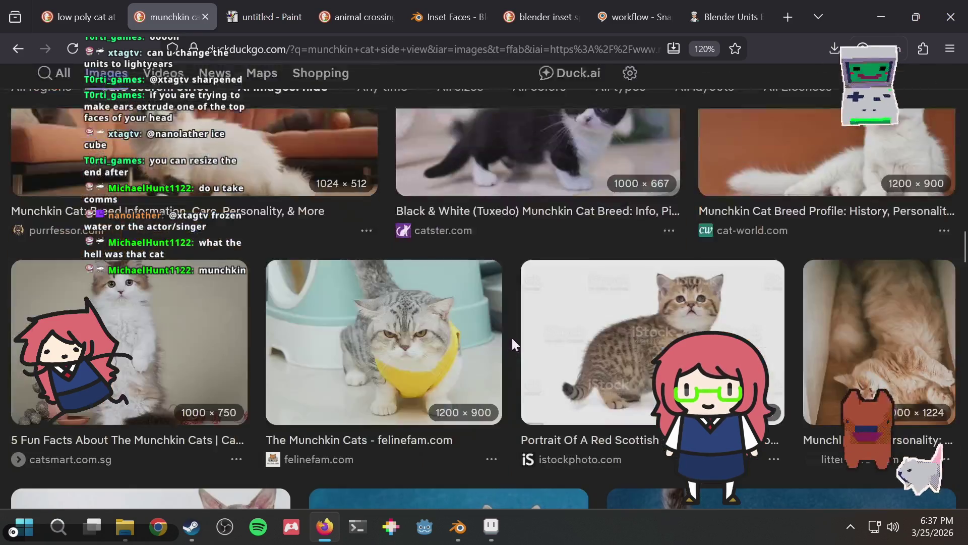
scroll(511, 282, "up", 4)
key("alt+Tab")
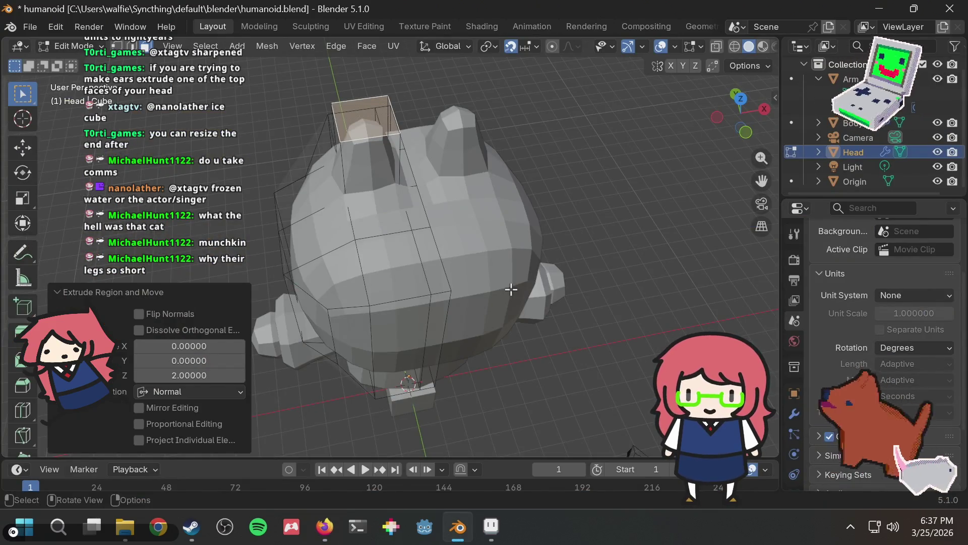
key("alt+Tab")
scroll(452, 295, "up", 8)
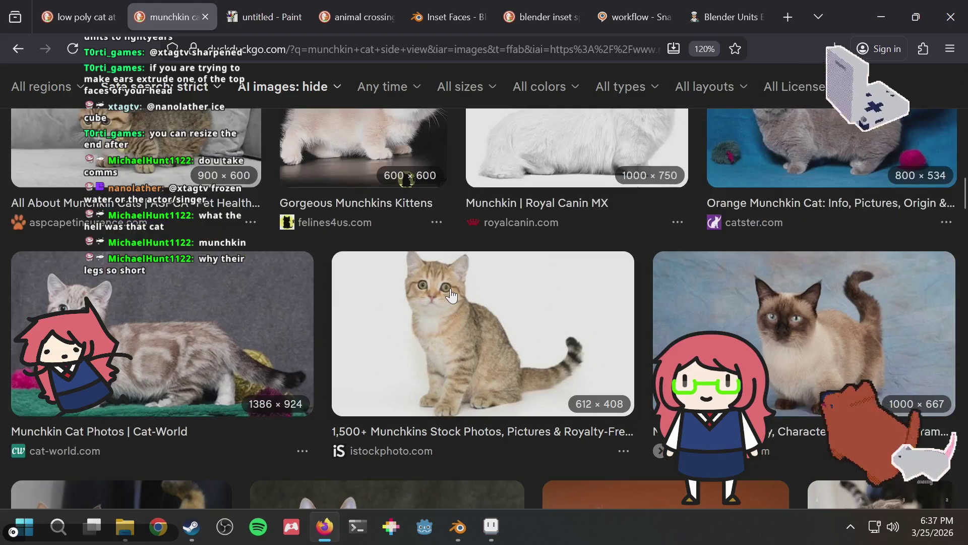
scroll(450, 291, "up", 5)
scroll(450, 291, "down", 2)
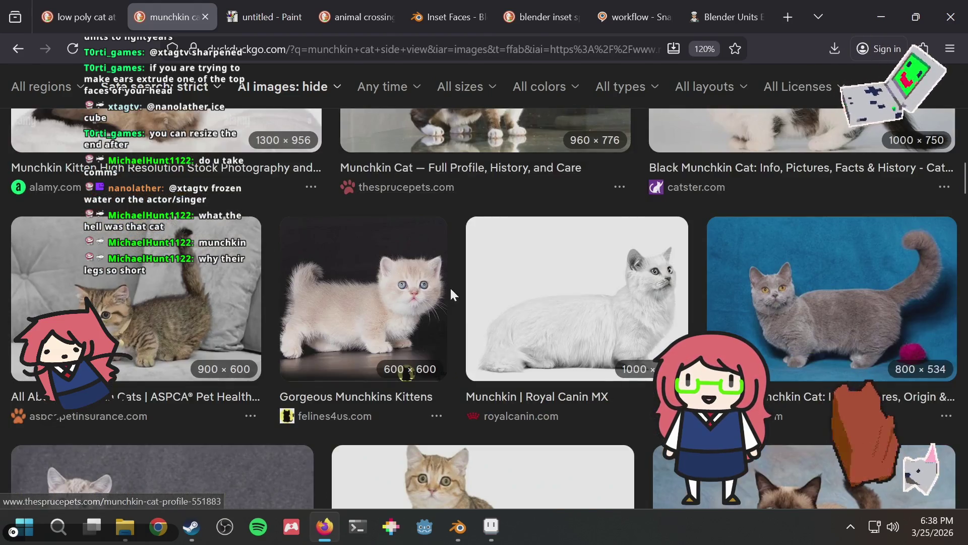
key("alt+Tab")
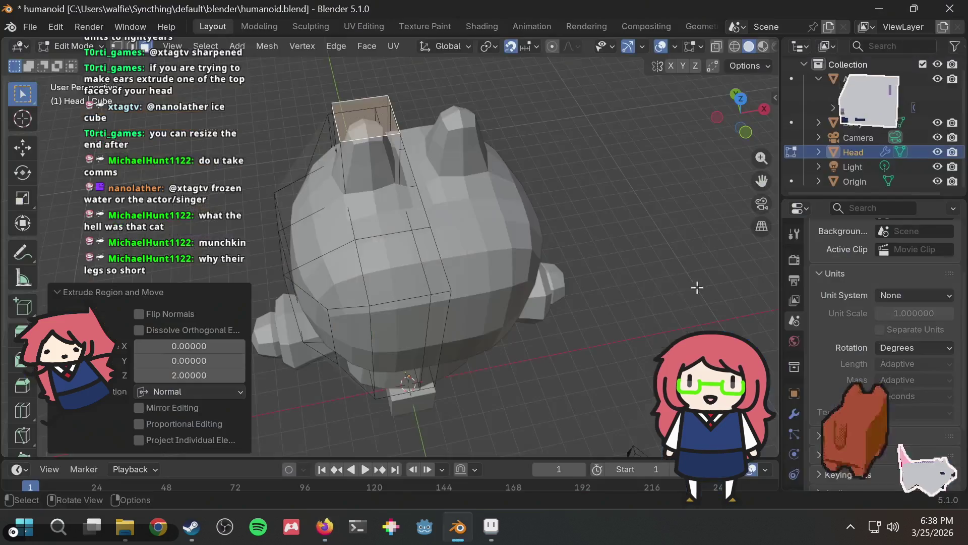
Save humanoid.blend, toggle to Object Mode and back to Edit Mode, and save again
mouse_move(625, 217)
middle_mouse_down()
mouse_move(646, 184)
mouse_move(539, 218)
mouse_move(492, 202)
mouse_move(444, 160)
middle_mouse_up()
mouse_move(382, 142)
middle_mouse_down()
mouse_move(454, 137)
mouse_move(419, 134)
mouse_move(525, 177)
middle_mouse_up()
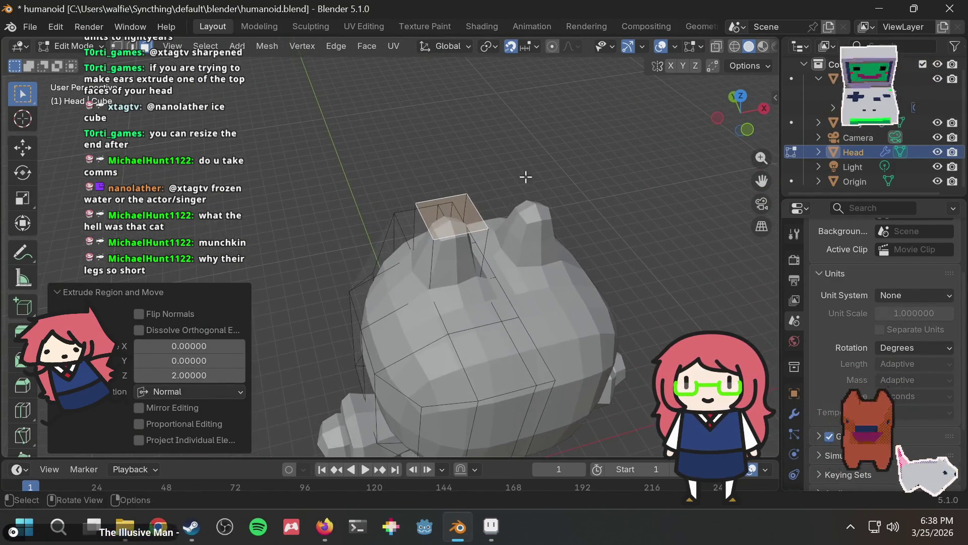
key("ctrl+s")
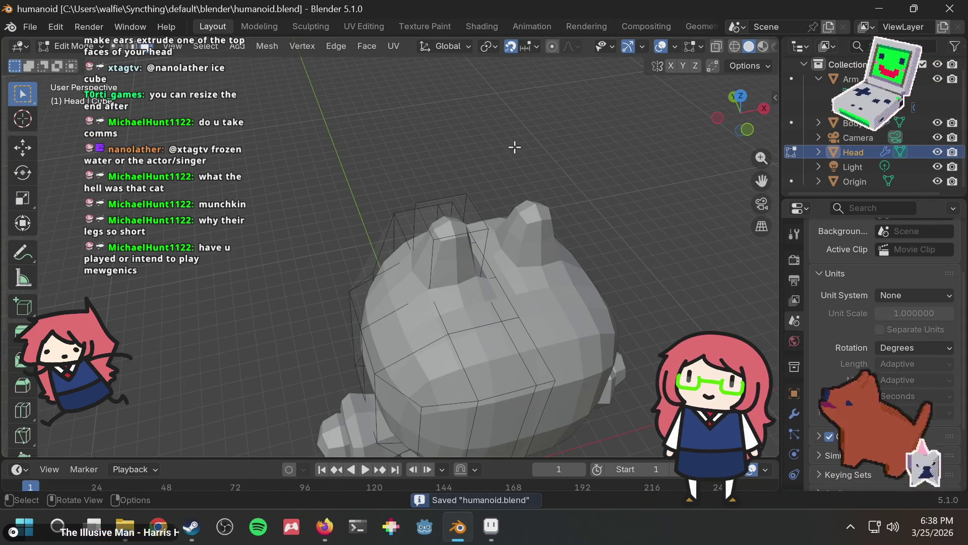
mouse_move(504, 169)
middle_mouse_down()
mouse_move(484, 153)
mouse_move(594, 146)
mouse_move(569, 109)
mouse_move(573, 178)
middle_mouse_up()
scroll(581, 113, "up", 2)
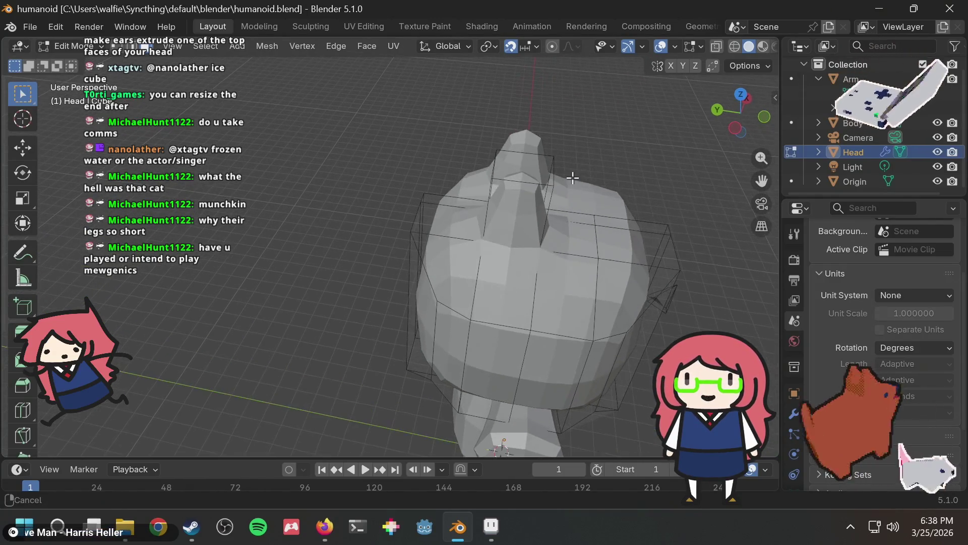
key("Tab")
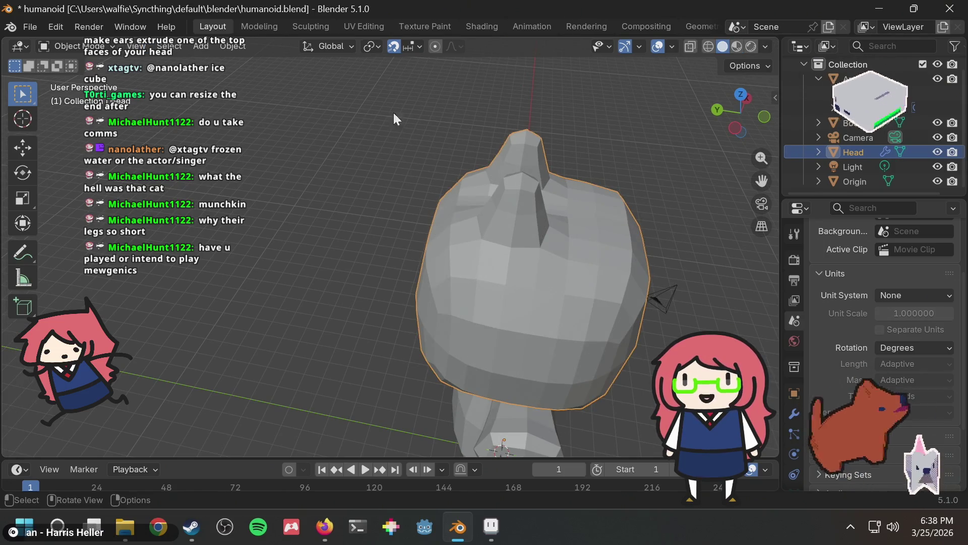
key("Tab")
key("ctrl+s")
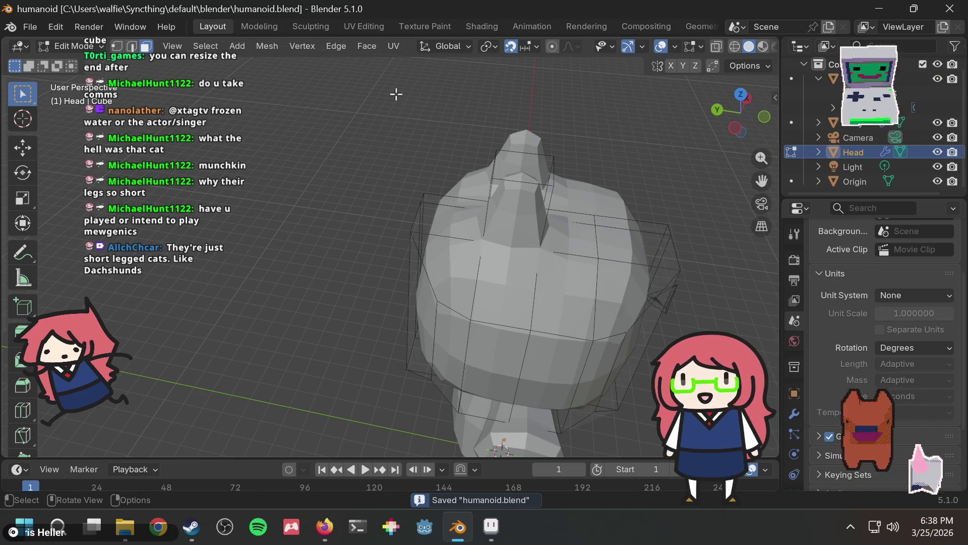
left_click(119, 48)
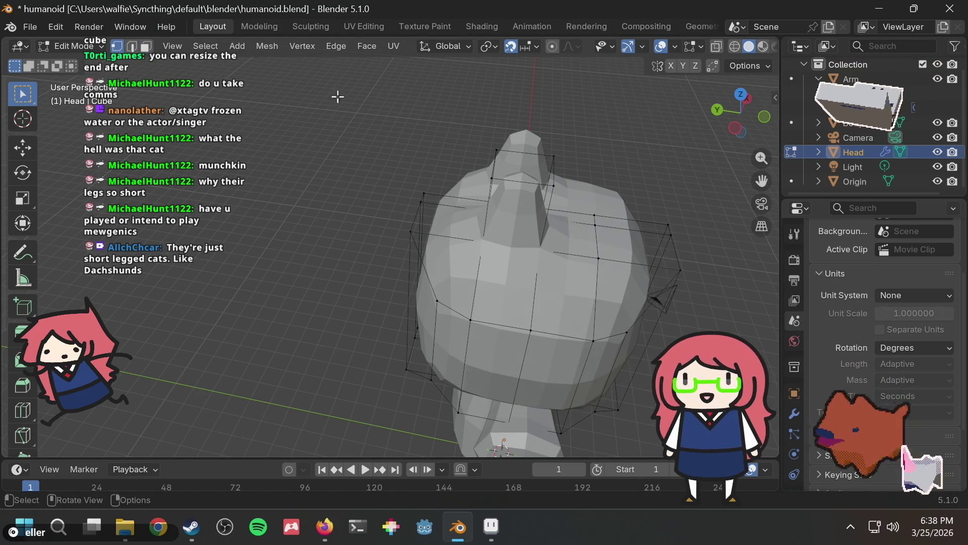
Select a single ear vertex and lower it 1 unit along Z
middle_click_drag(337, 95, 565, 110)
left_click_drag(507, 190, 508, 194)
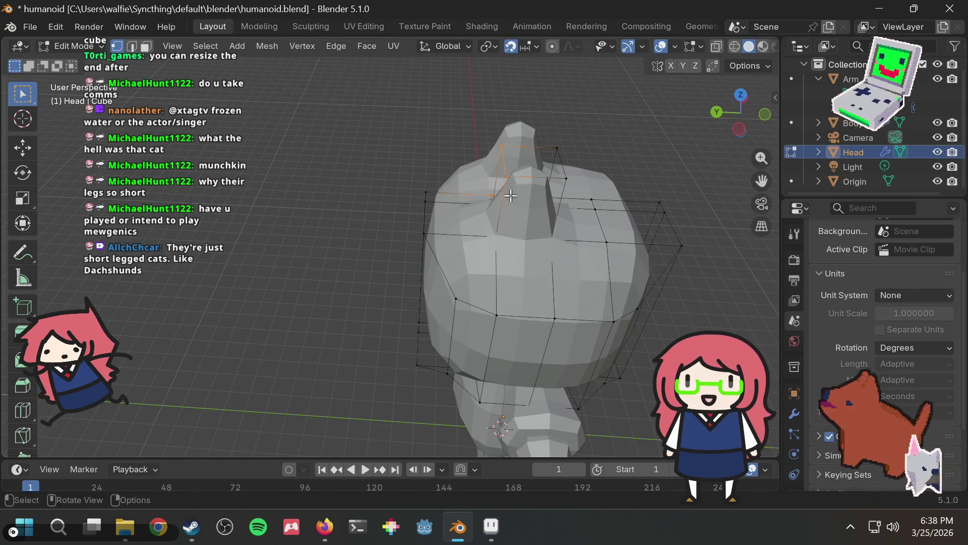
key("g")
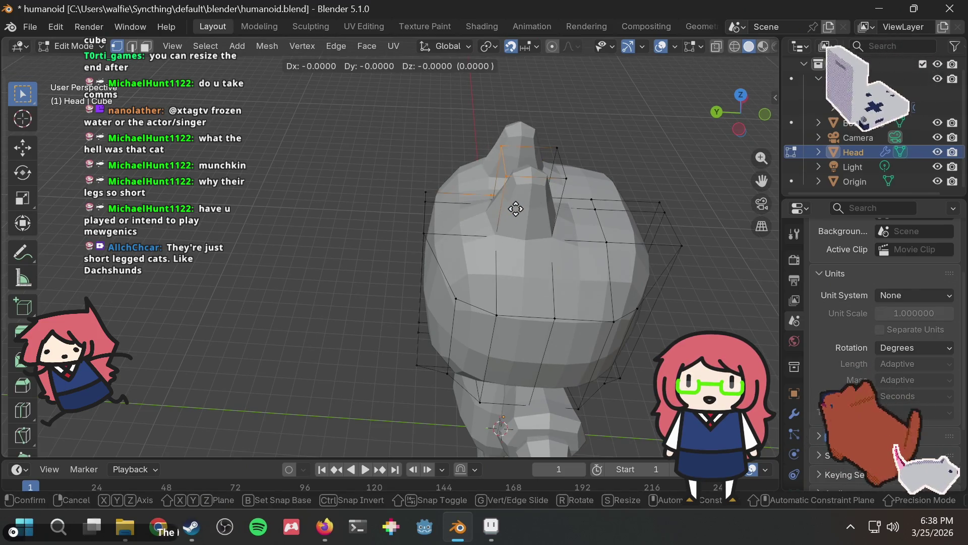
right_click(514, 201)
mouse_move(515, 201)
middle_mouse_down()
mouse_move(475, 98)
mouse_move(573, 108)
mouse_move(515, 108)
middle_mouse_up()
left_click(442, 92)
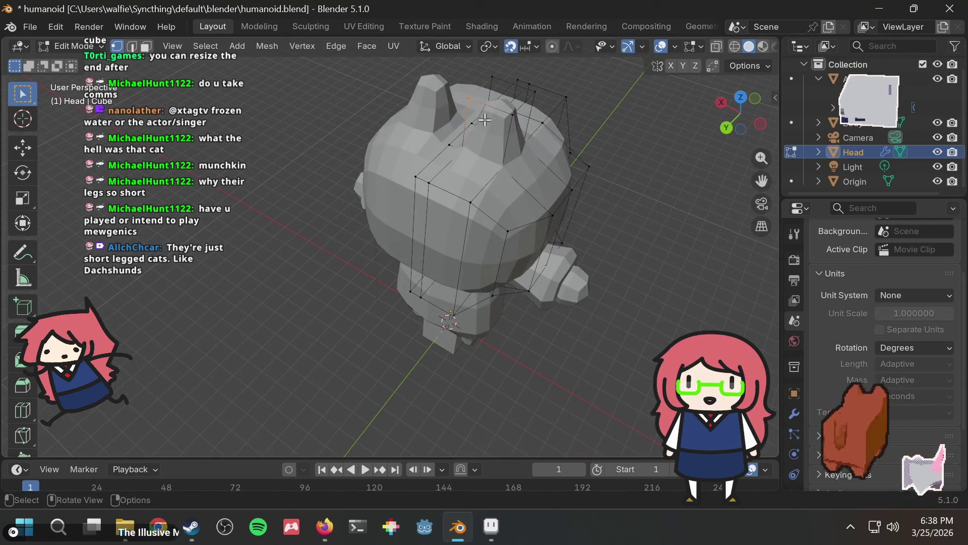
middle_click_drag(519, 129, 454, 104)
scroll(440, 97, "up", 3)
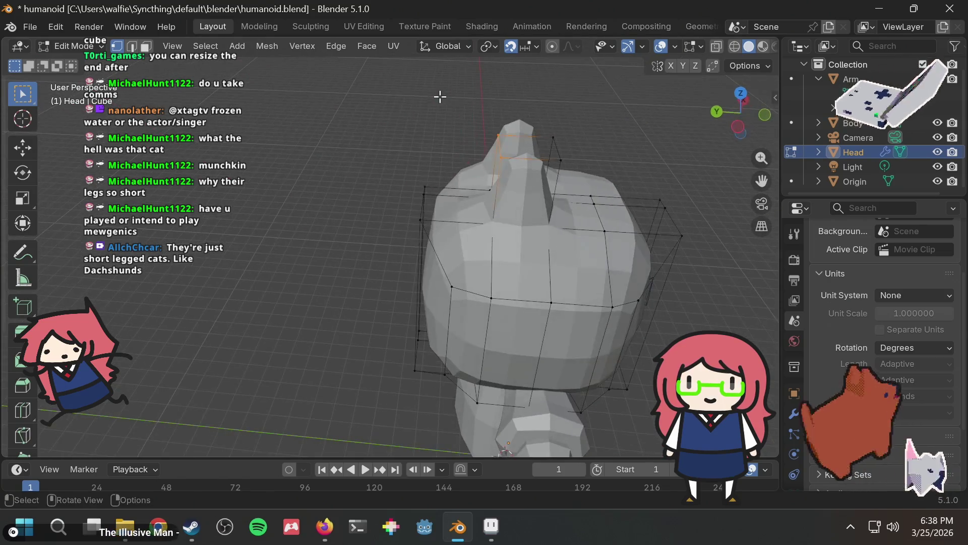
type("gz")
type("-1")
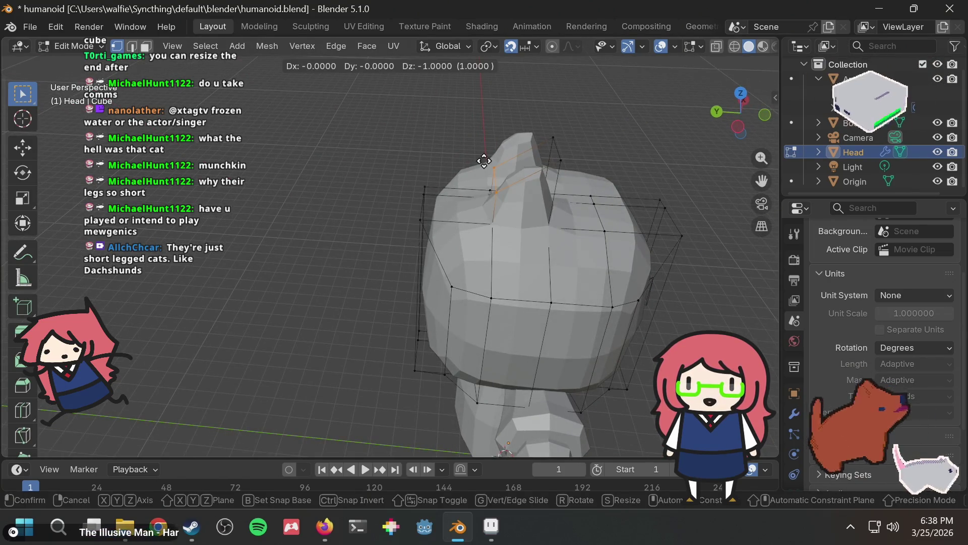
key("Return")
Raise the ear-spike vertex 1 unit and reposition it
mouse_move(532, 146)
middle_mouse_down()
mouse_move(485, 116)
mouse_move(419, 95)
mouse_move(531, 104)
mouse_move(556, 122)
mouse_move(504, 147)
mouse_move(524, 121)
mouse_move(532, 131)
mouse_move(575, 118)
mouse_move(564, 105)
middle_mouse_up()
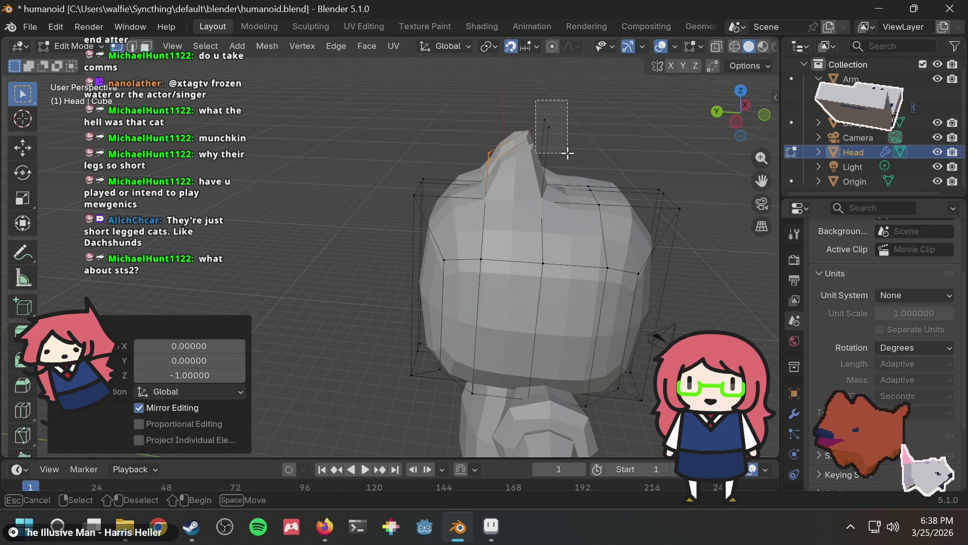
key("g")
key("Return")
mouse_move(625, 115)
middle_mouse_down()
mouse_move(452, 129)
mouse_move(499, 119)
mouse_move(479, 164)
mouse_move(513, 245)
middle_mouse_up()
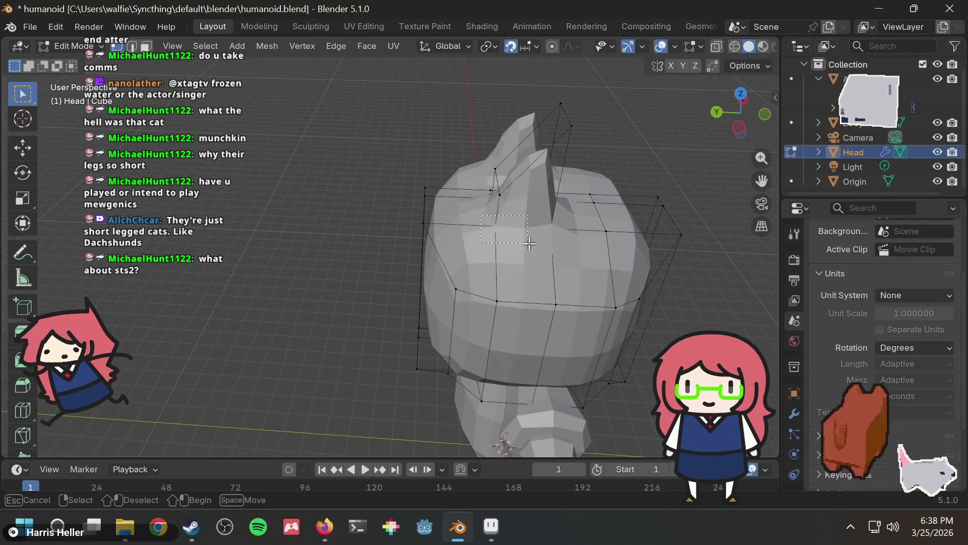
middle_click_drag(596, 243, 405, 220)
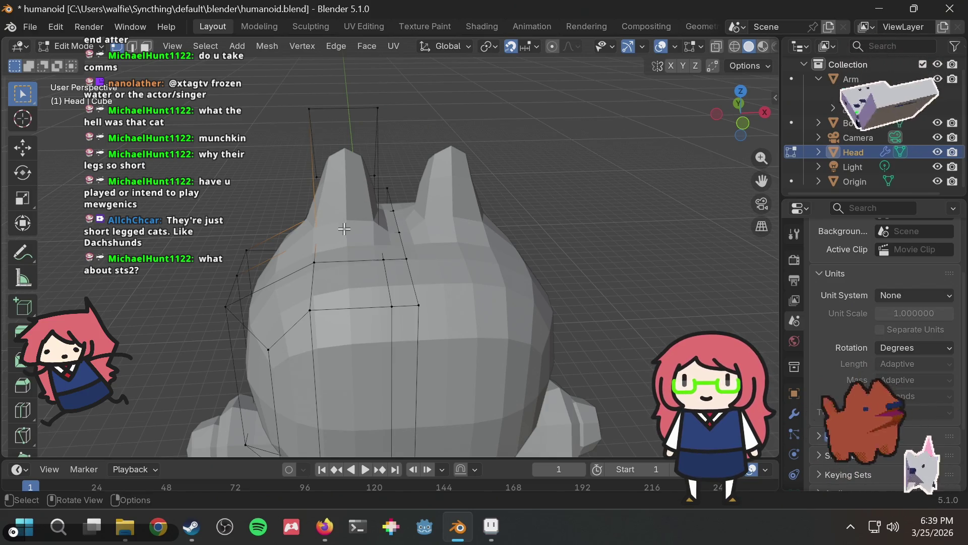
scroll(345, 236, "down", 2)
key("g")
left_click(313, 249)
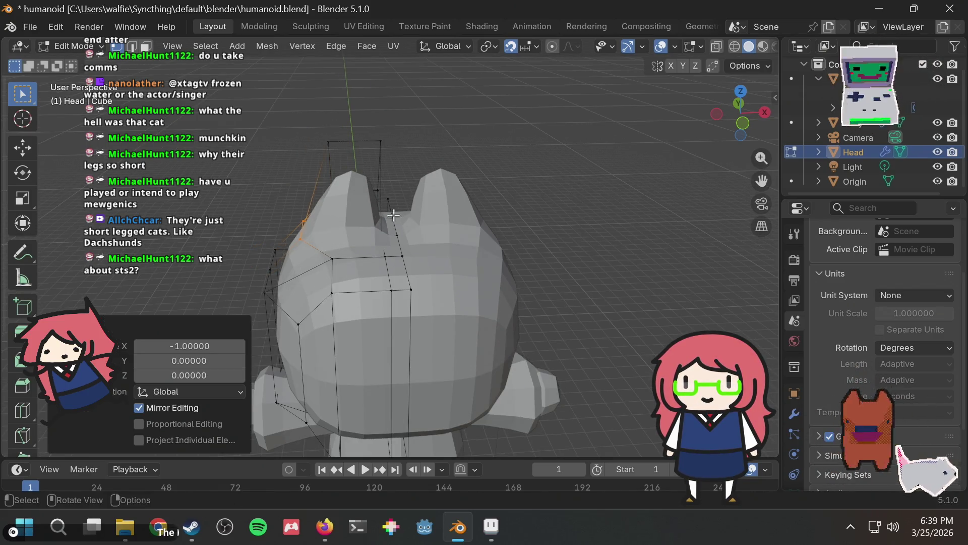
mouse_move(314, 249)
middle_mouse_down()
mouse_move(543, 147)
mouse_move(607, 136)
mouse_move(599, 149)
mouse_move(491, 171)
mouse_move(479, 178)
mouse_move(530, 184)
mouse_move(525, 201)
mouse_move(379, 275)
middle_mouse_up()
Shift an ear vertex 1 unit along -X with mirror editing and save humanoid.blend
left_click(381, 308)
key("g")
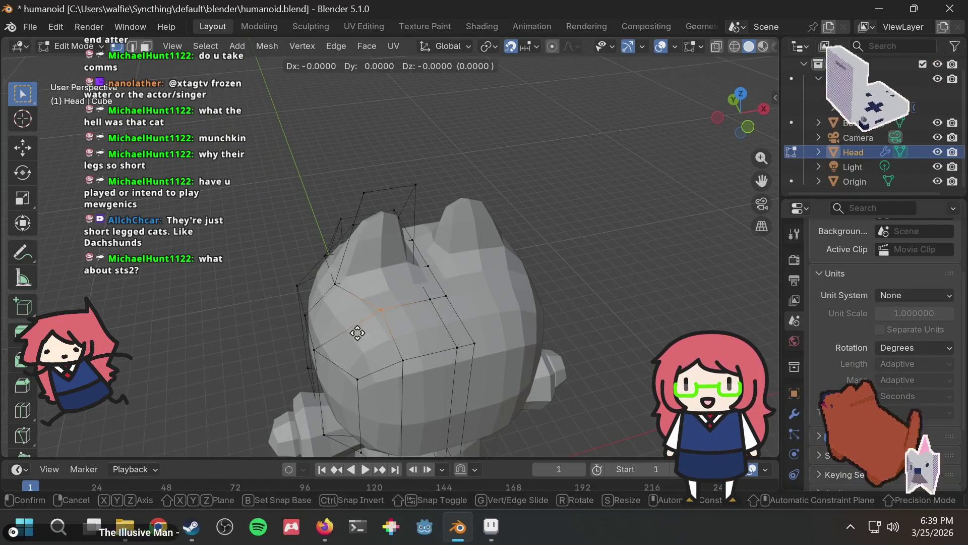
key("x")
key("minus")
key("1")
key("Return")
mouse_move(501, 269)
middle_mouse_down()
mouse_move(527, 190)
mouse_move(518, 222)
mouse_move(542, 227)
mouse_move(532, 216)
mouse_move(569, 244)
mouse_move(510, 195)
mouse_move(508, 253)
middle_mouse_up()
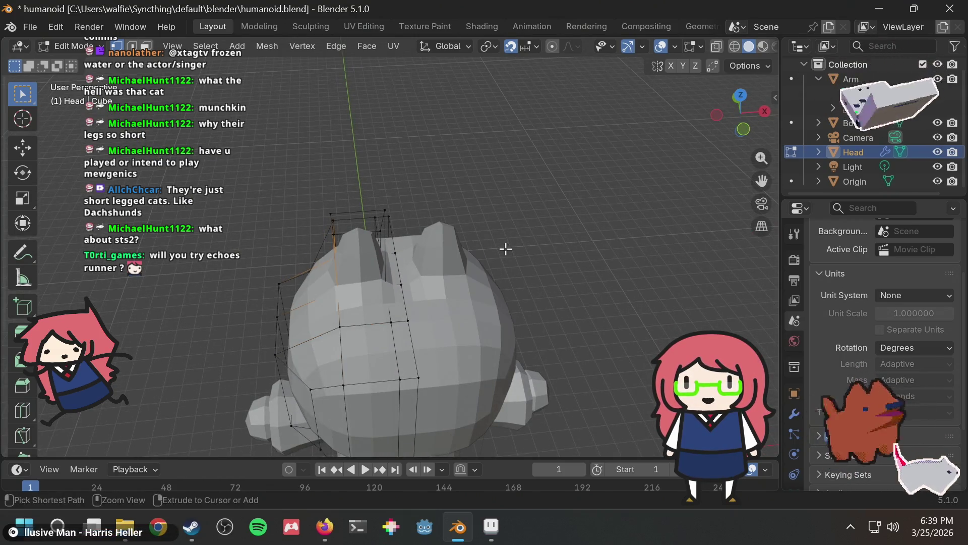
mouse_move(539, 195)
middle_mouse_down()
mouse_move(588, 136)
mouse_move(547, 126)
mouse_move(335, 166)
mouse_move(372, 146)
mouse_move(371, 169)
middle_mouse_up()
key("ctrl+s")
left_click_drag(335, 123, 424, 179)
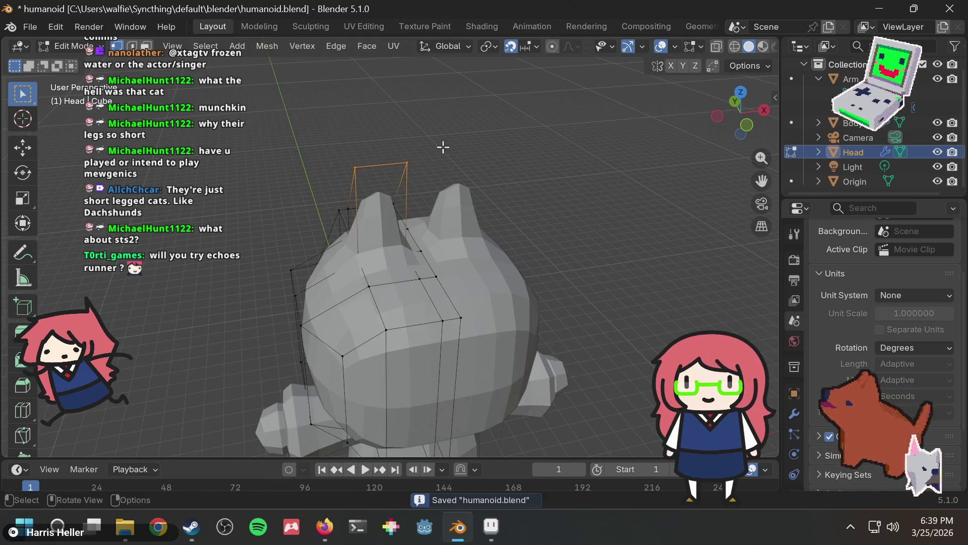
Save the file, then raise the ear-tip vertex 1 unit
left_click(444, 147)
key("ctrl+s")
scroll(540, 173, "up", 5)
mouse_move(486, 149)
middle_mouse_down()
mouse_move(540, 173)
mouse_move(551, 145)
mouse_move(482, 136)
middle_mouse_up()
scroll(545, 160, "down", 5)
mouse_move(381, 193)
middle_mouse_down()
mouse_move(551, 162)
mouse_move(426, 138)
middle_mouse_up()
key("g")
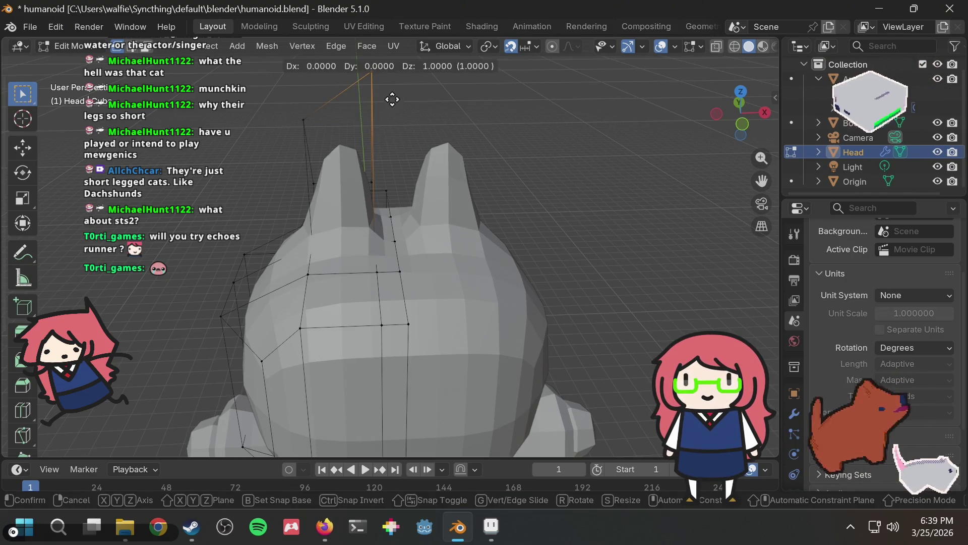
key("Return")
Select the top cage vertex, cancel its move, deselect it and save again
mouse_move(395, 123)
middle_mouse_down()
mouse_move(380, 138)
mouse_move(411, 126)
mouse_move(413, 133)
middle_mouse_up()
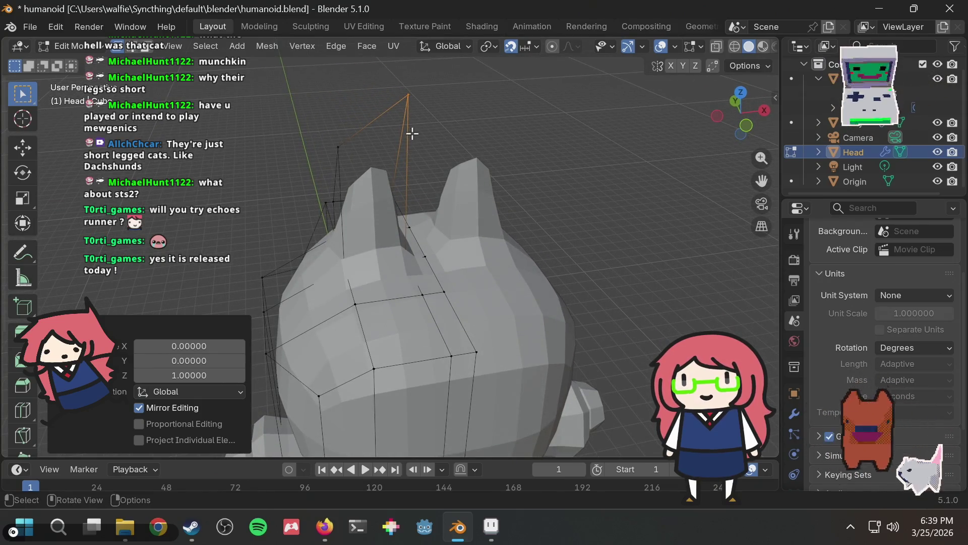
left_click(501, 135)
mouse_move(499, 136)
middle_mouse_down()
mouse_move(439, 123)
mouse_move(321, 167)
mouse_move(450, 167)
mouse_move(400, 173)
middle_mouse_up()
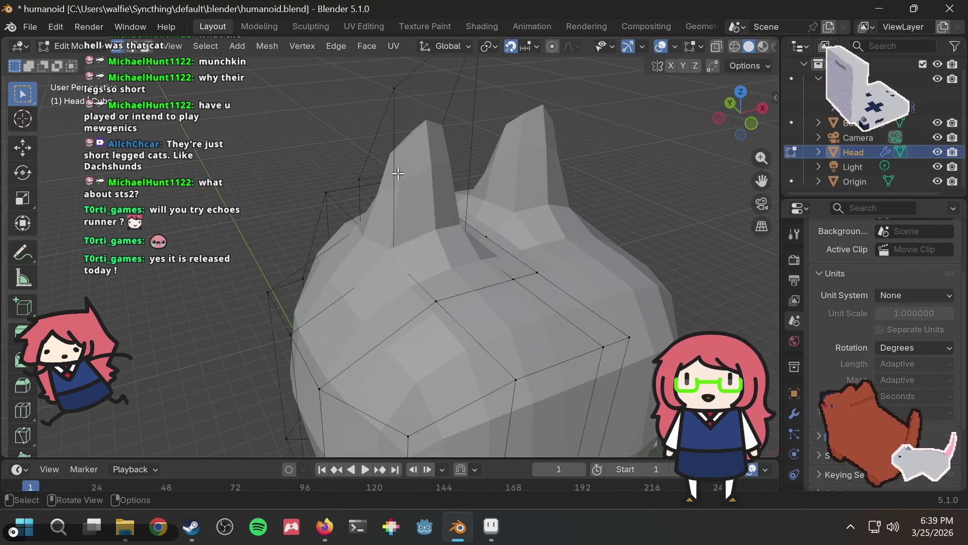
scroll(398, 173, "down", 2)
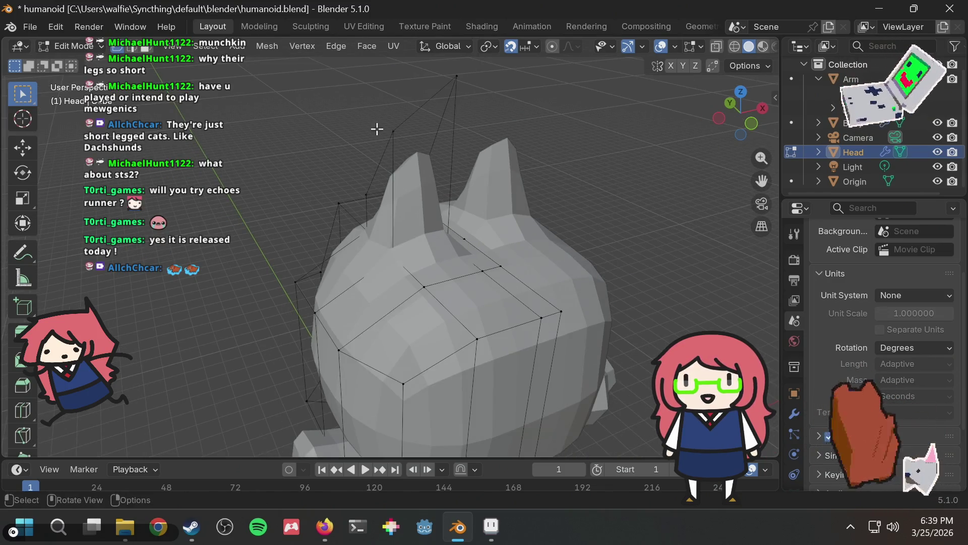
scroll(443, 182, "up", 2)
mouse_move(444, 182)
middle_mouse_down()
mouse_move(408, 170)
mouse_move(400, 130)
mouse_move(392, 133)
middle_mouse_up()
left_click_drag(387, 77, 359, 120)
key("g")
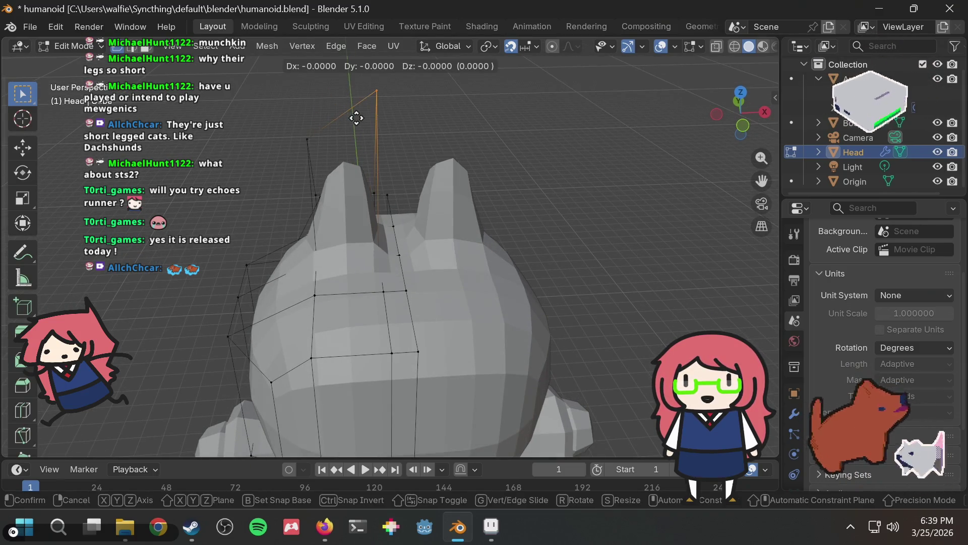
key("Escape")
left_click(456, 119)
key("ctrl+s")
mouse_move(456, 119)
middle_mouse_down()
mouse_move(523, 103)
mouse_move(453, 112)
mouse_move(590, 131)
mouse_move(557, 119)
mouse_move(551, 129)
mouse_move(568, 177)
mouse_move(510, 199)
mouse_move(562, 158)
mouse_move(514, 190)
mouse_move(525, 233)
mouse_move(539, 221)
mouse_move(514, 272)
mouse_move(588, 216)
mouse_move(591, 237)
mouse_move(546, 242)
middle_mouse_up()
Add a single edge loop across the head slid to 0.7, and save humanoid.blend
key("ctrl+r")
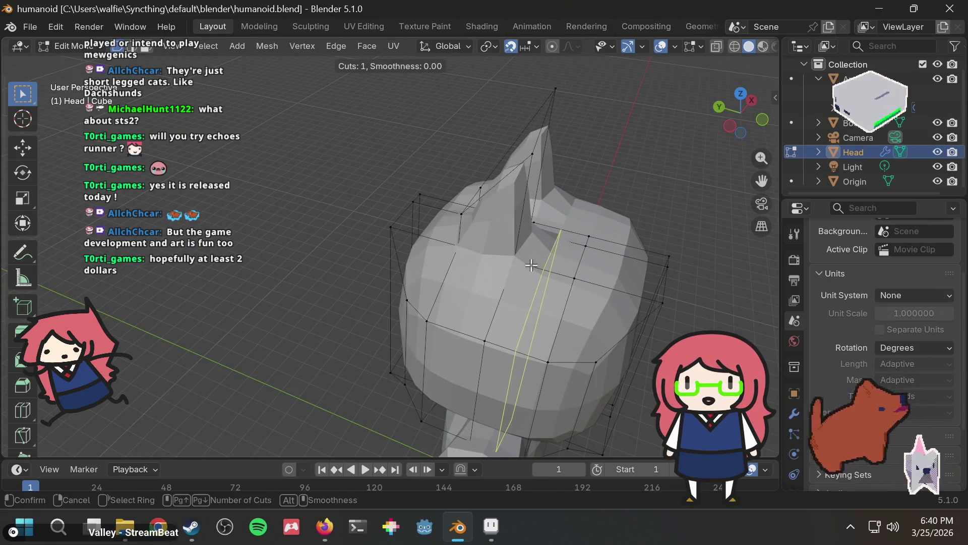
left_click(532, 265)
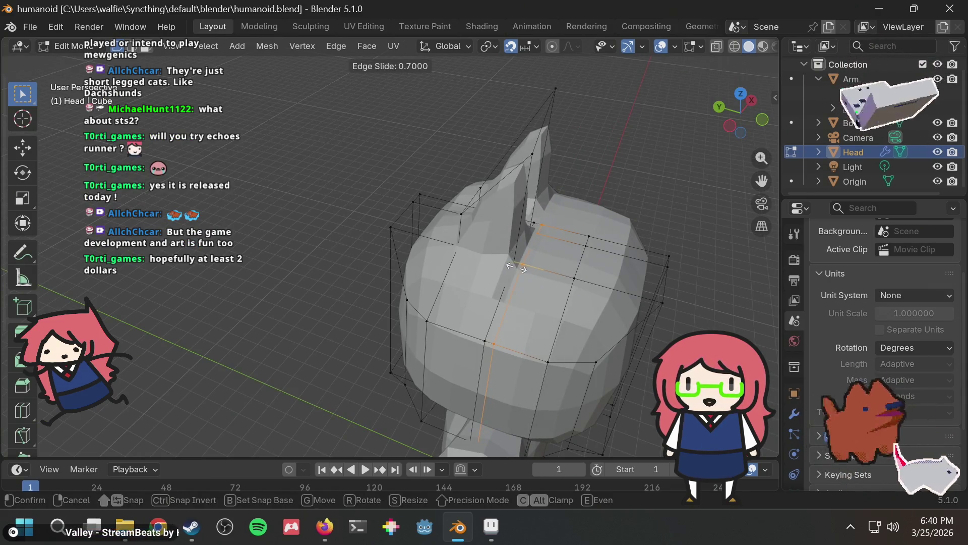
left_click(513, 267)
mouse_move(582, 183)
middle_mouse_down()
mouse_move(545, 165)
mouse_move(437, 166)
mouse_move(404, 200)
mouse_move(447, 195)
mouse_move(492, 157)
middle_mouse_up()
key("ctrl+s")
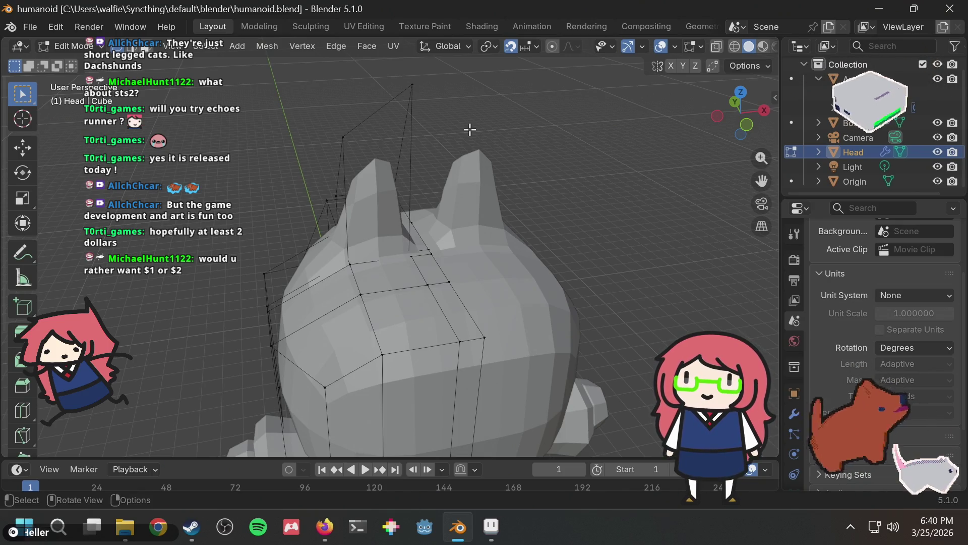
Save, then select the top cage vertices and cancel a trial move
mouse_move(500, 136)
middle_mouse_down()
mouse_move(588, 125)
mouse_move(512, 99)
mouse_move(511, 123)
middle_mouse_up()
key("ctrl+s")
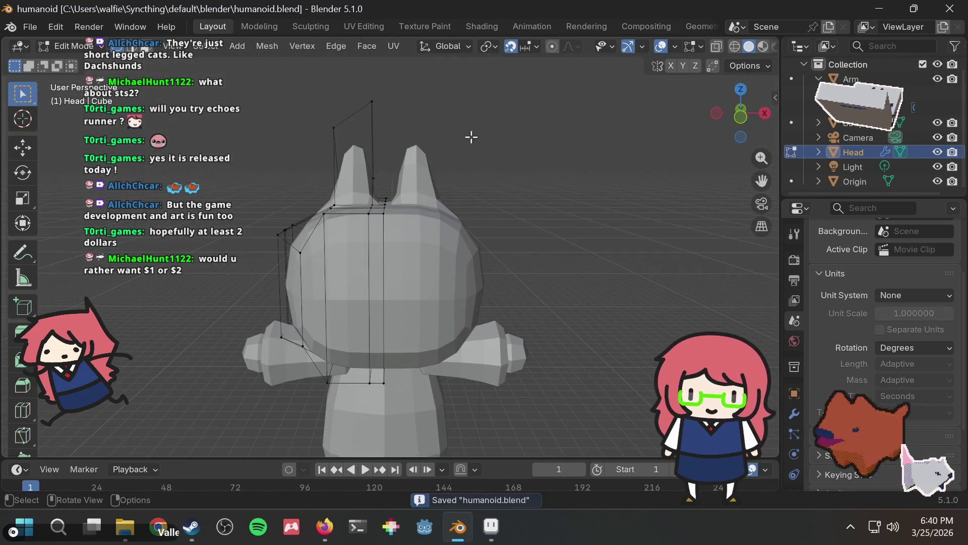
left_click_drag(316, 95, 377, 138)
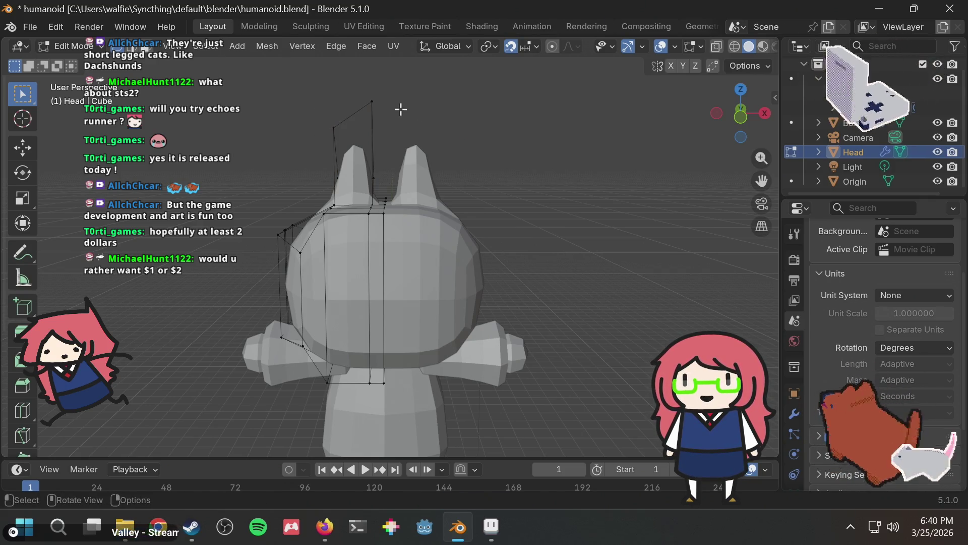
key("g")
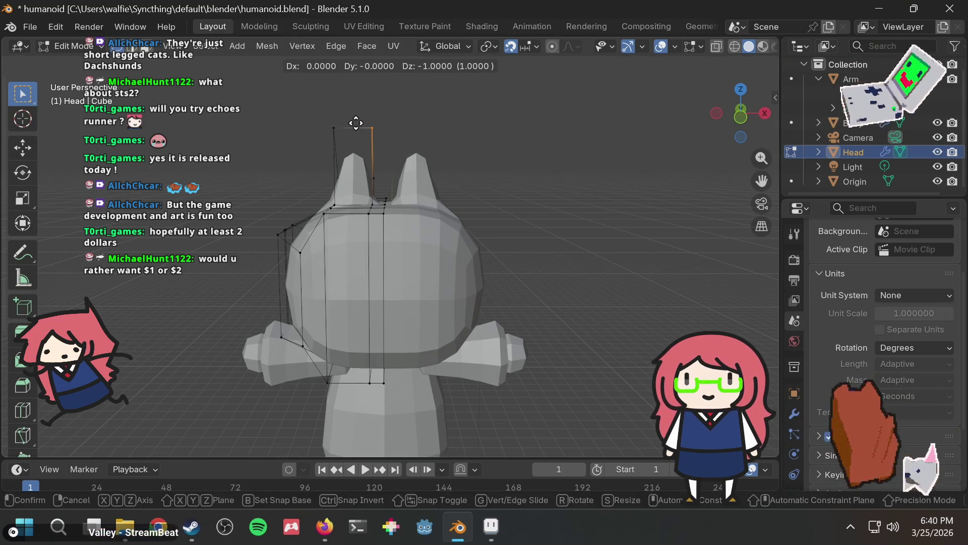
key("Escape")
Move an upper cage vertex sideways and save
mouse_move(411, 112)
middle_mouse_down()
mouse_move(441, 108)
mouse_move(337, 122)
middle_mouse_up()
scroll(338, 102, "down", 1)
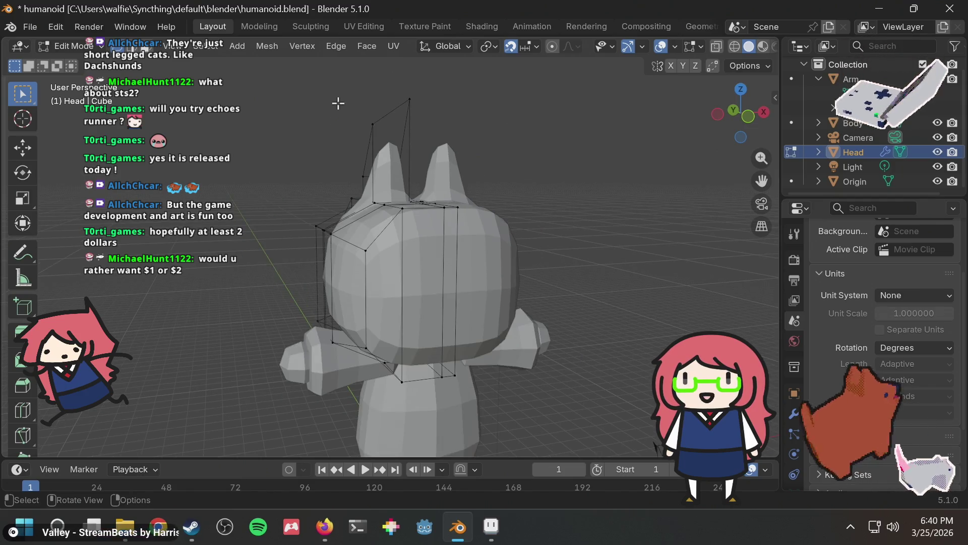
left_click(373, 124)
middle_click_drag(469, 178, 442, 183)
key("g")
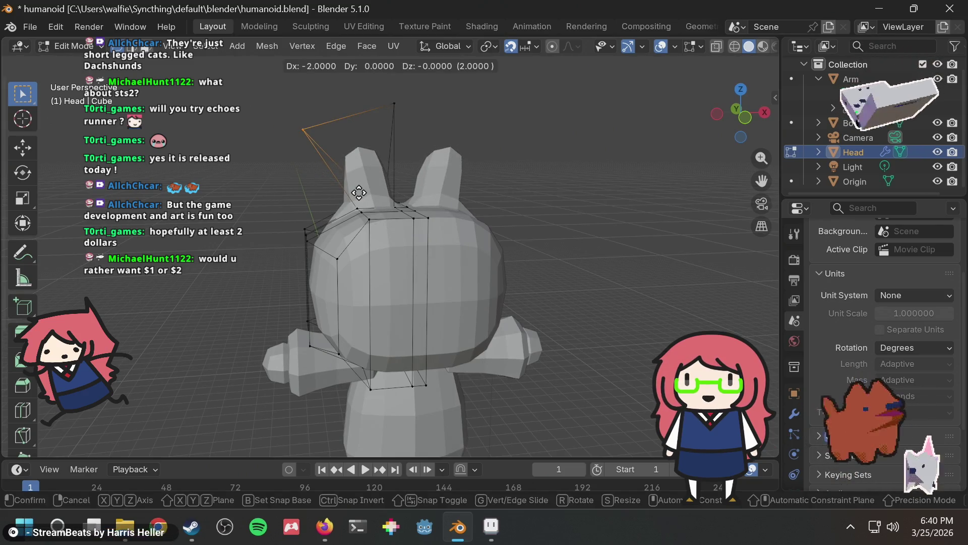
left_click(438, 168)
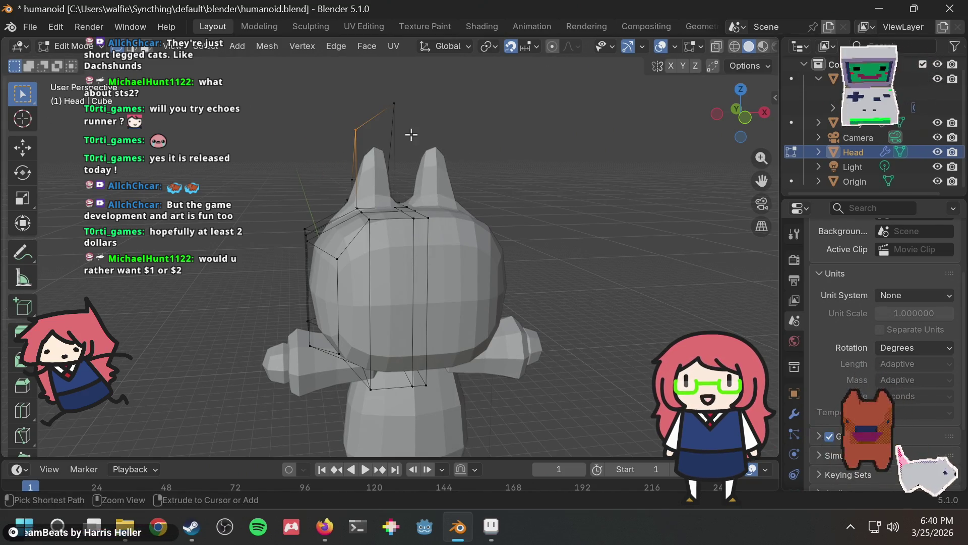
key("ctrl+s")
Move the ear vertices down along Z, deselect them, and save
left_click_drag(317, 94, 402, 146)
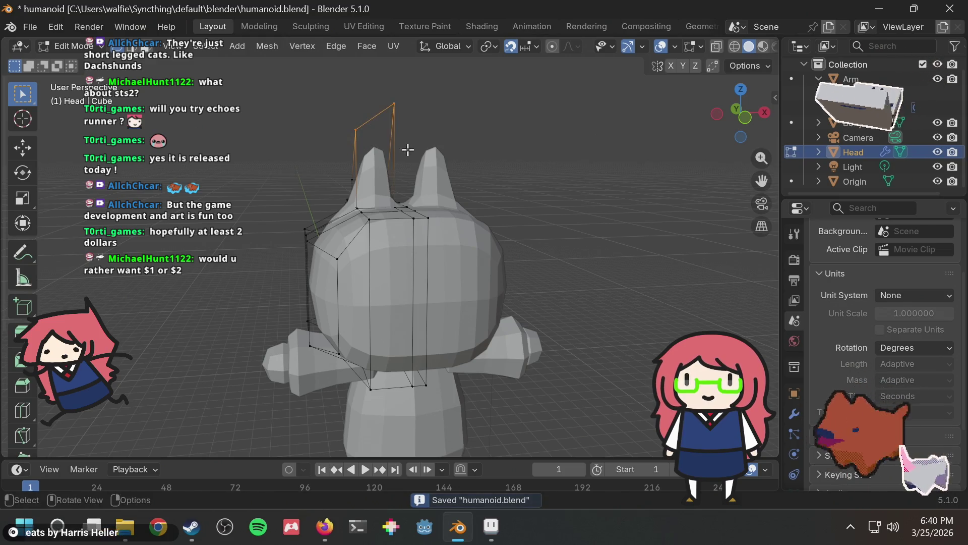
key("g")
key("z")
left_click(412, 172)
left_click(464, 161)
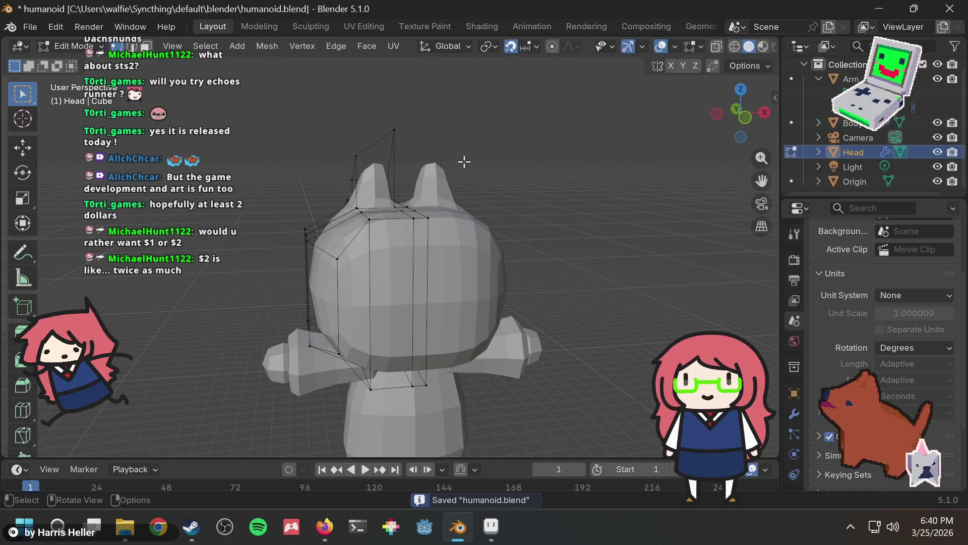
key("ctrl+s")
Undo the lowering so the ear tops stand taller, clear the selection and save
mouse_move(477, 151)
middle_mouse_down()
mouse_move(589, 173)
mouse_move(610, 190)
mouse_move(497, 201)
middle_mouse_up()
scroll(475, 197, "up", 5)
middle_click_drag(434, 177, 411, 159)
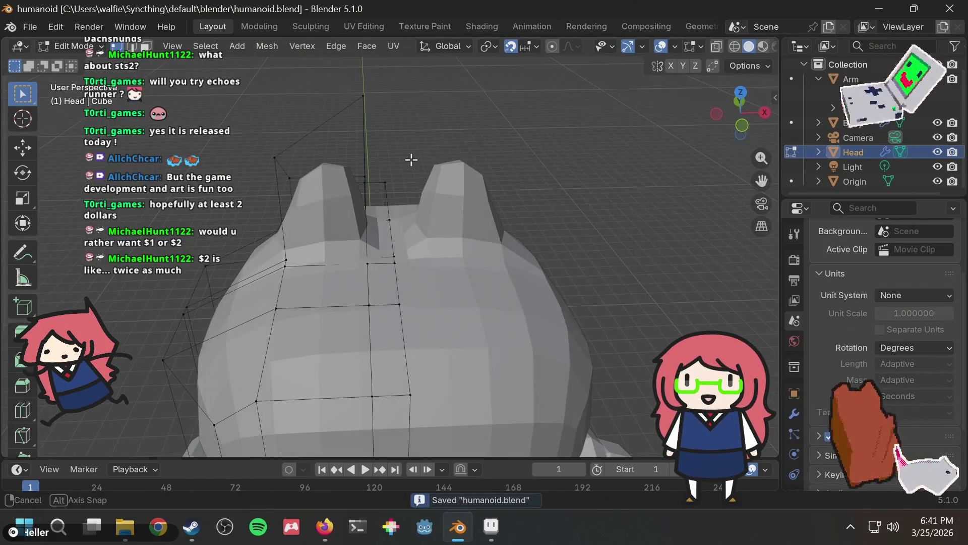
scroll(411, 159, "down", 4)
left_click(411, 159, "ctrl")
key("ctrl+z")
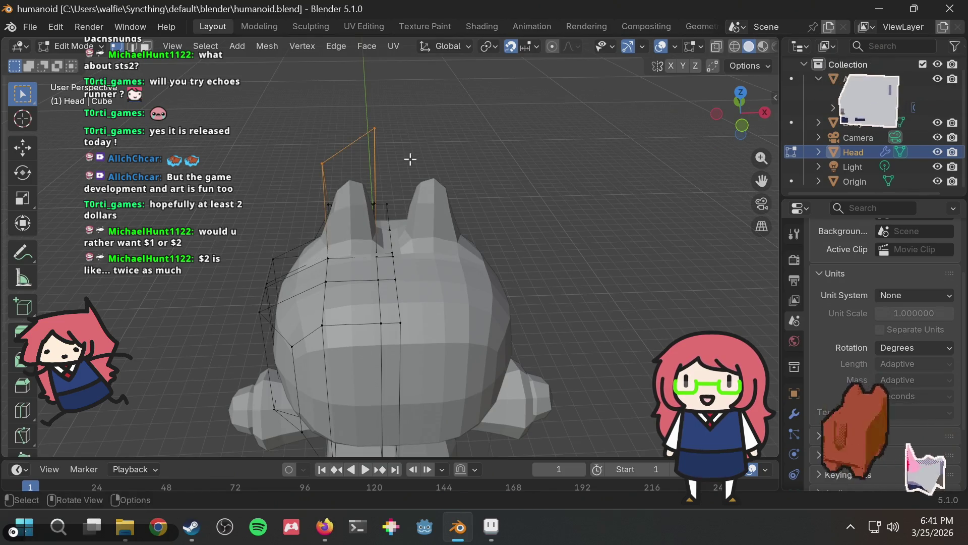
left_click(453, 138)
key("ctrl+s")
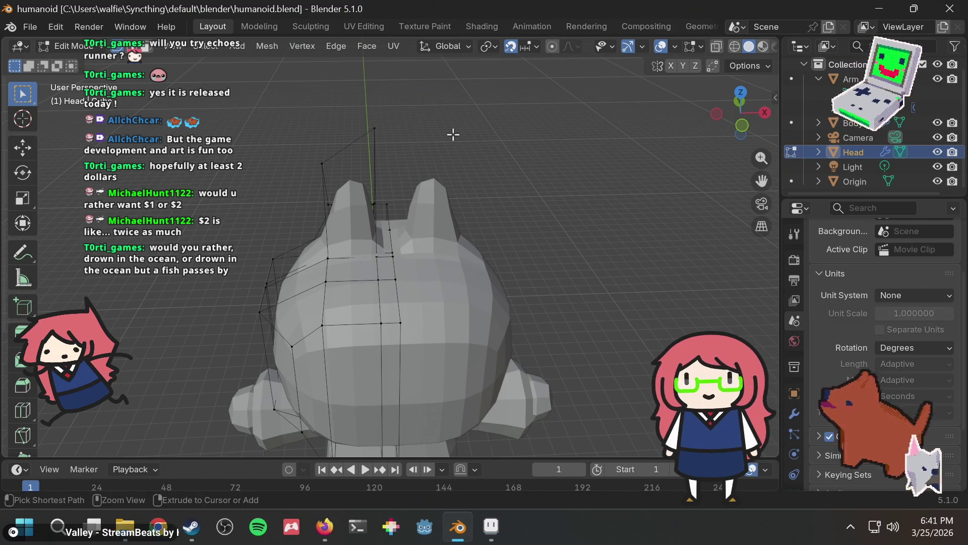
key("ctrl+s")
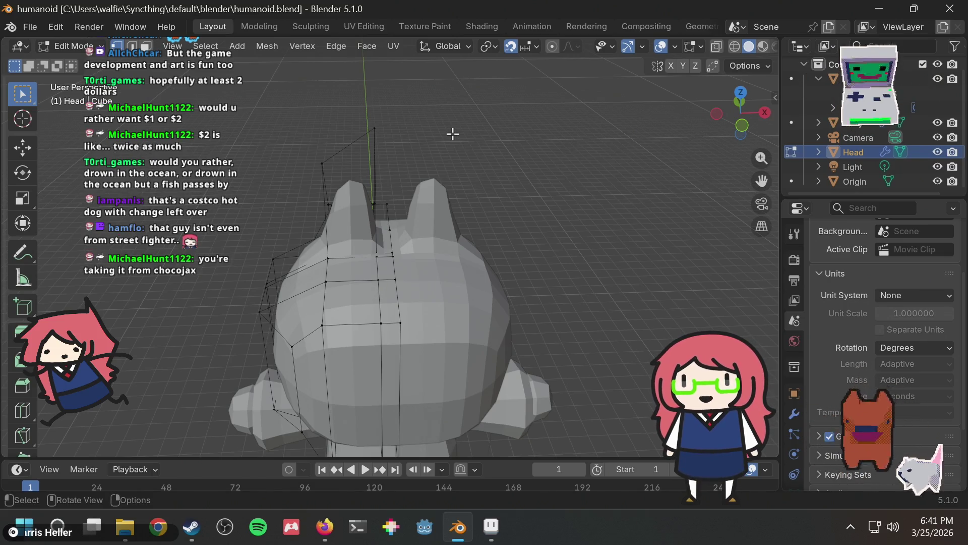
key("ctrl+s")
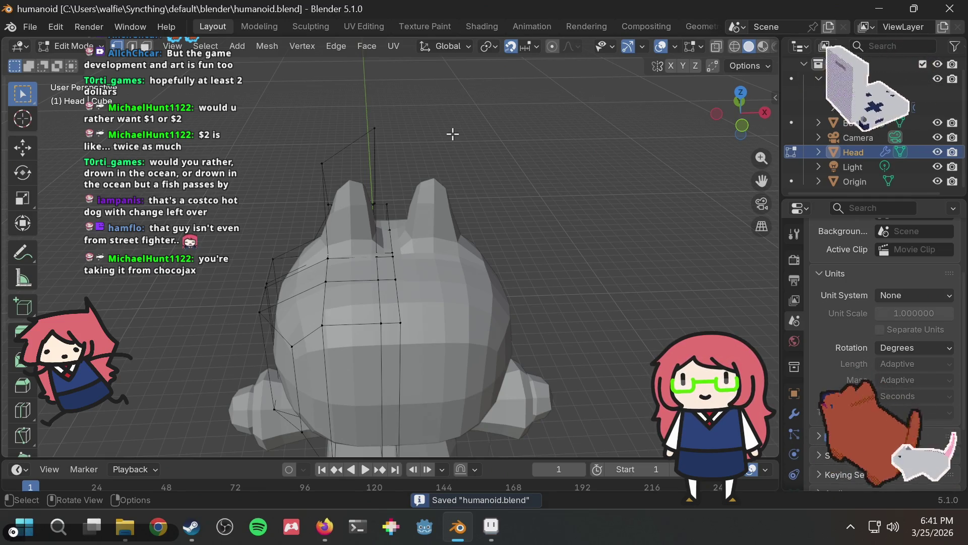
key("ctrl+s")
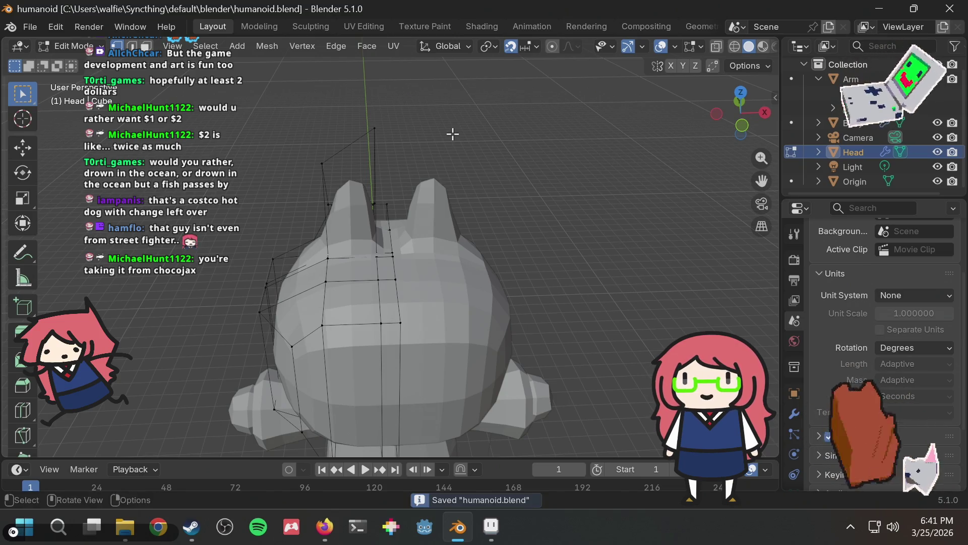
mouse_move(407, 128)
middle_mouse_down()
mouse_move(494, 121)
mouse_move(475, 131)
mouse_move(403, 119)
middle_mouse_up()
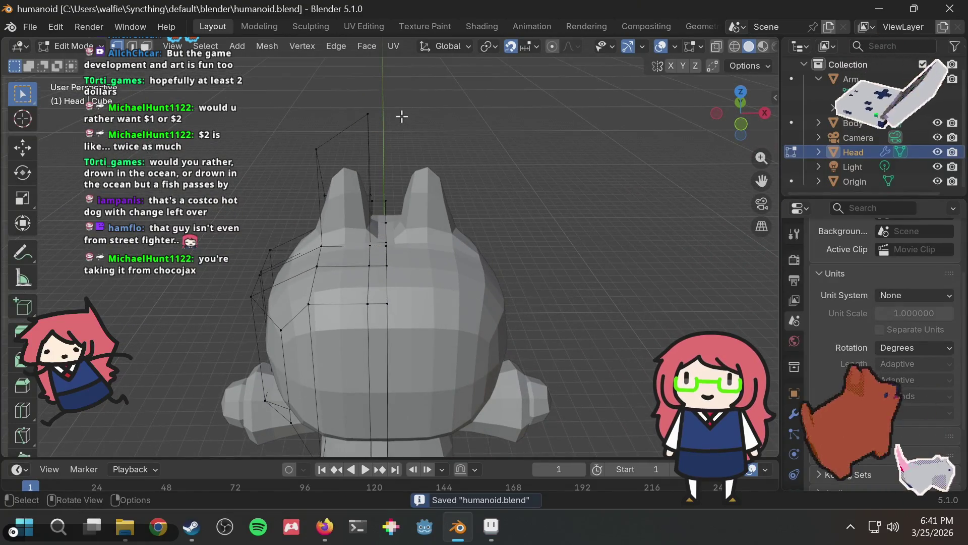
left_click_drag(400, 99, 353, 135)
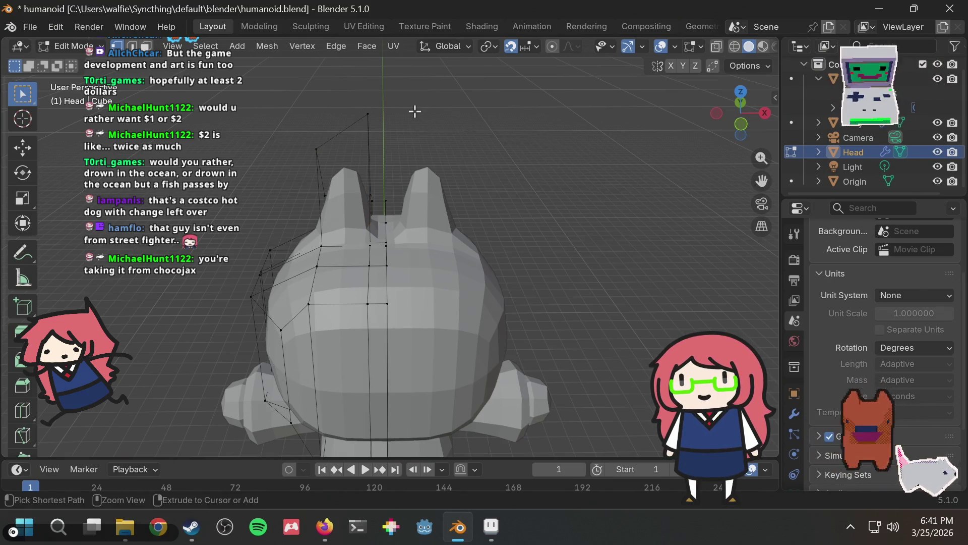
key("ctrl+s")
left_click_drag(391, 93, 344, 134)
mouse_move(417, 150)
middle_mouse_down()
mouse_move(469, 127)
mouse_move(476, 135)
middle_mouse_up()
left_click(476, 135)
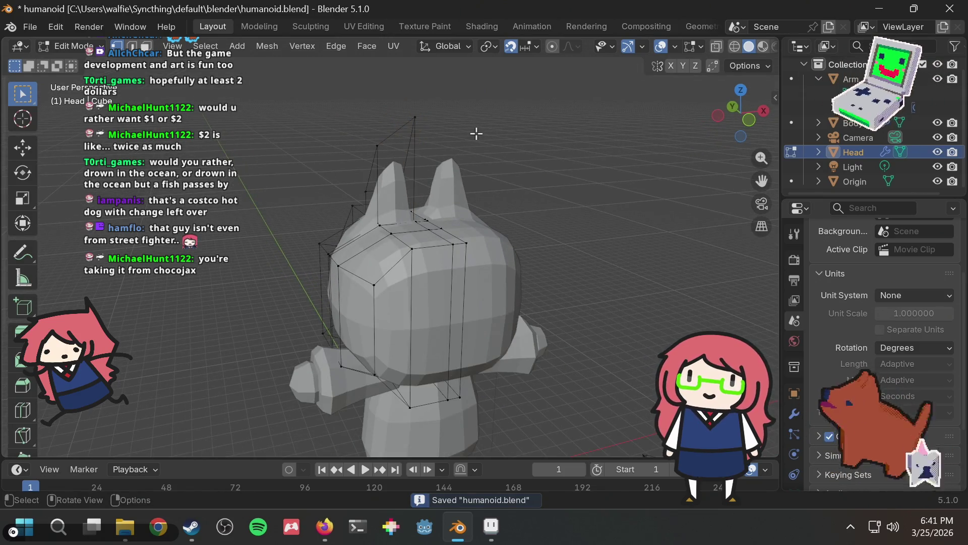
key("ctrl+s")
left_click_drag(446, 100, 395, 143)
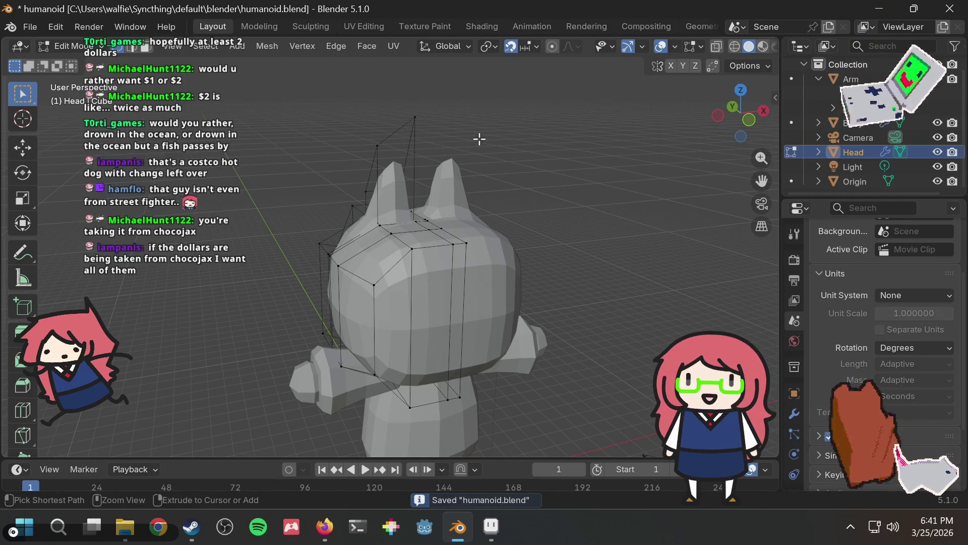
key("ctrl+s")
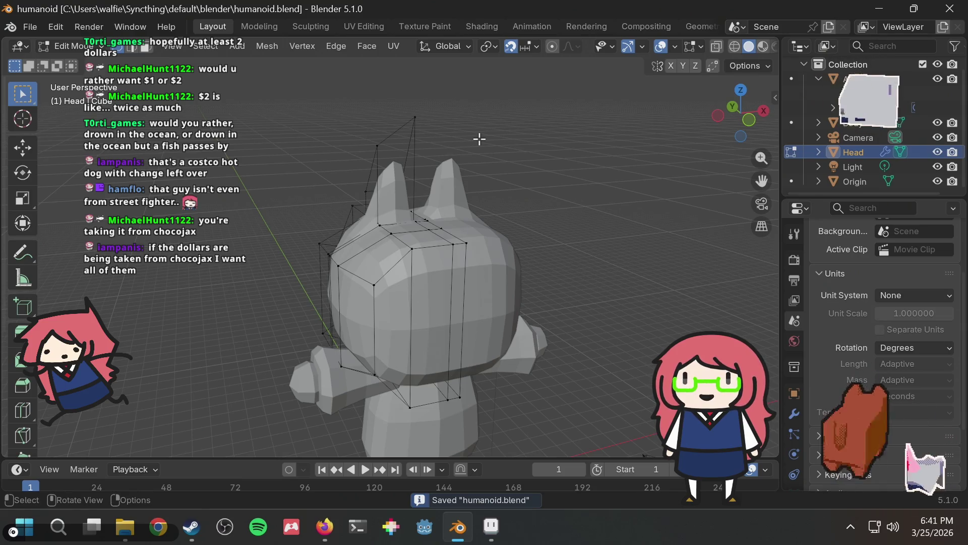
scroll(469, 142, "up", 3)
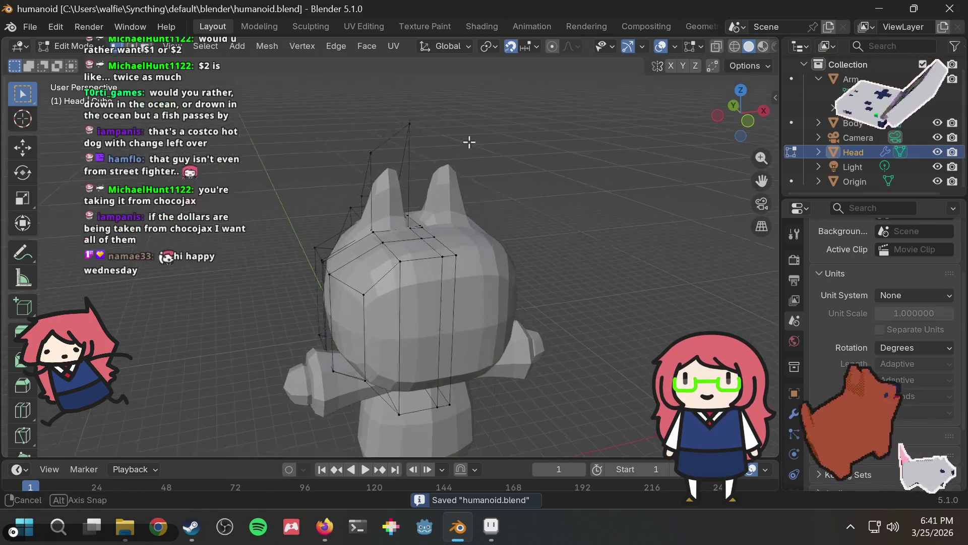
middle_click_drag(462, 146, 501, 138)
scroll(502, 138, "down", 1)
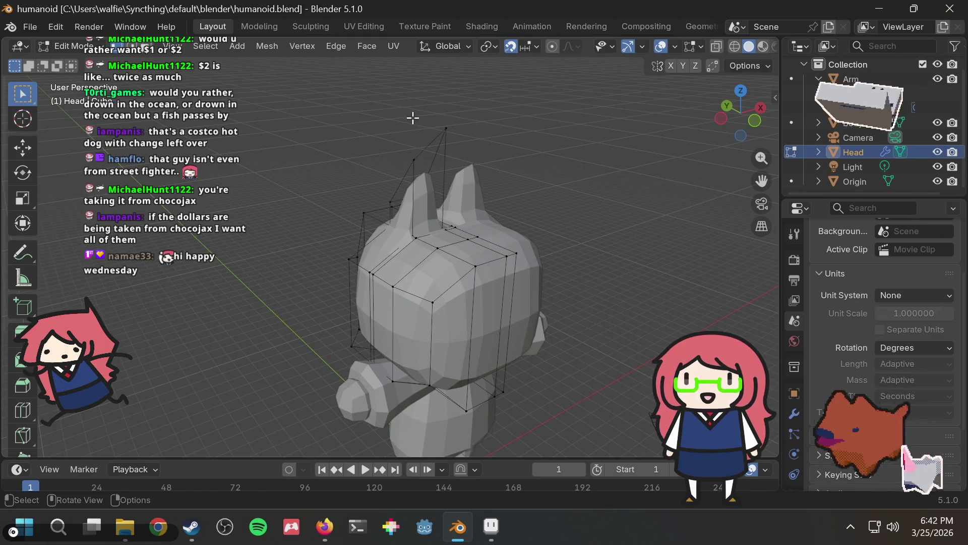
mouse_move(488, 138)
middle_mouse_down()
mouse_move(396, 132)
mouse_move(502, 134)
mouse_move(477, 164)
mouse_move(430, 167)
mouse_move(378, 152)
middle_mouse_up()
mouse_move(312, 119)
middle_mouse_down()
mouse_move(443, 150)
mouse_move(425, 158)
middle_mouse_up()
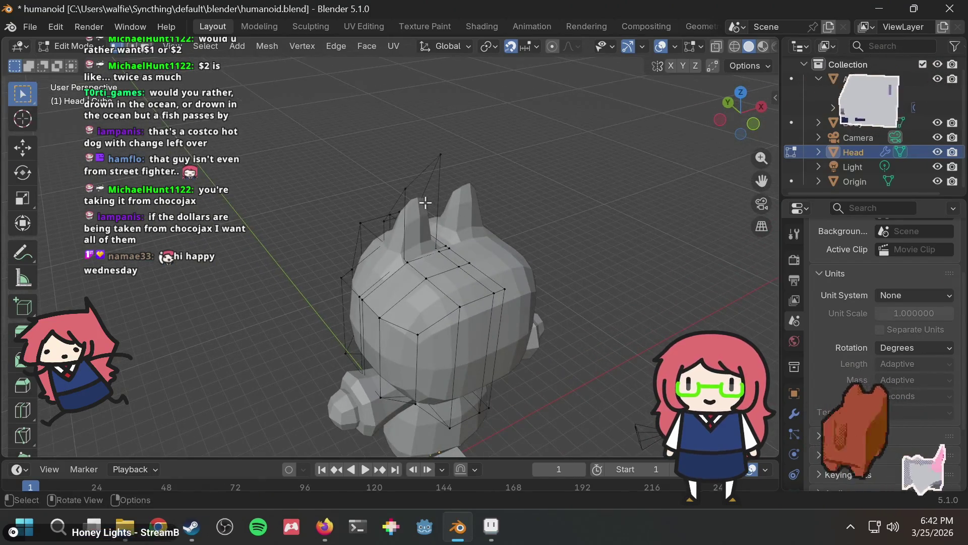
left_click(419, 228)
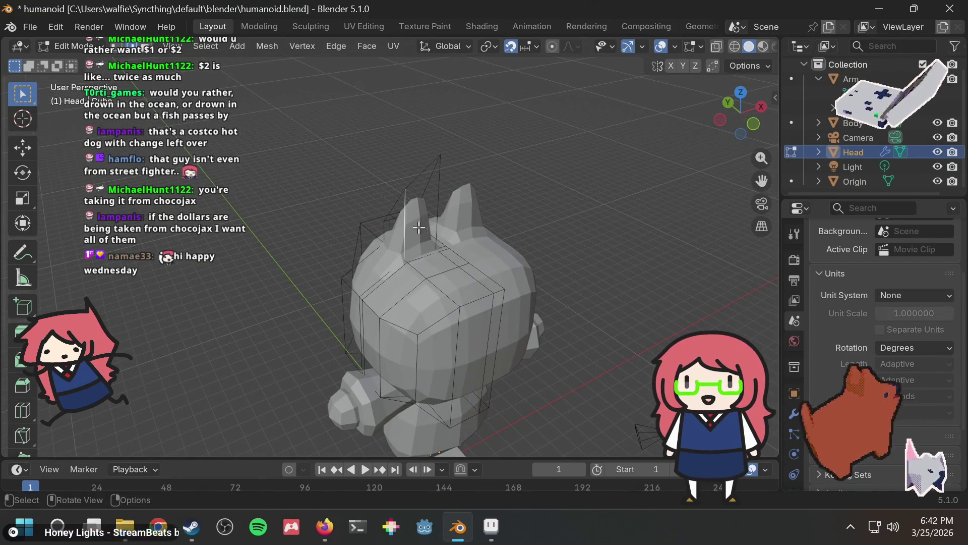
left_click(411, 224)
Inset the ear's front face by 0.3705
mouse_move(439, 204)
middle_mouse_down()
mouse_move(432, 190)
mouse_move(376, 215)
middle_mouse_up()
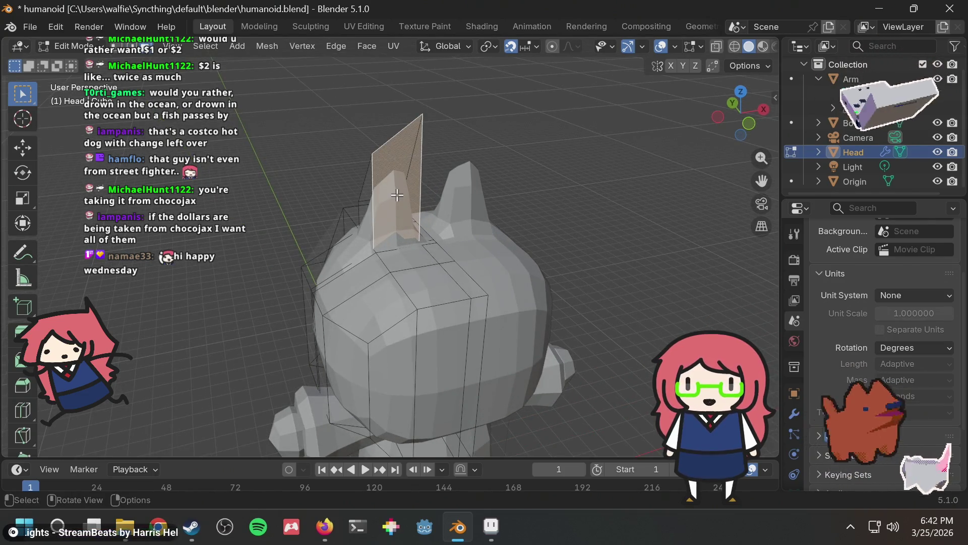
key("i")
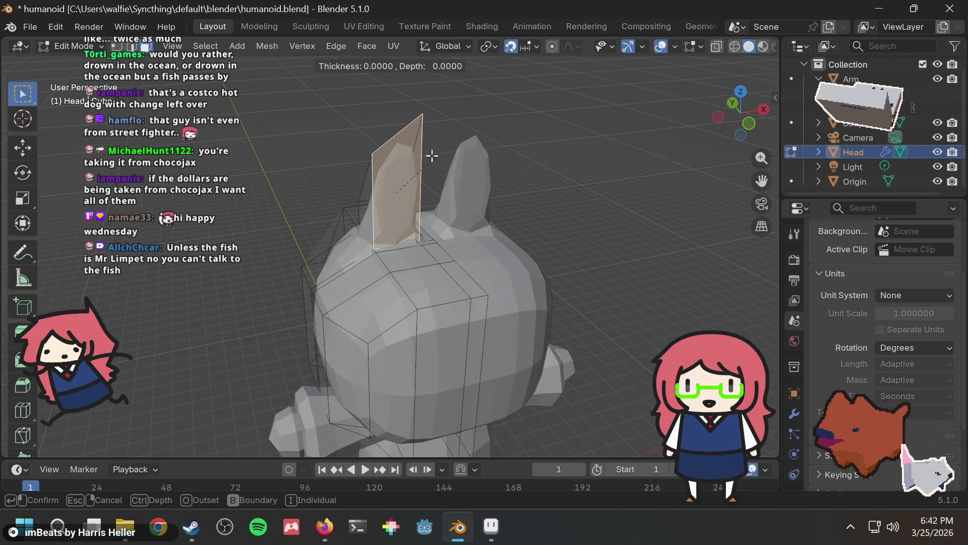
left_click(434, 183)
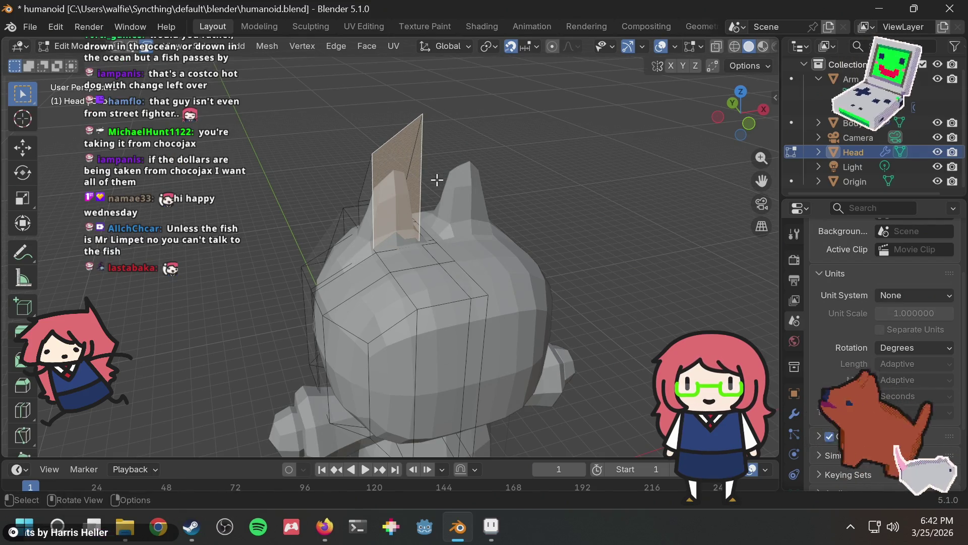
key("i")
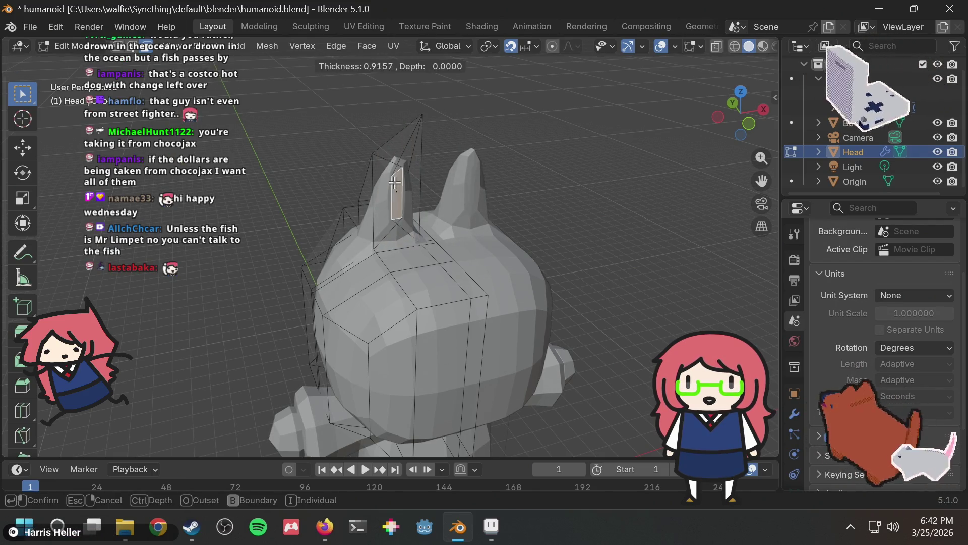
left_click(368, 187)
Extrude the inset face inward to carve the inner-ear recess
middle_click_drag(404, 191, 456, 196)
key("e")
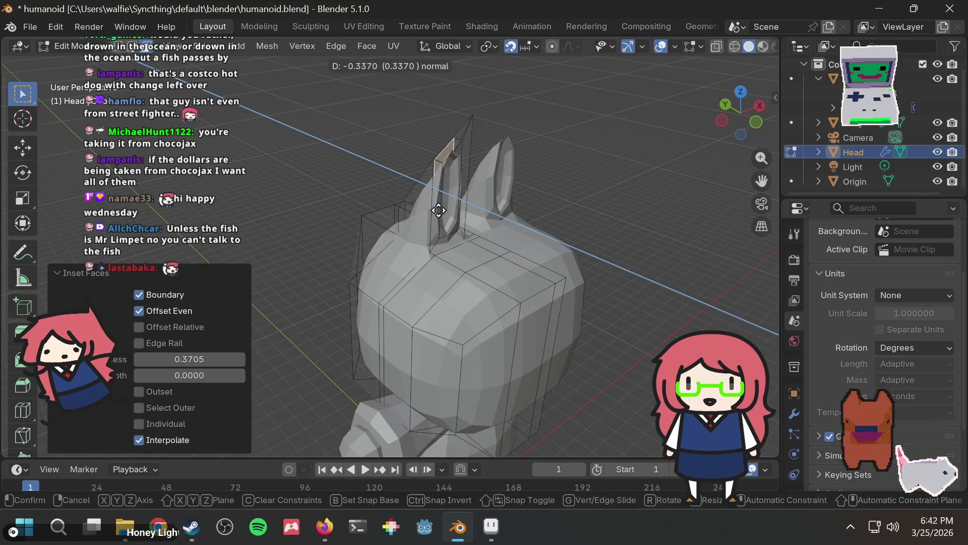
left_click(439, 210)
mouse_move(476, 190)
middle_mouse_down()
mouse_move(546, 162)
mouse_move(523, 146)
mouse_move(476, 147)
mouse_move(476, 128)
mouse_move(512, 146)
middle_mouse_up()
scroll(475, 128, "down", 3)
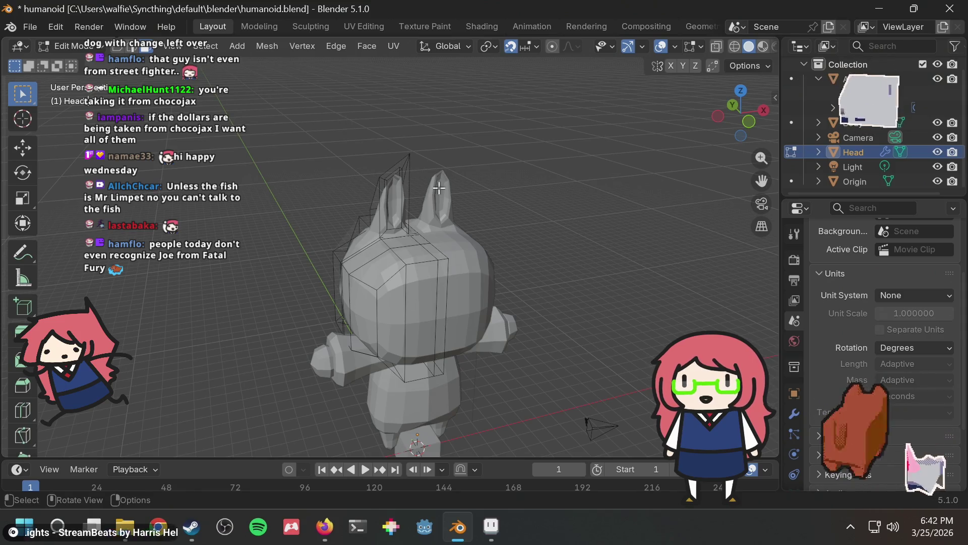
scroll(407, 210, "up", 3)
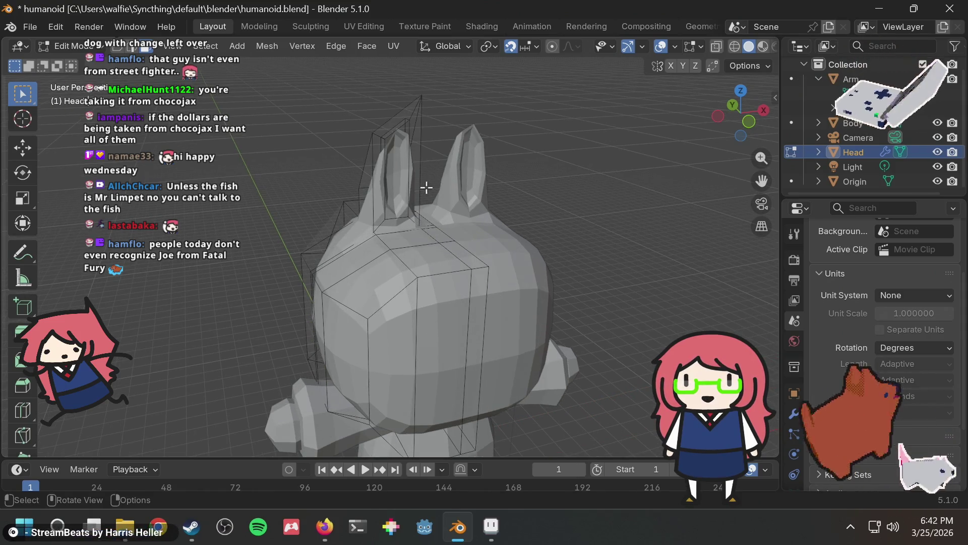
middle_click_drag(357, 82, 326, 104)
mouse_move(300, 111)
left_mouse_down()
mouse_move(410, 211)
mouse_move(411, 202)
left_mouse_up()
key("g")
key("Escape")
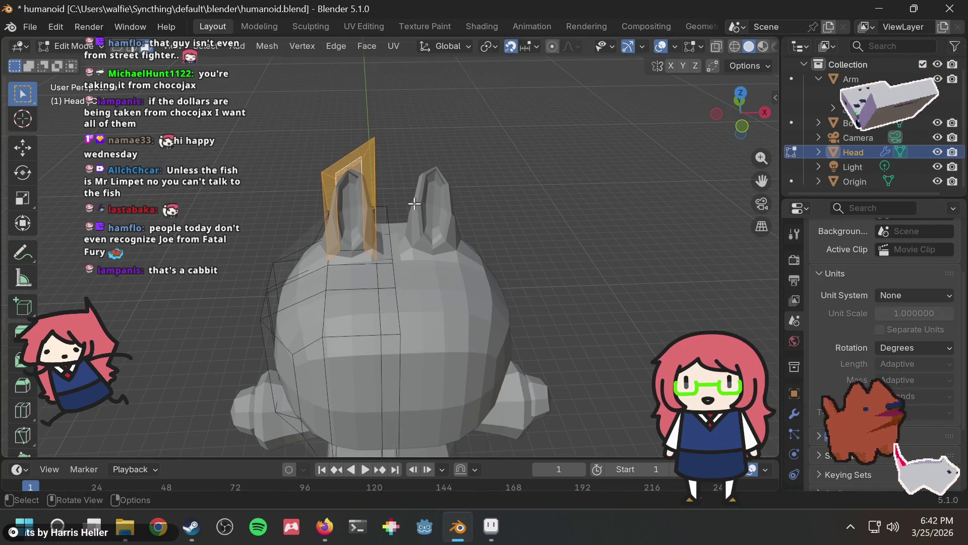
left_click(418, 117)
key("a")
key("alt+a")
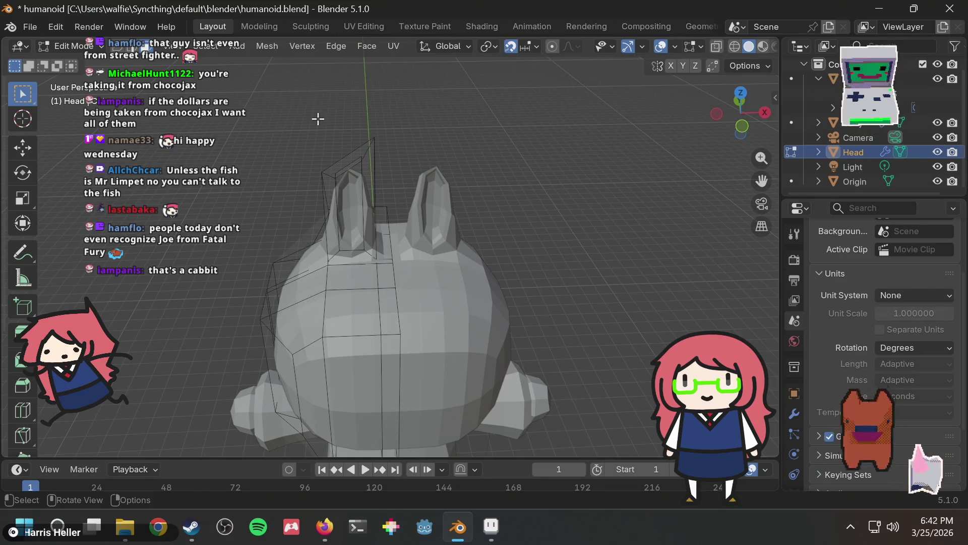
left_click_drag(273, 102, 416, 184)
key("g")
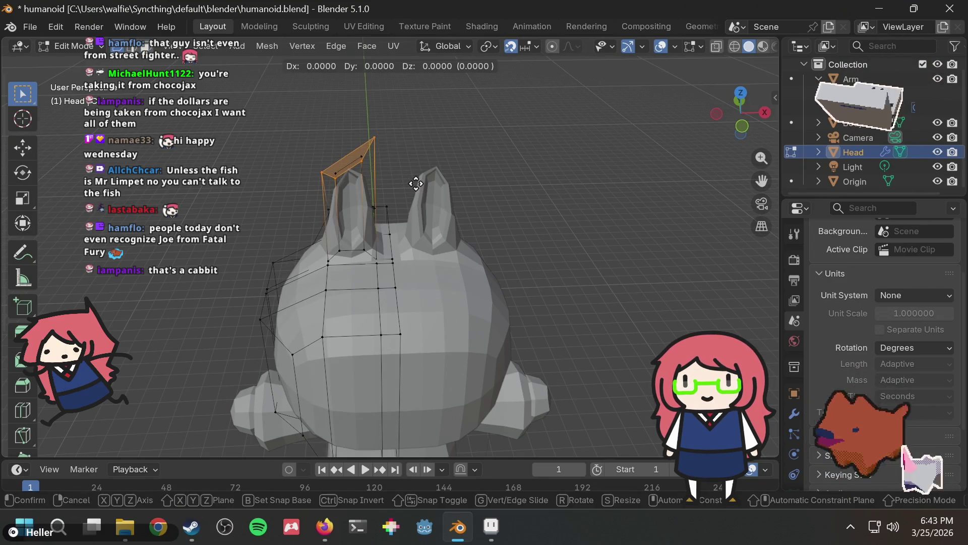
left_click(449, 145)
mouse_move(450, 144)
middle_mouse_down()
mouse_move(492, 136)
mouse_move(534, 148)
mouse_move(449, 132)
middle_mouse_up()
left_click_drag(321, 131, 424, 193)
mouse_move(430, 158)
middle_mouse_down()
mouse_move(491, 138)
mouse_move(434, 112)
mouse_move(460, 147)
mouse_move(445, 185)
mouse_move(444, 172)
middle_mouse_up()
key("g")
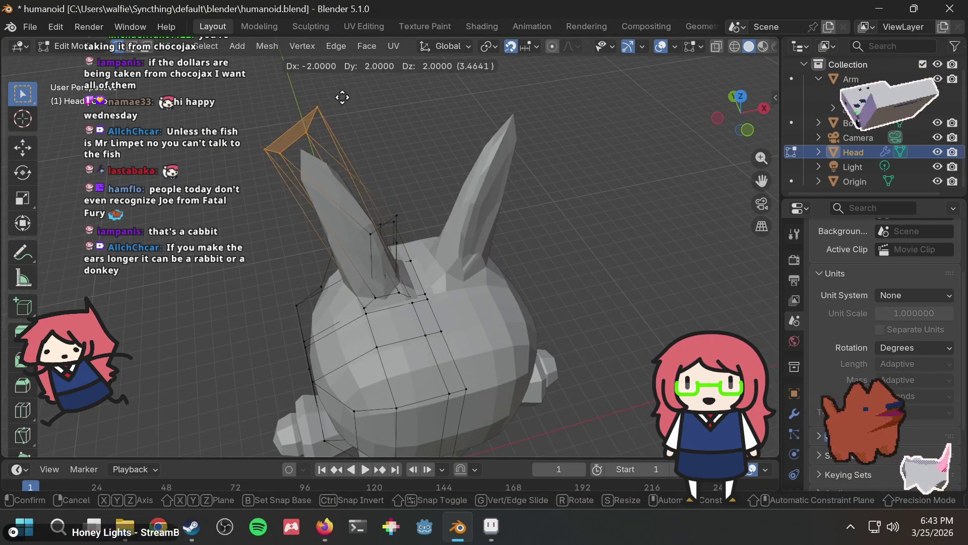
left_click(141, 222)
mouse_move(370, 240)
middle_mouse_down()
mouse_move(415, 195)
mouse_move(407, 156)
middle_mouse_up()
scroll(413, 182, "down", 4)
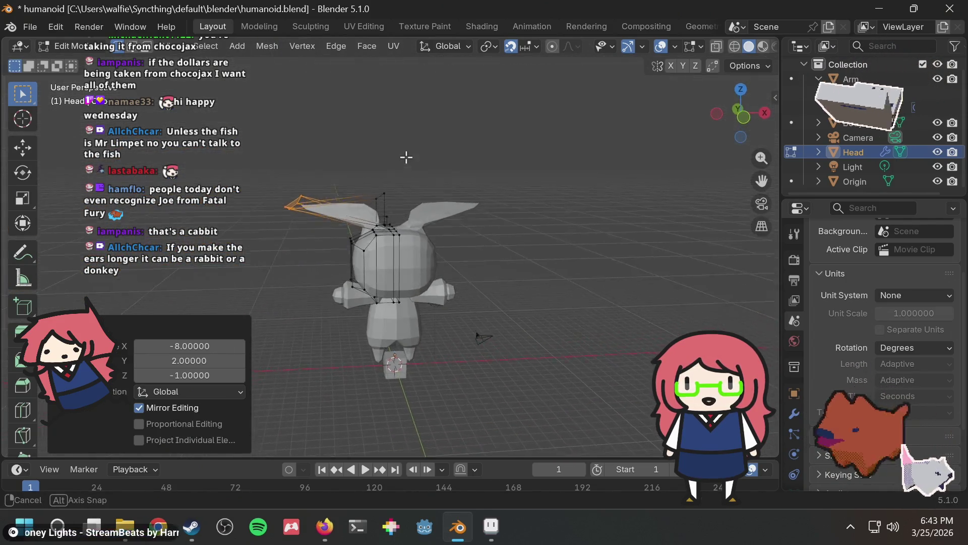
key("ctrl+z")
type("gz10")
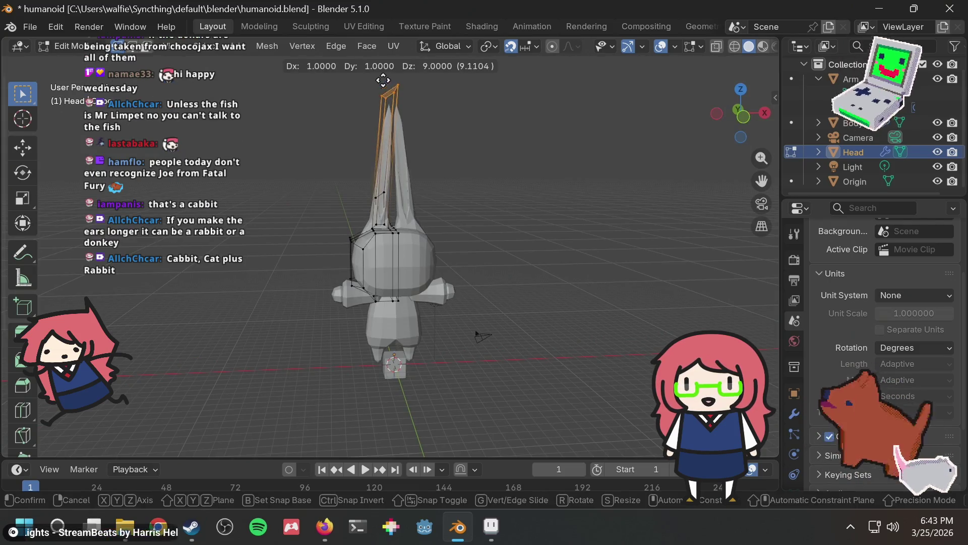
key("Return")
left_click(454, 189)
mouse_move(444, 190)
middle_mouse_down()
mouse_move(569, 213)
mouse_move(619, 198)
mouse_move(439, 216)
mouse_move(461, 202)
middle_mouse_up()
key("ctrl+z")
key("ctrl+z")
scroll(391, 194, "up", 5)
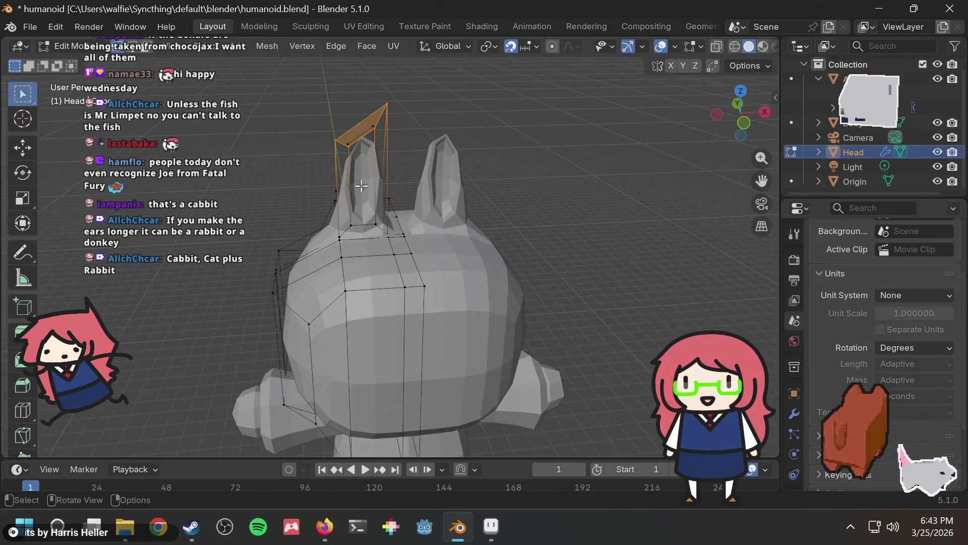
mouse_move(378, 161)
middle_mouse_down()
mouse_move(524, 162)
mouse_move(383, 167)
mouse_move(354, 155)
mouse_move(356, 180)
middle_mouse_up()
key("g")
left_click(541, 165)
scroll(353, 168, "up", 5)
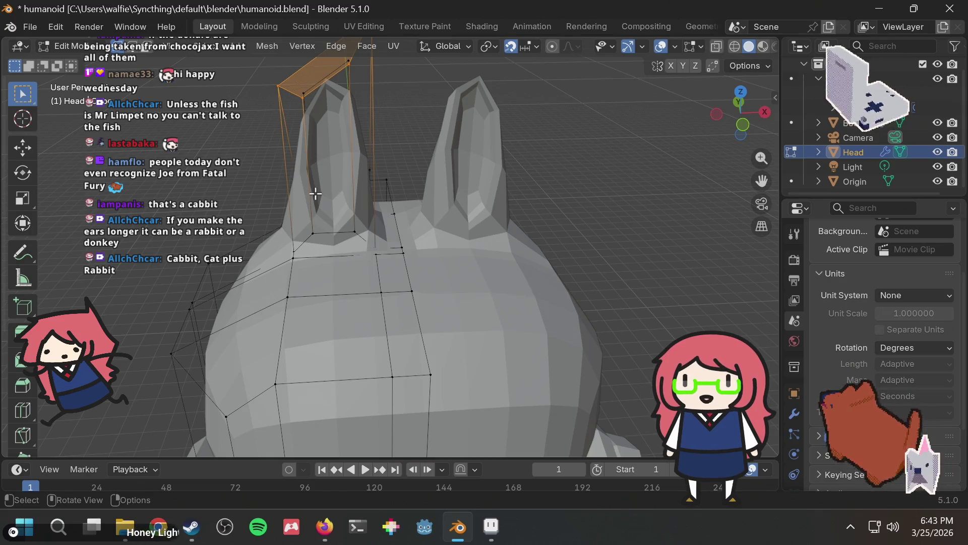
scroll(408, 140, "down", 5)
middle_click_drag(409, 132, 428, 135)
left_click_drag(363, 153, 404, 212)
scroll(417, 171, "up", 2)
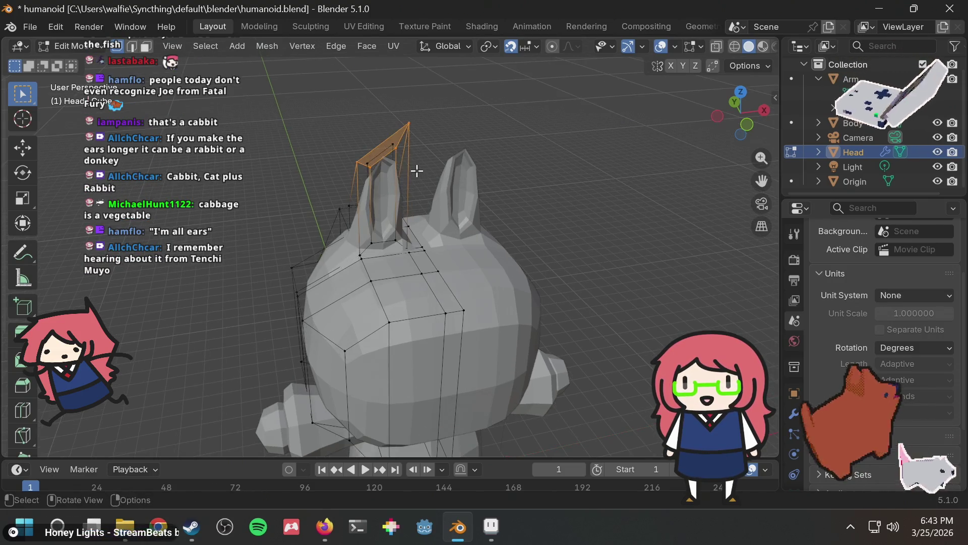
scroll(432, 151, "up", 1)
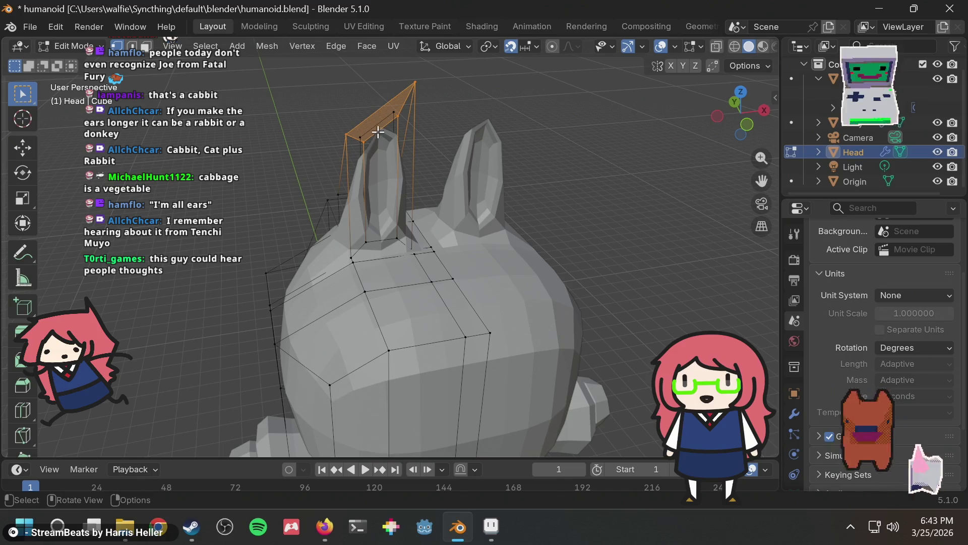
left_click(358, 136)
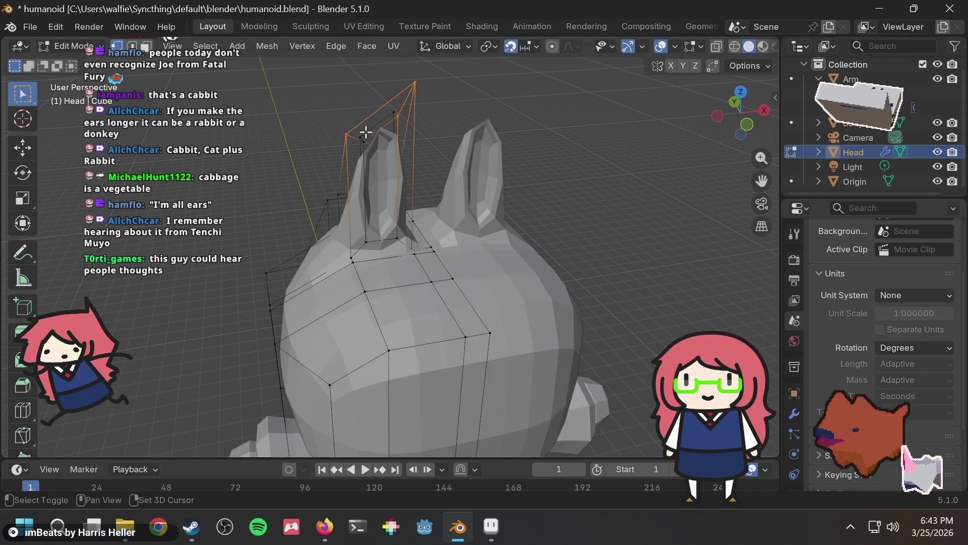
key("ctrl+z")
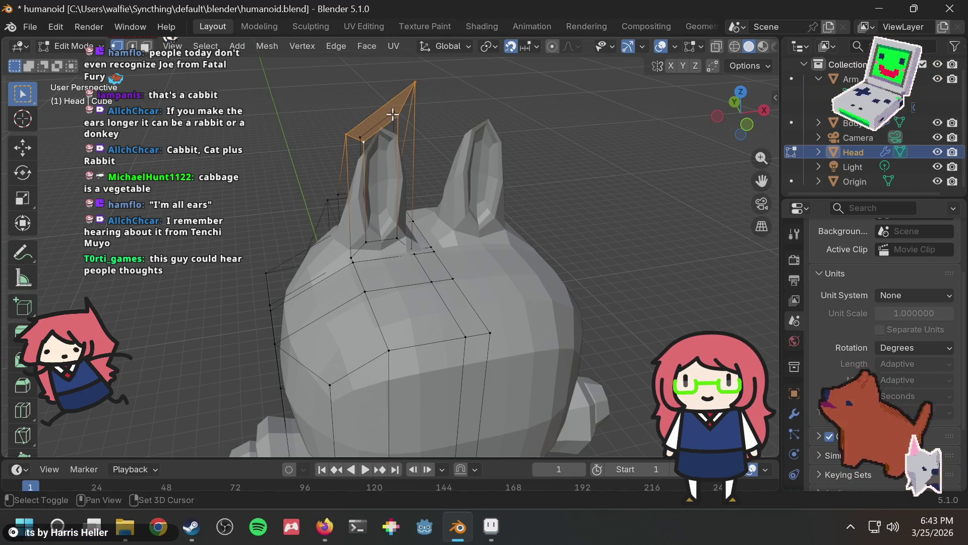
key("ctrl+shift+z")
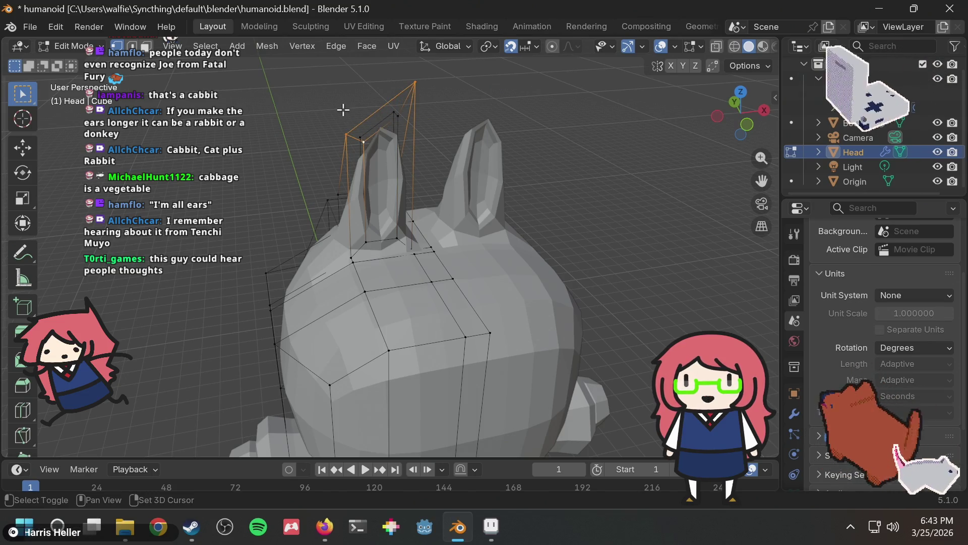
key("ctrl+z")
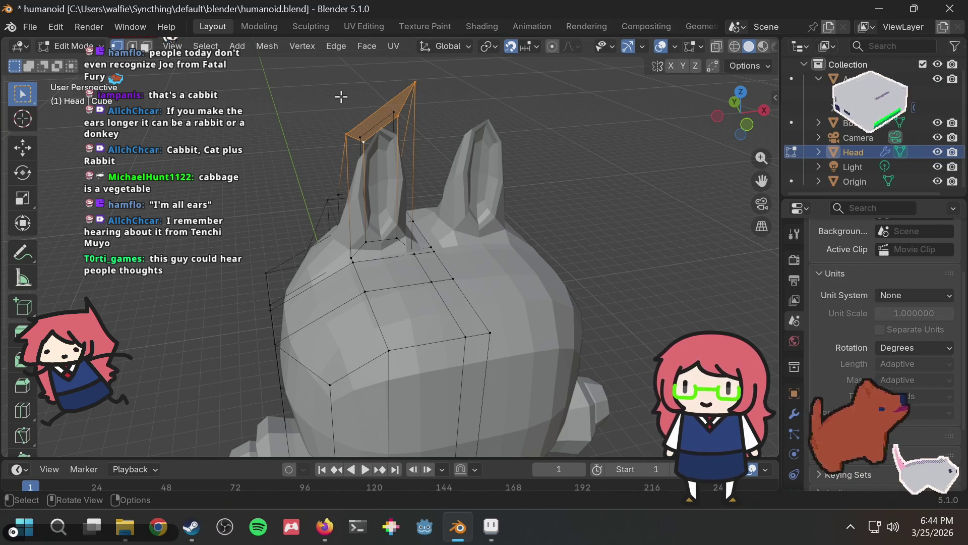
key("s")
key("Escape")
mouse_move(323, 127)
middle_mouse_down()
mouse_move(398, 147)
mouse_move(325, 123)
mouse_move(303, 130)
mouse_move(380, 145)
middle_mouse_up()
scroll(381, 146, "up", 2)
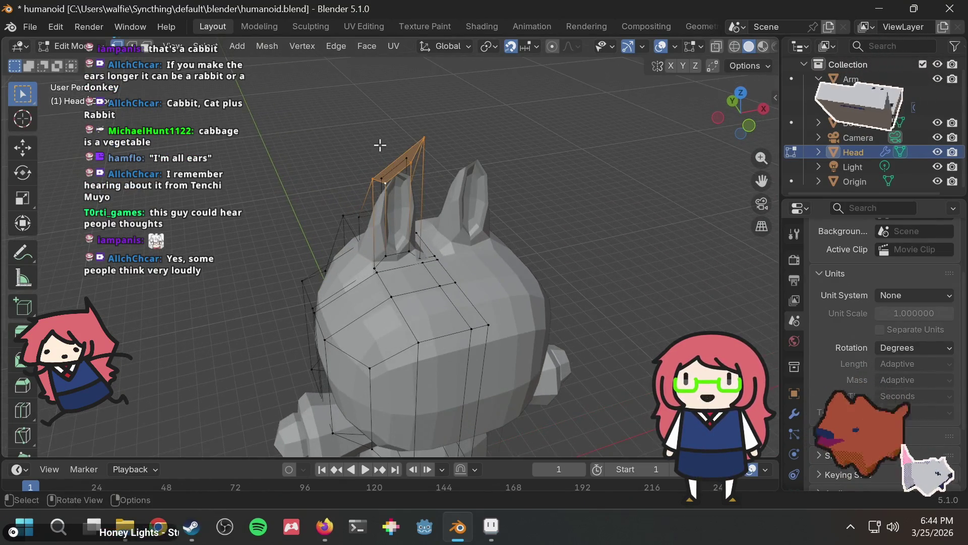
scroll(392, 135, "up", 3)
mouse_move(445, 114)
middle_mouse_down()
mouse_move(506, 145)
mouse_move(432, 145)
middle_mouse_up()
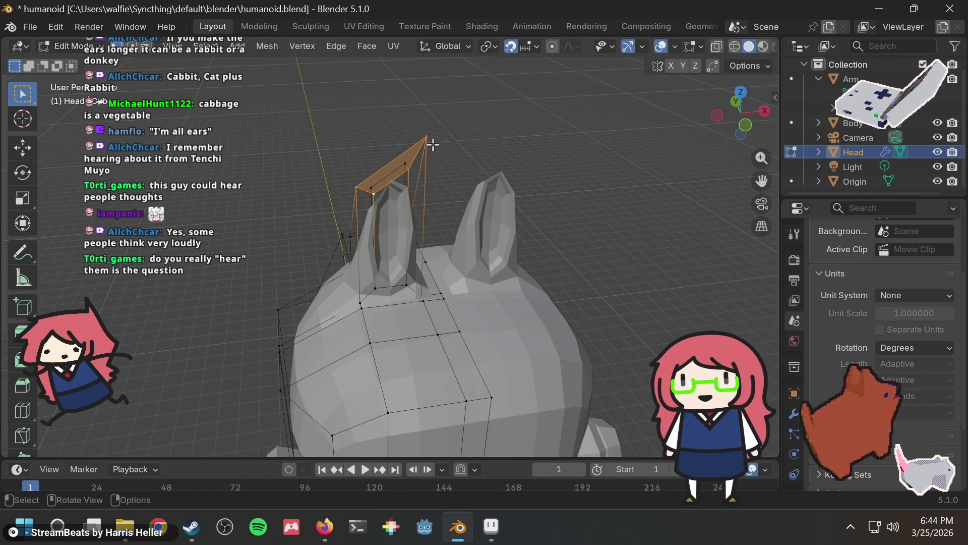
middle_click_drag(433, 145, 494, 138)
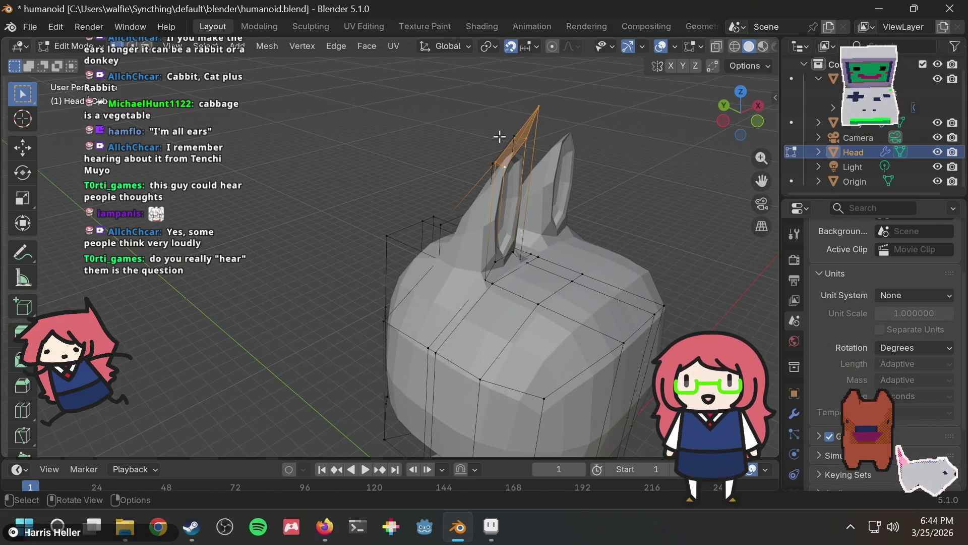
mouse_move(443, 122)
middle_mouse_down()
mouse_move(426, 153)
mouse_move(332, 130)
mouse_move(387, 113)
middle_mouse_up()
mouse_move(438, 148)
middle_mouse_down()
mouse_move(509, 154)
mouse_move(383, 169)
mouse_move(305, 201)
mouse_move(331, 187)
middle_mouse_up()
scroll(293, 215, "up", 3)
mouse_move(293, 215)
middle_mouse_down()
mouse_move(389, 152)
mouse_move(412, 156)
middle_mouse_up()
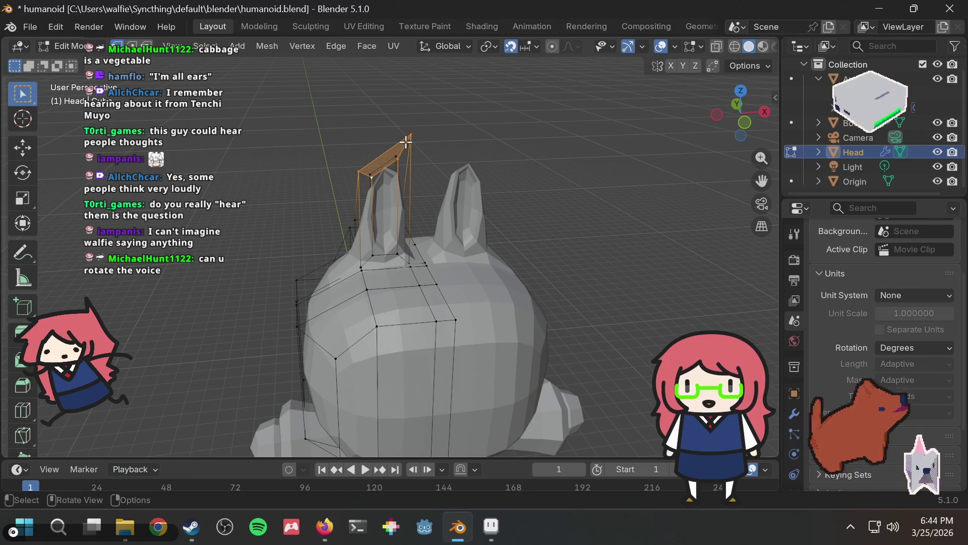
key("shift+z")
Lower the selected ear tops by 1 unit along Z
mouse_move(363, 139)
middle_mouse_down()
mouse_move(335, 101)
mouse_move(413, 167)
middle_mouse_up()
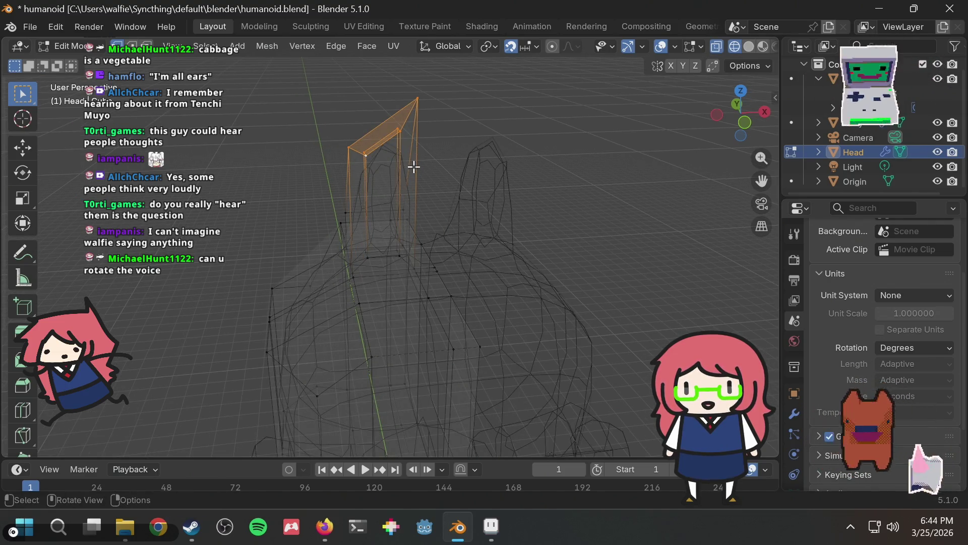
type("gz-1")
key("Return")
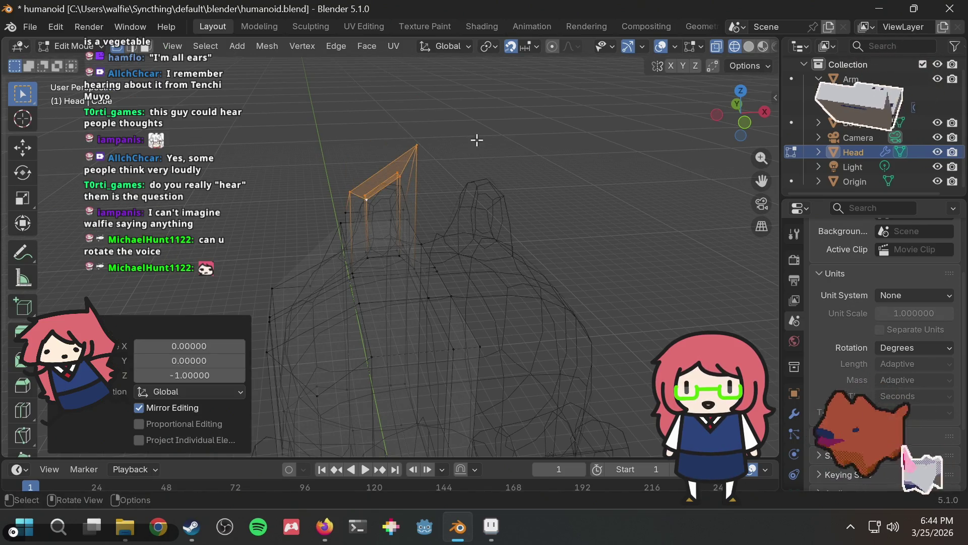
Return to solid shading and view the character from the front, then close in on the head
key("shift")
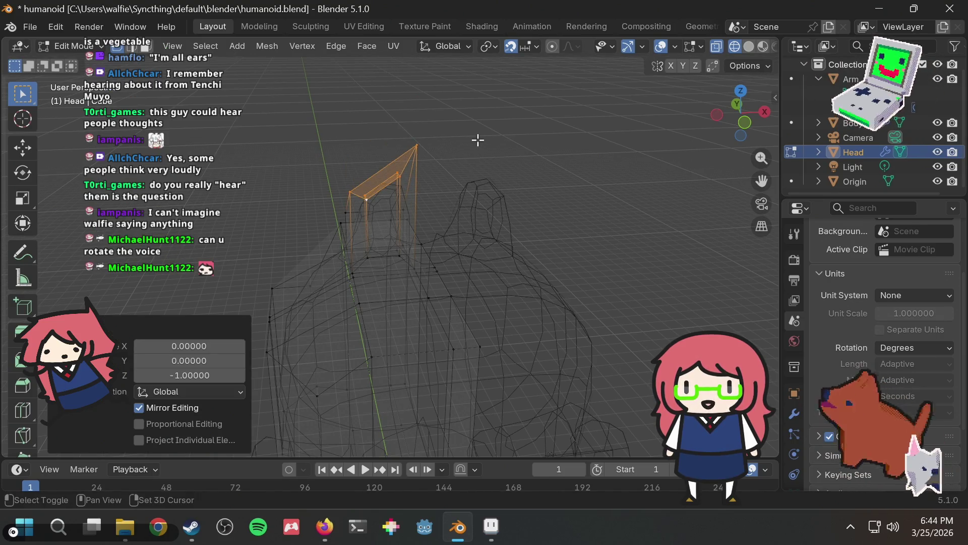
key("shift+z")
scroll(467, 130, "down", 3)
mouse_move(467, 130)
middle_mouse_down()
mouse_move(566, 108)
mouse_move(457, 121)
mouse_move(432, 106)
mouse_move(486, 140)
mouse_move(357, 276)
mouse_move(391, 280)
mouse_move(358, 193)
mouse_move(540, 227)
mouse_move(463, 248)
middle_mouse_up()
scroll(357, 276, "up", 2)
scroll(358, 193, "down", 2)
scroll(463, 248, "up", 5)
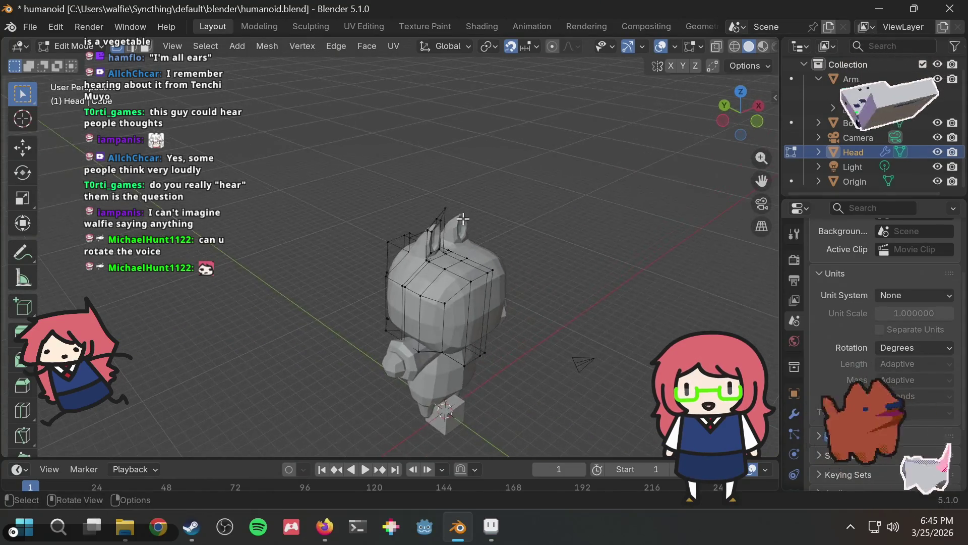
middle_click_drag(525, 212, 545, 199)
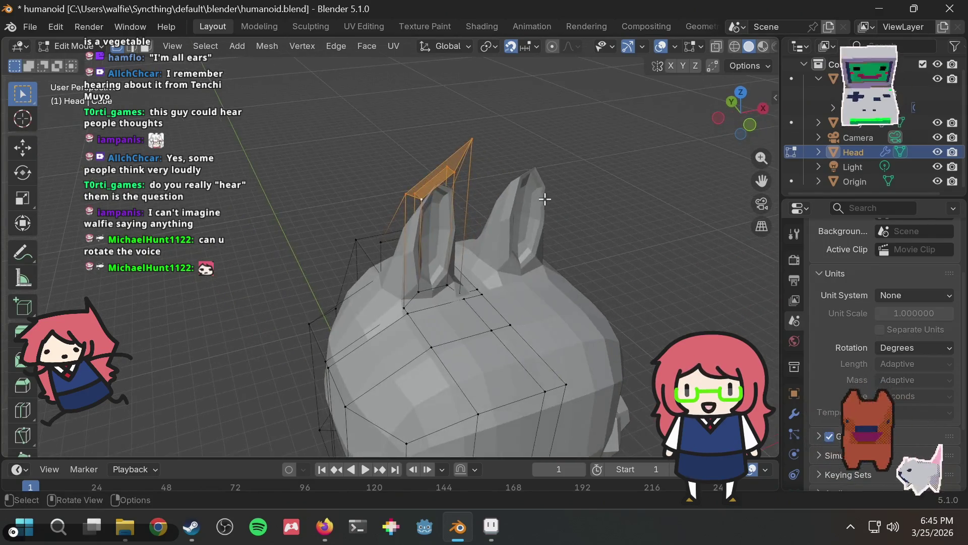
Select the geometry around the left ear and undo the earlier ear-top lowering
mouse_move(368, 270)
left_mouse_down()
mouse_move(385, 298)
mouse_move(409, 308)
left_mouse_up()
mouse_move(444, 303)
middle_mouse_down()
mouse_move(480, 306)
mouse_move(438, 288)
middle_mouse_up()
key("ctrl+m")
Drop the ear-tip vertex by 1 unit along Z
key("x")
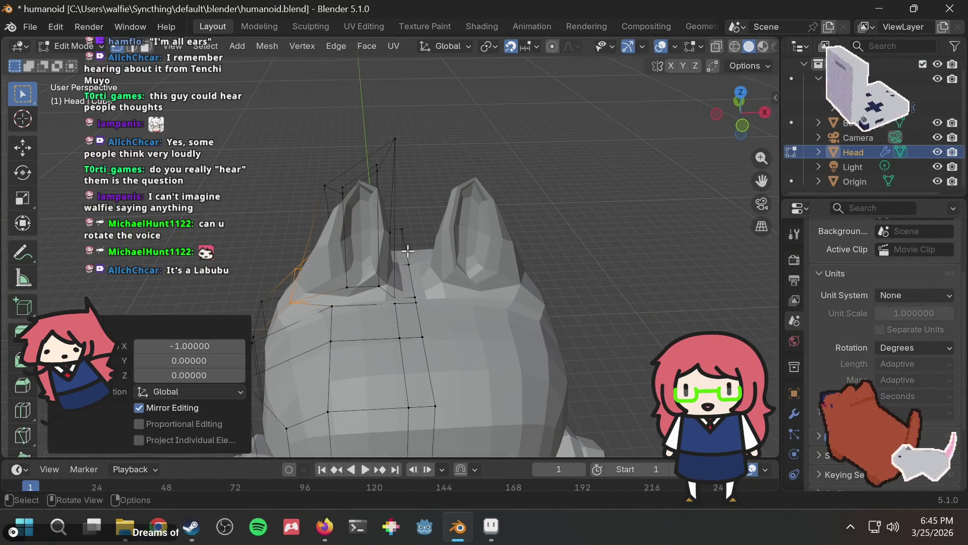
mouse_move(460, 166)
middle_mouse_down()
mouse_move(471, 153)
mouse_move(452, 110)
mouse_move(460, 138)
mouse_move(433, 140)
middle_mouse_up()
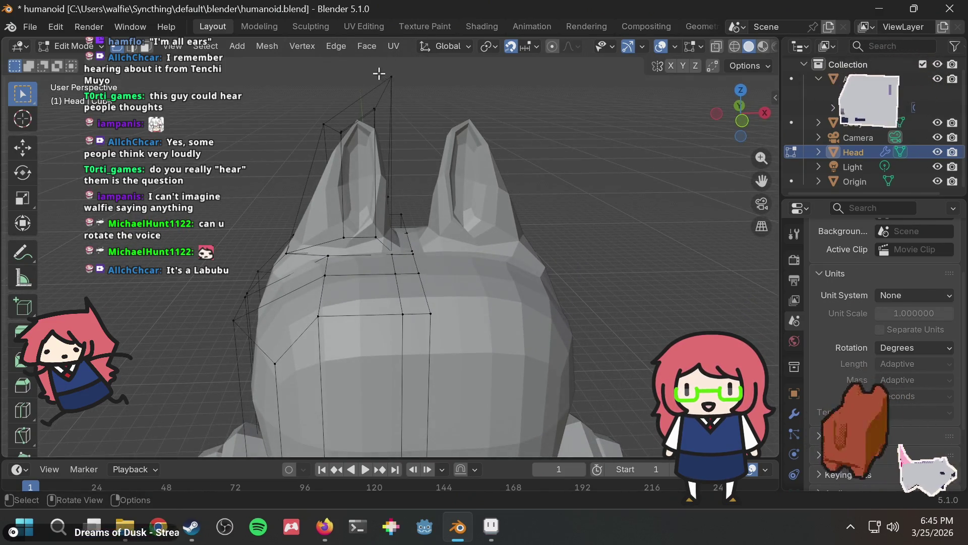
left_click_drag(411, 97, 411, 97)
key("g")
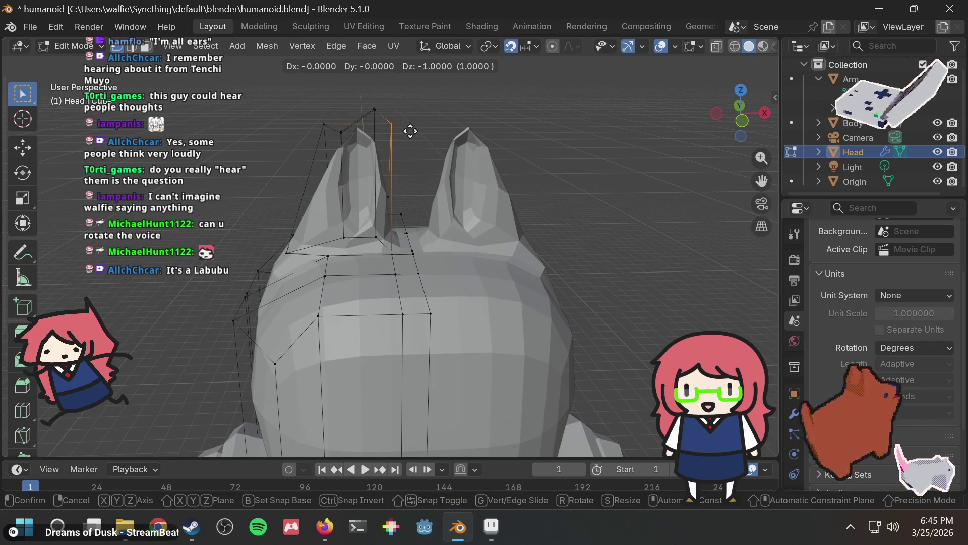
key("Return")
Shift the selected ear vertices by 1 unit along X
scroll(456, 155, "down", 3)
mouse_move(456, 156)
middle_mouse_down()
mouse_move(584, 153)
mouse_move(480, 162)
middle_mouse_up()
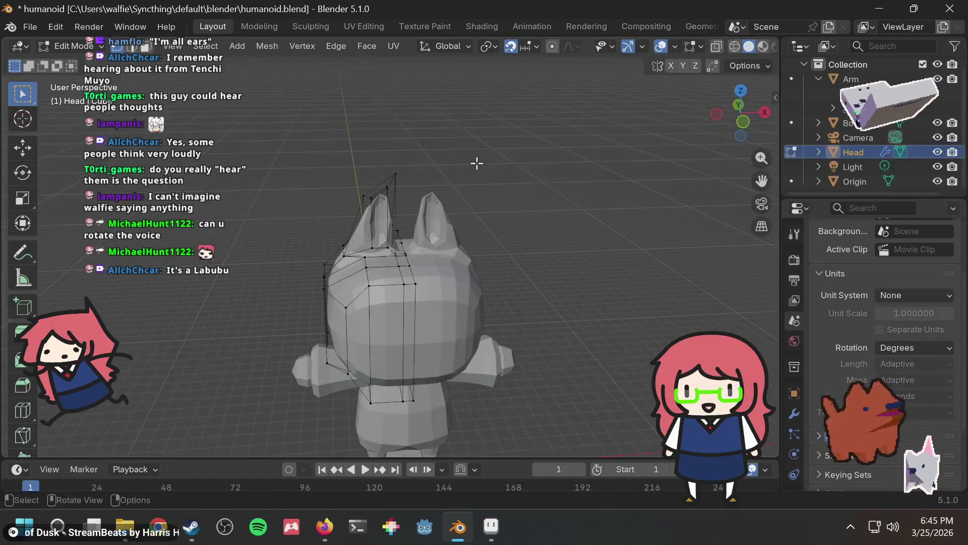
scroll(476, 162, "up", 6)
left_click_drag(366, 259, 367, 259)
key("g")
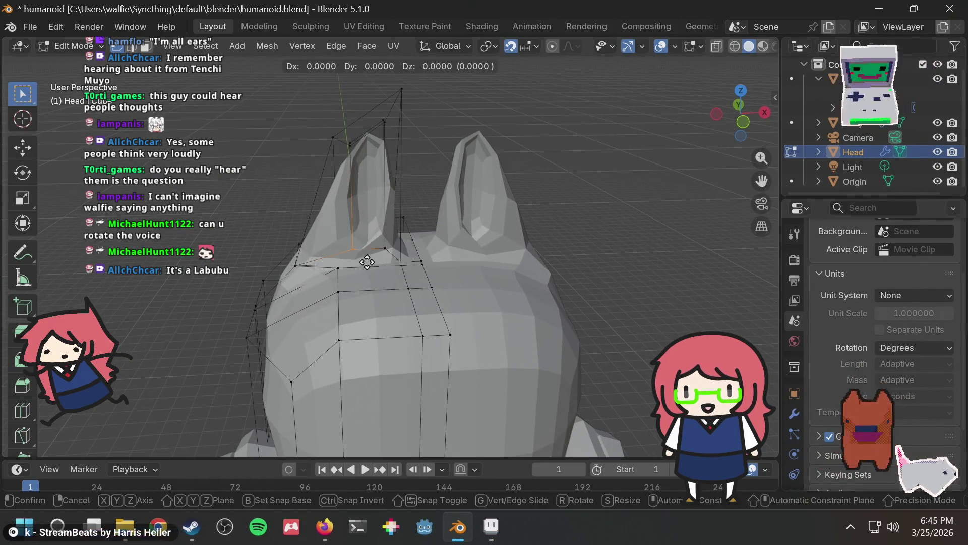
left_click(336, 260)
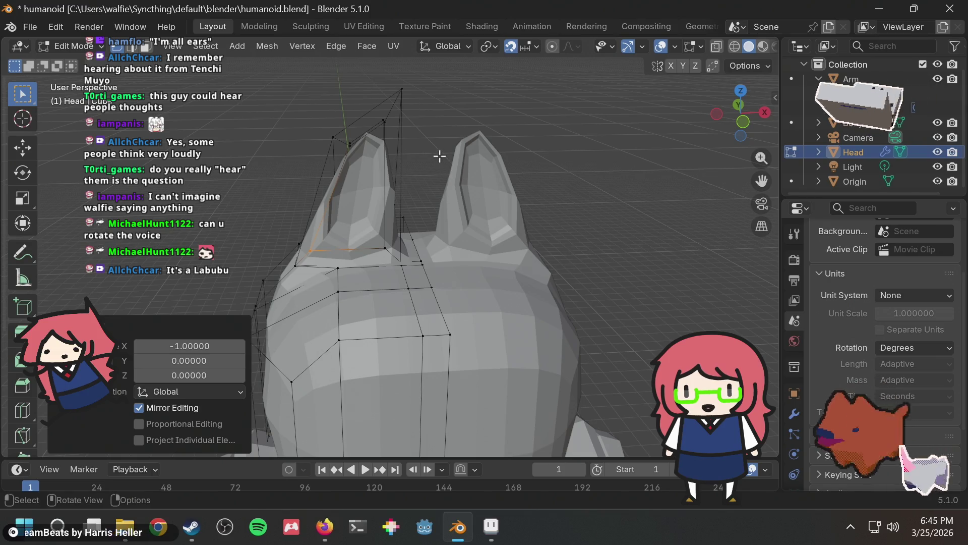
Orbit around the character to inspect the reshaped ears from several angles
scroll(439, 156, "down", 6)
mouse_move(438, 155)
middle_mouse_down()
mouse_move(566, 154)
mouse_move(428, 177)
mouse_move(463, 164)
middle_mouse_up()
scroll(437, 214, "up", 2)
mouse_move(437, 214)
middle_mouse_down()
mouse_move(382, 199)
mouse_move(415, 179)
middle_mouse_up()
scroll(381, 205, "up", 3)
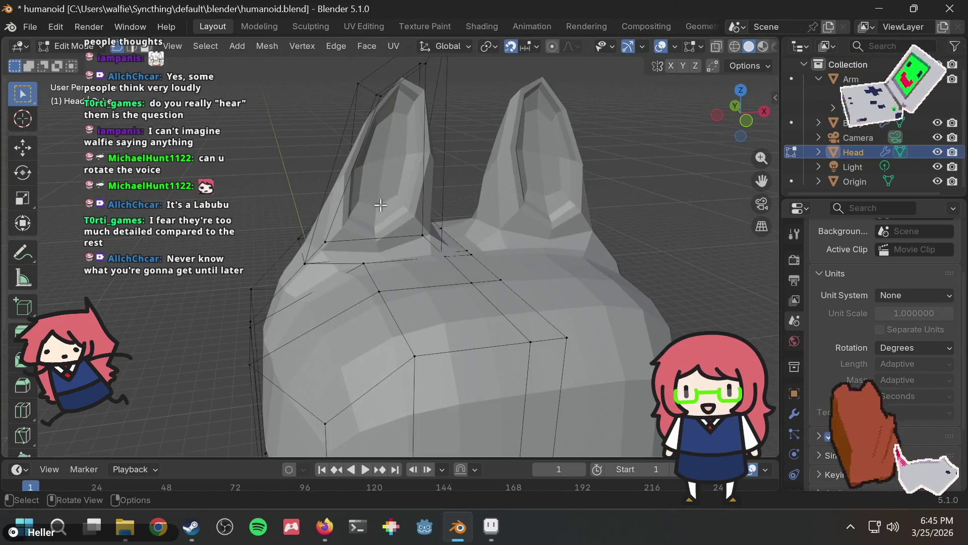
middle_click_drag(414, 127, 427, 143)
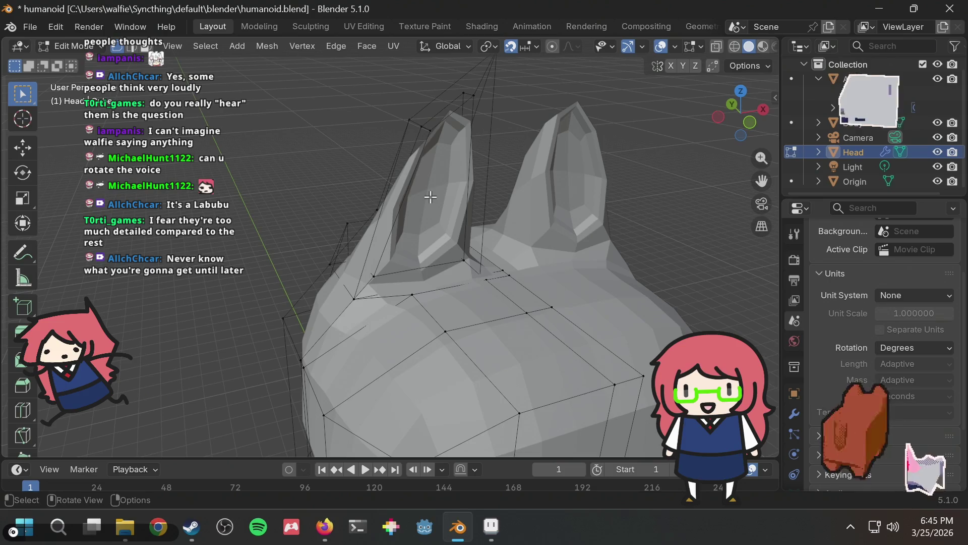
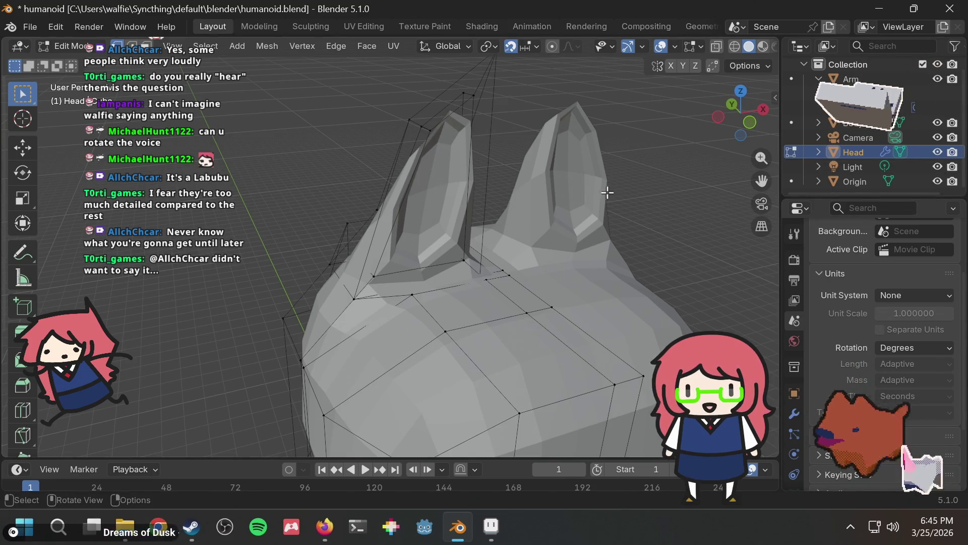
Undo three times to remove the carved inner-ear extrusion from both ears
scroll(608, 192, "down", 8)
middle_click_drag(458, 210, 570, 202)
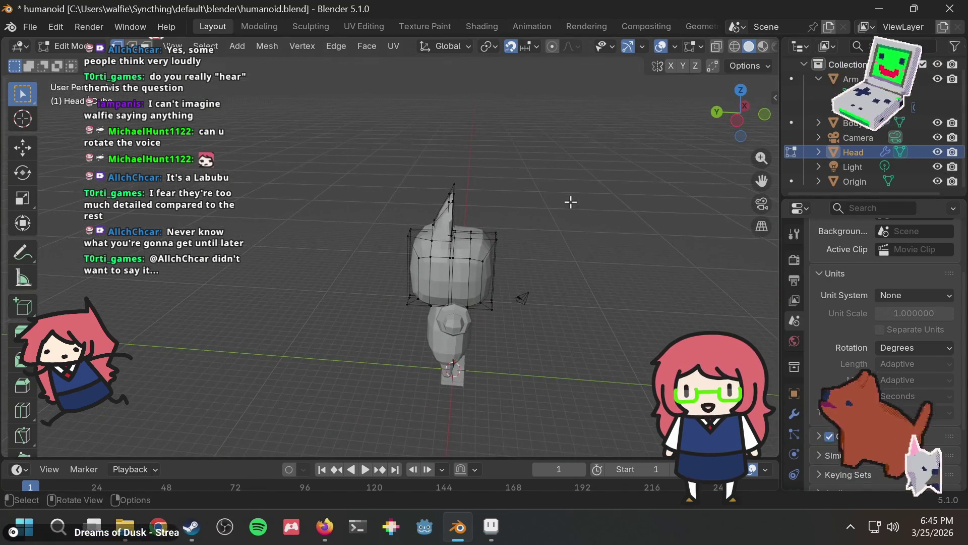
scroll(571, 202, "up", 3)
middle_click_drag(646, 177, 536, 183)
scroll(529, 181, "up", 8)
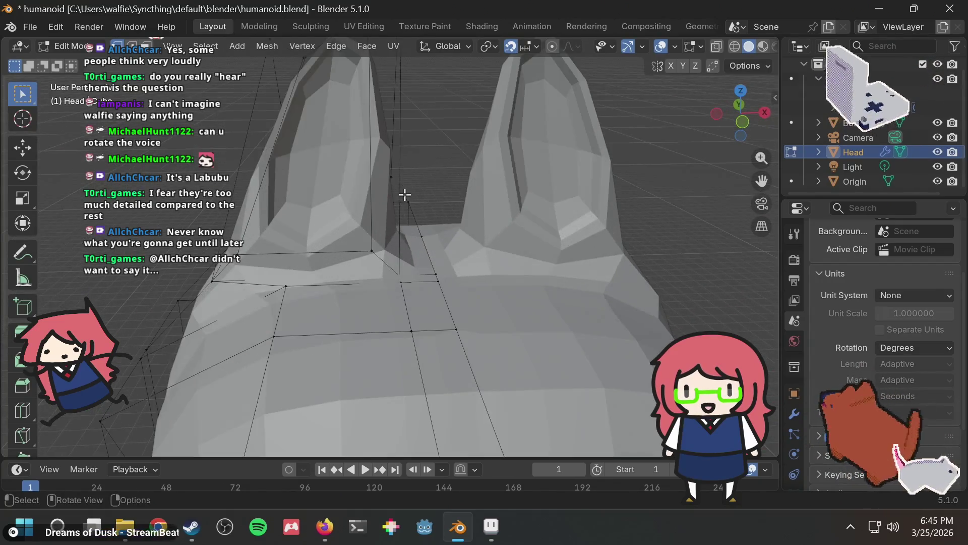
scroll(403, 190, "down", 2)
mouse_move(395, 189)
middle_mouse_down()
mouse_move(497, 198)
mouse_move(418, 204)
middle_mouse_up()
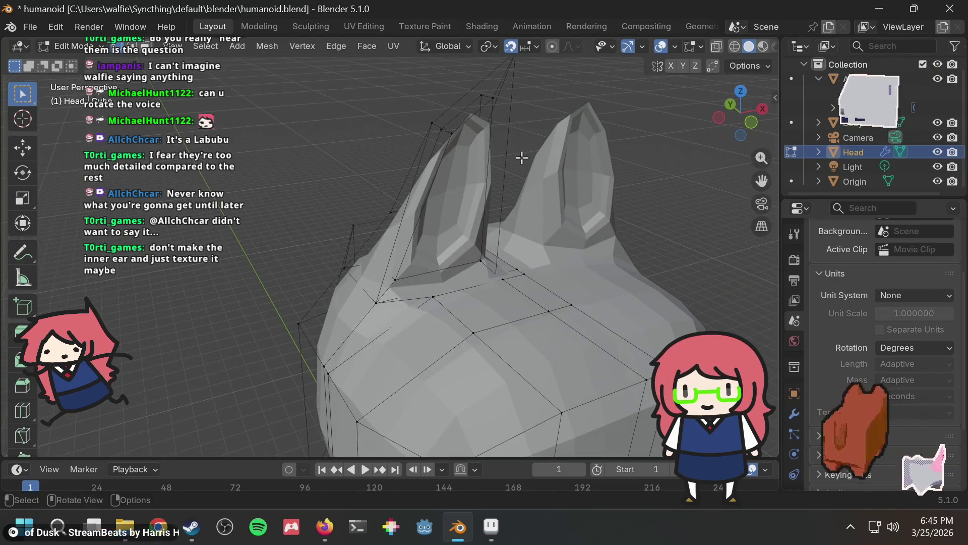
key("ctrl+z")
key("ctrl+z")
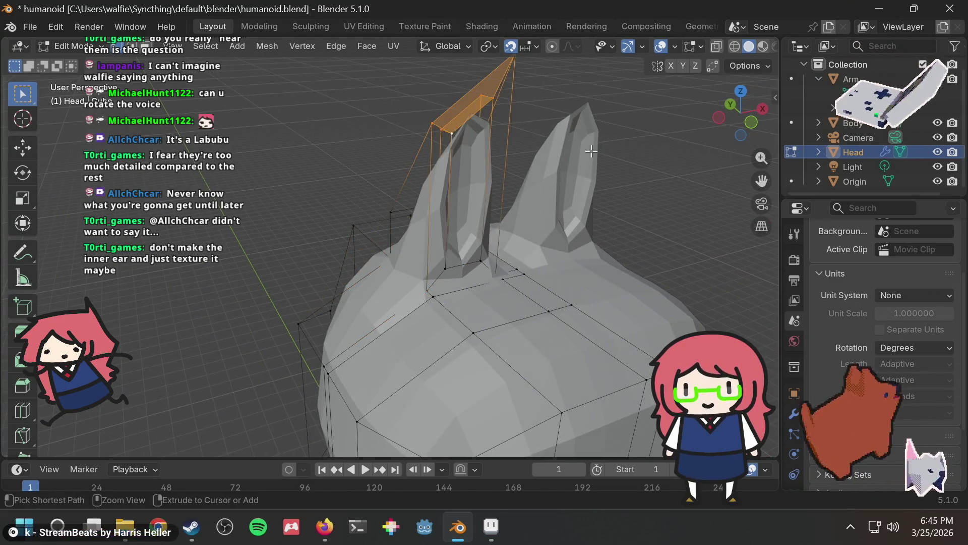
key("ctrl+z")
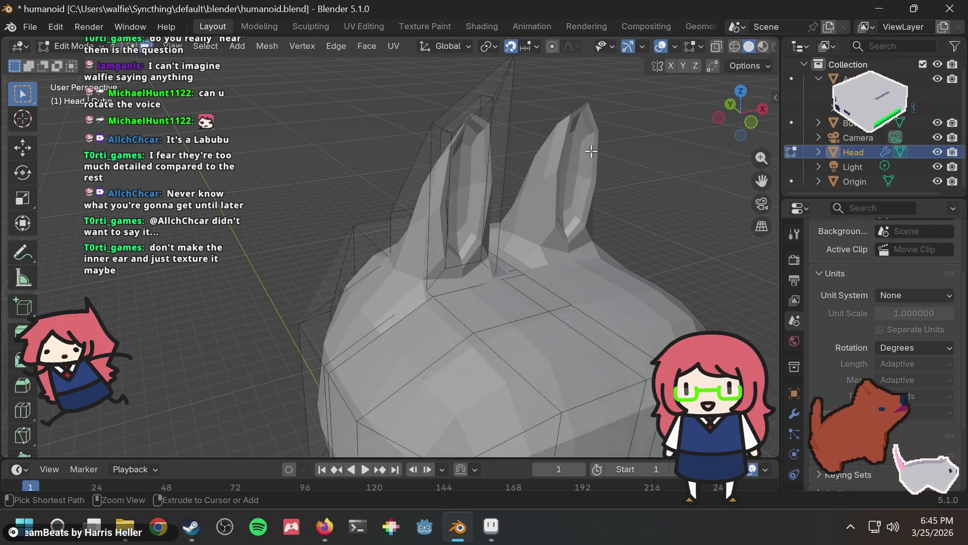
key("ctrl+z")
key("ctrl+z")
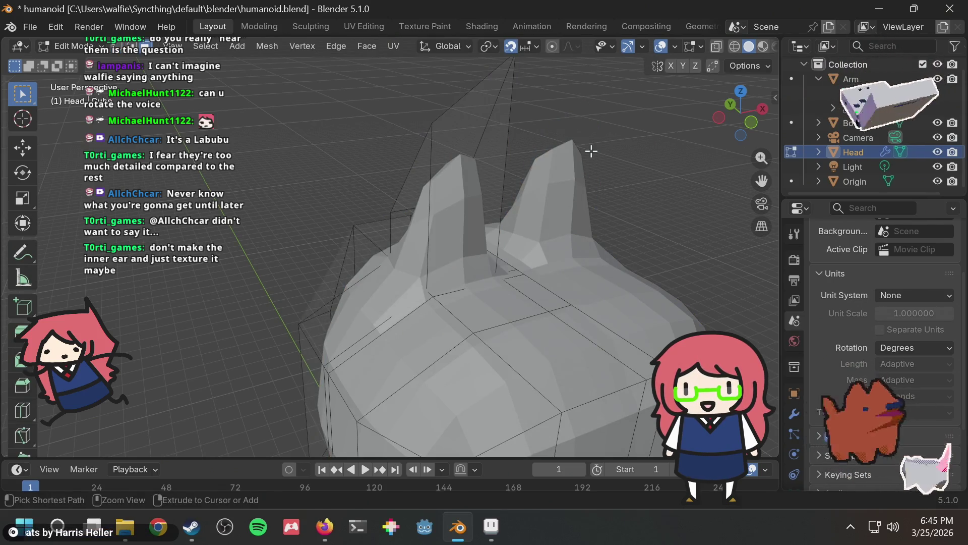
Inspect the now plain, blunter ears and save humanoid.blend
middle_click_drag(538, 183, 500, 195)
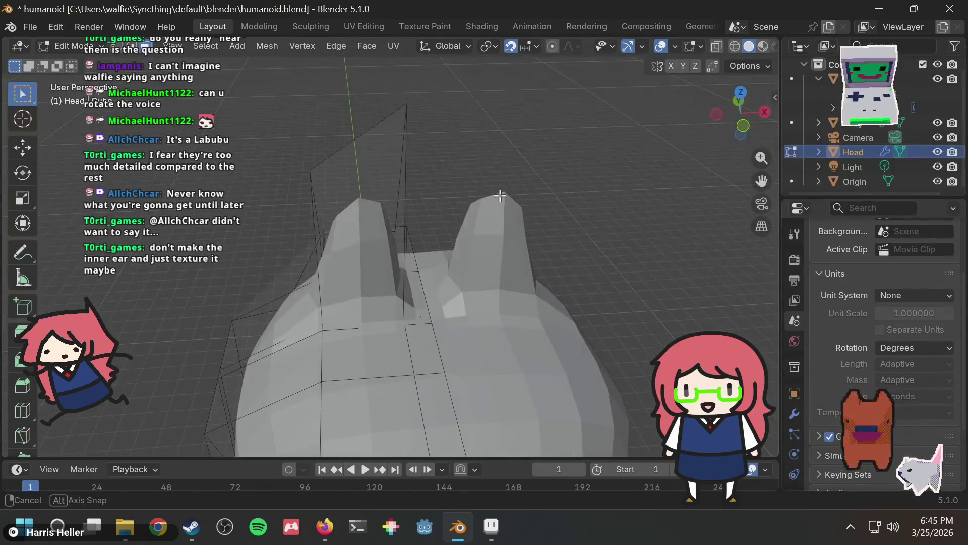
left_click_drag(295, 114, 426, 192)
left_click(469, 124)
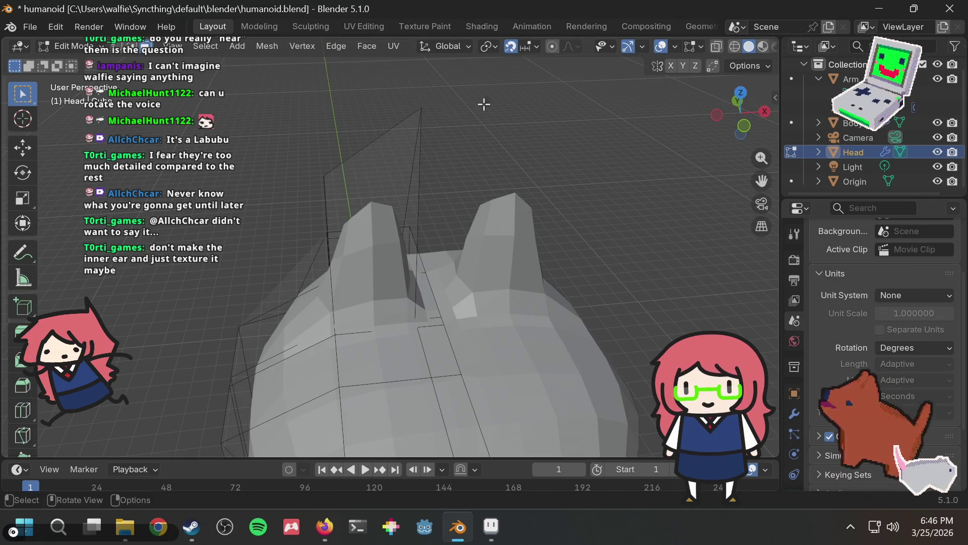
key("ctrl+s")
mouse_move(480, 110)
middle_mouse_down()
mouse_move(568, 99)
mouse_move(513, 108)
mouse_move(526, 120)
middle_mouse_up()
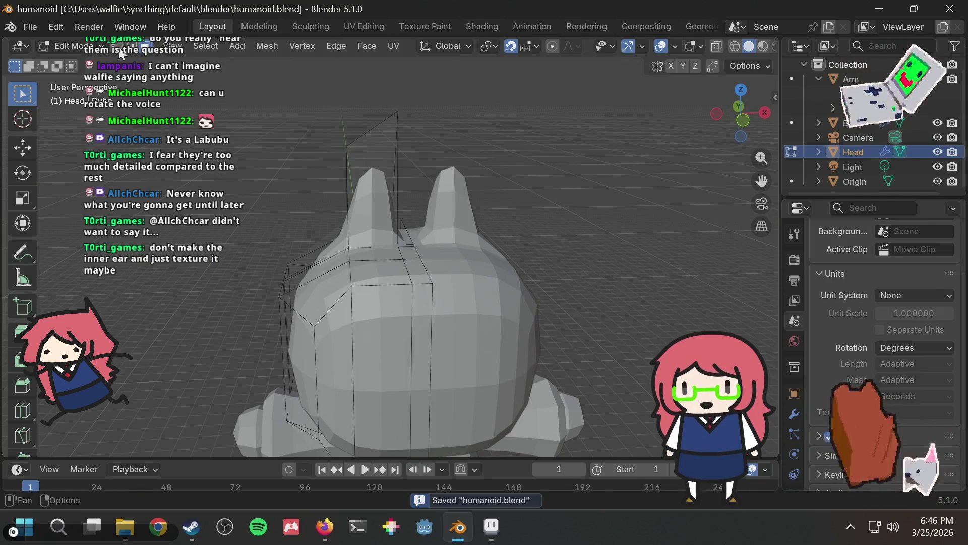
In vertex select mode, raise the two ear-top vertices 1 unit along Z (gz1)
key("1")
left_click_drag(358, 125, 410, 158)
type("gz1")
key("Return")
left_click(483, 119)
mouse_move(483, 119)
middle_mouse_down()
mouse_move(597, 143)
mouse_move(515, 143)
mouse_move(392, 243)
middle_mouse_up()
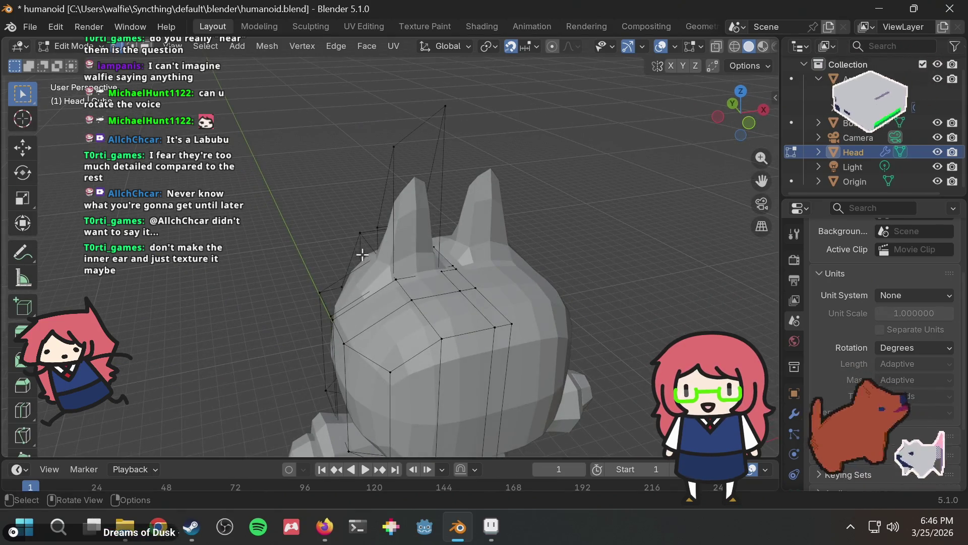
Shift the ear vertices -1 along X, then lower the guide's top vertices 1 along Z
mouse_move(411, 291)
middle_mouse_down()
mouse_move(338, 286)
mouse_move(575, 173)
mouse_move(625, 165)
mouse_move(444, 208)
mouse_move(423, 255)
mouse_move(425, 281)
mouse_move(508, 200)
mouse_move(510, 184)
mouse_move(543, 177)
mouse_move(498, 187)
mouse_move(481, 175)
middle_mouse_up()
type("gx-1")
key("Return")
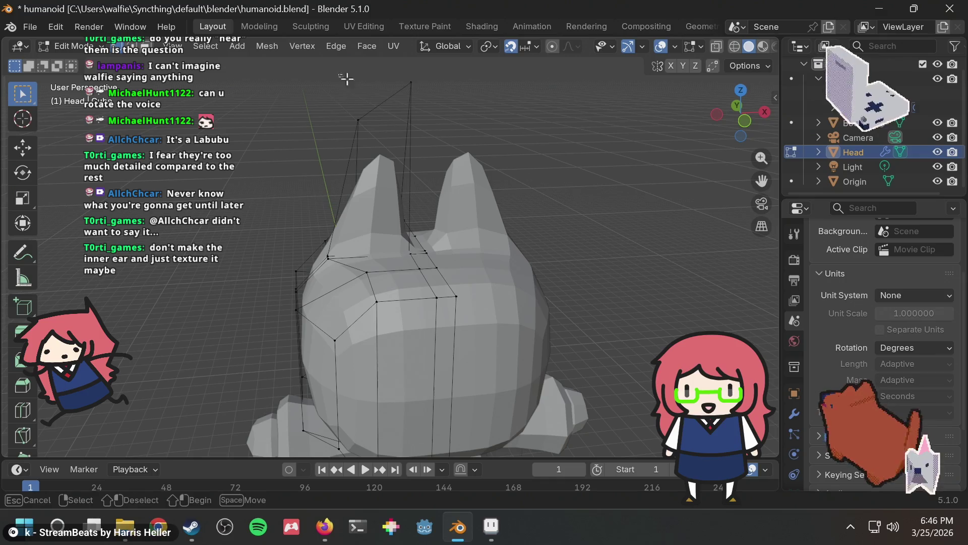
left_click_drag(426, 126, 426, 127)
type("gz-1")
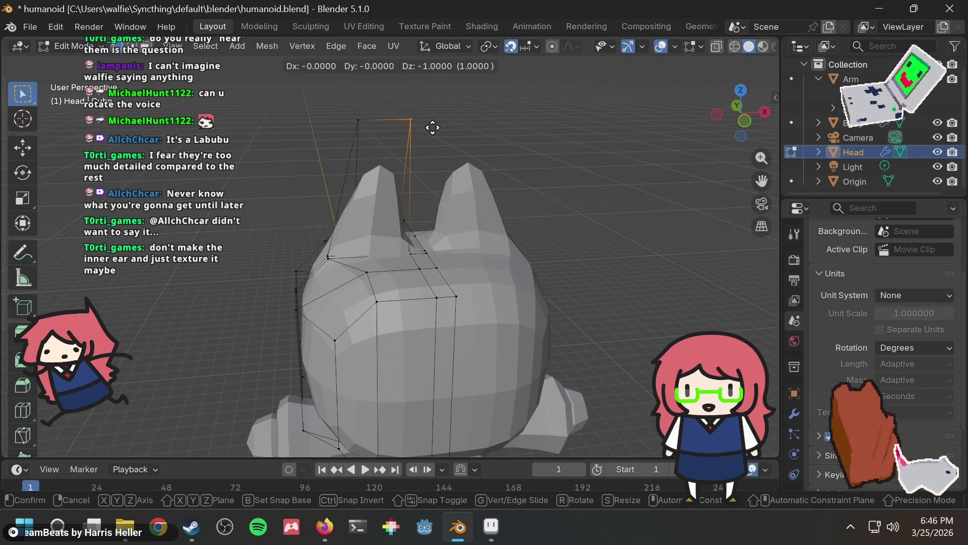
key("Return")
left_click(434, 127)
mouse_move(512, 140)
middle_mouse_down()
mouse_move(641, 125)
mouse_move(495, 129)
middle_mouse_up()
Save humanoid.blend and review the reshaped ears from several angles
key("ctrl+s")
middle_click_drag(444, 187, 564, 179)
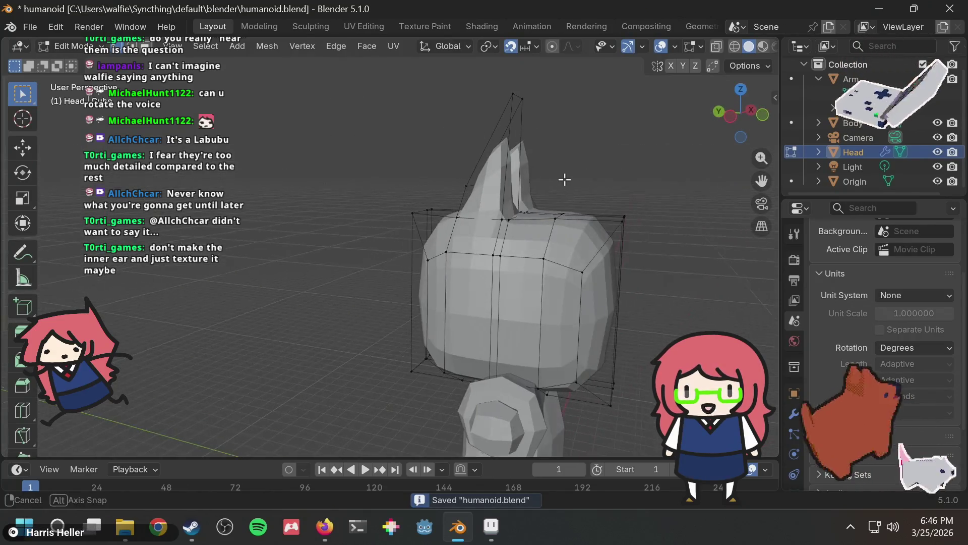
middle_click_drag(630, 147, 538, 143)
key("ctrl+s")
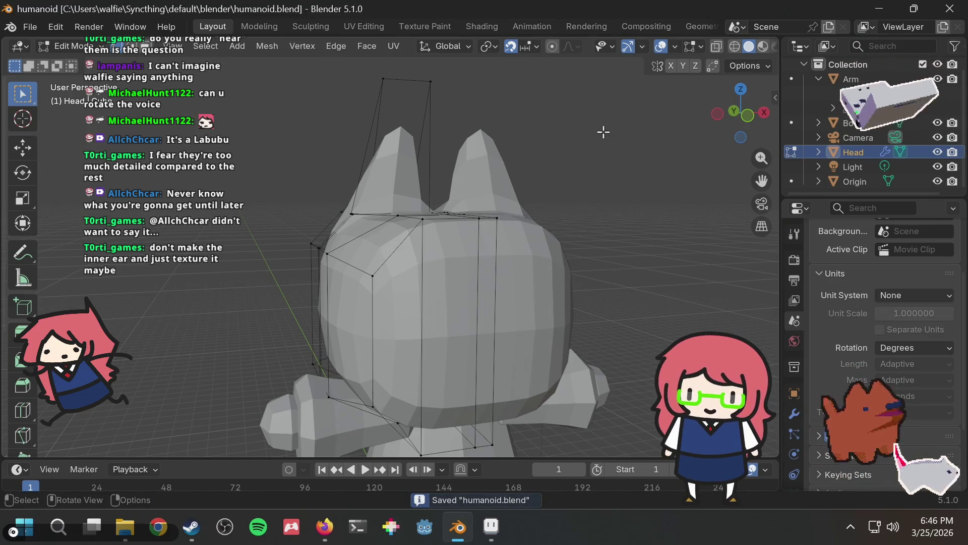
scroll(484, 225, "down", 3)
mouse_move(484, 224)
middle_mouse_down()
mouse_move(536, 243)
mouse_move(514, 214)
mouse_move(543, 277)
middle_mouse_up()
scroll(891, 166, "up", 1)
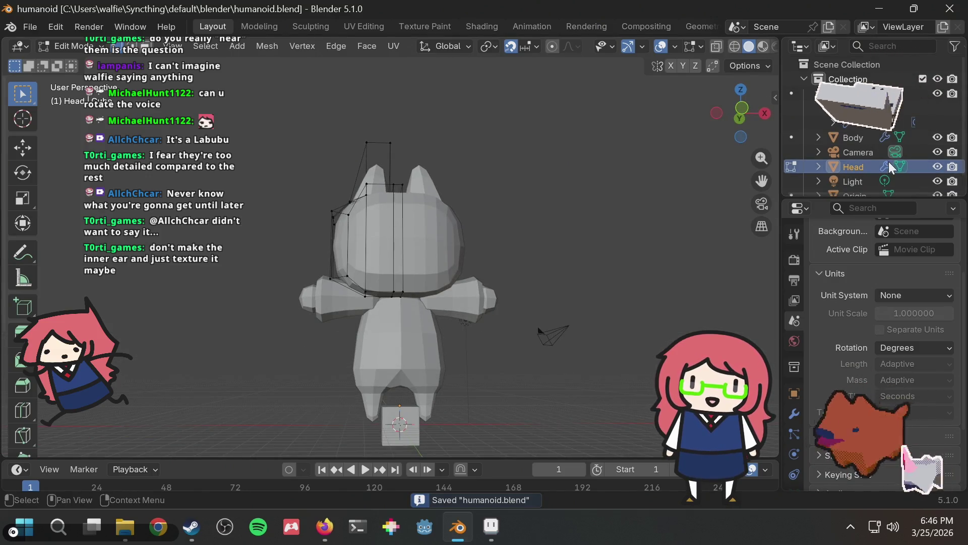
Deselect all, collapse the Arm object's children in the Outliner, and save humanoid.blend
left_click(513, 191)
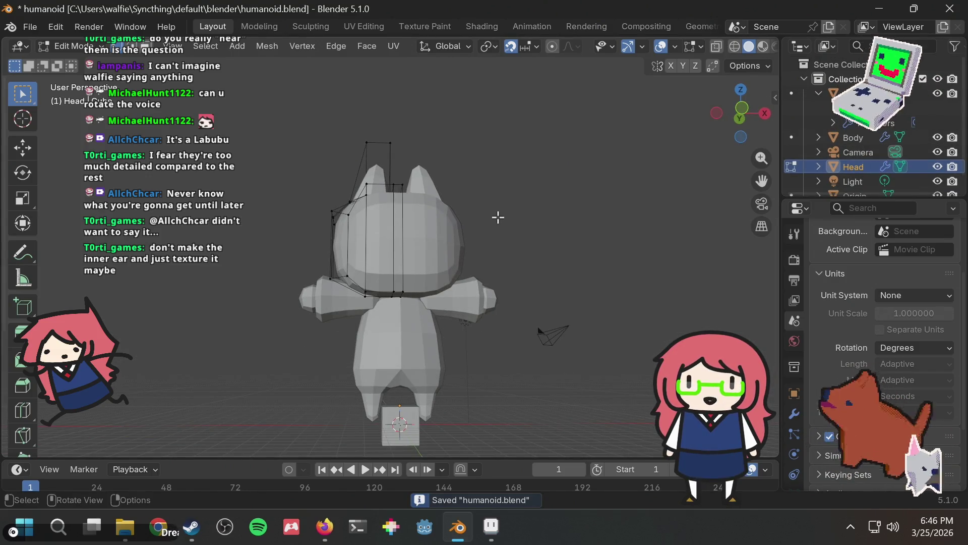
key("ctrl+s")
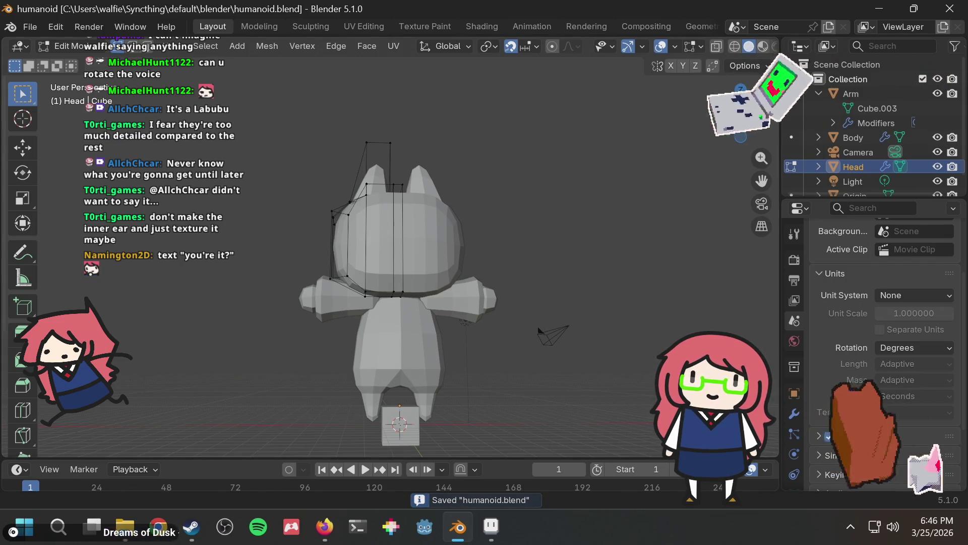
left_click(817, 92)
key("ctrl+s")
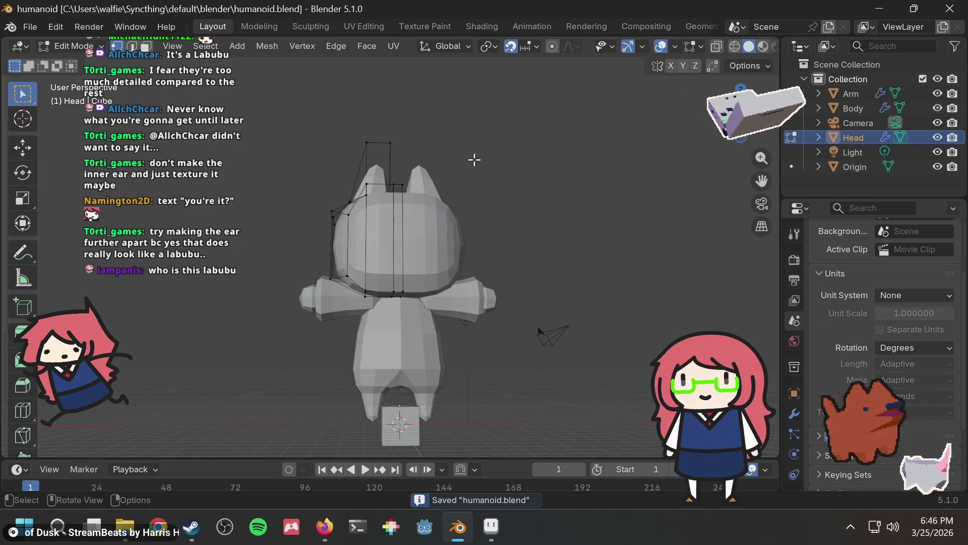
key("alt+Tab")
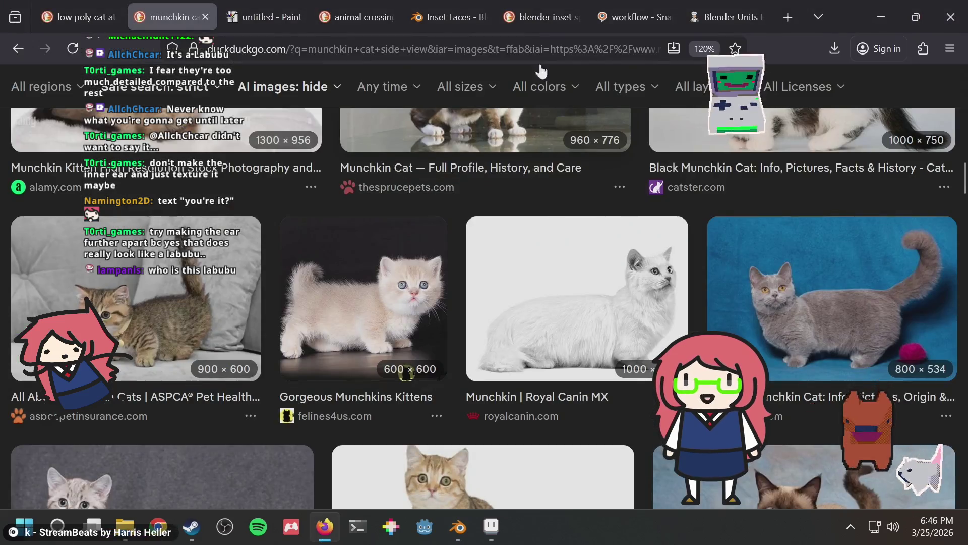
Search DuckDuckGo for 'labubu' in a new Firefox tab, then return to Blender
key("ctrl+t")
type("labubu")
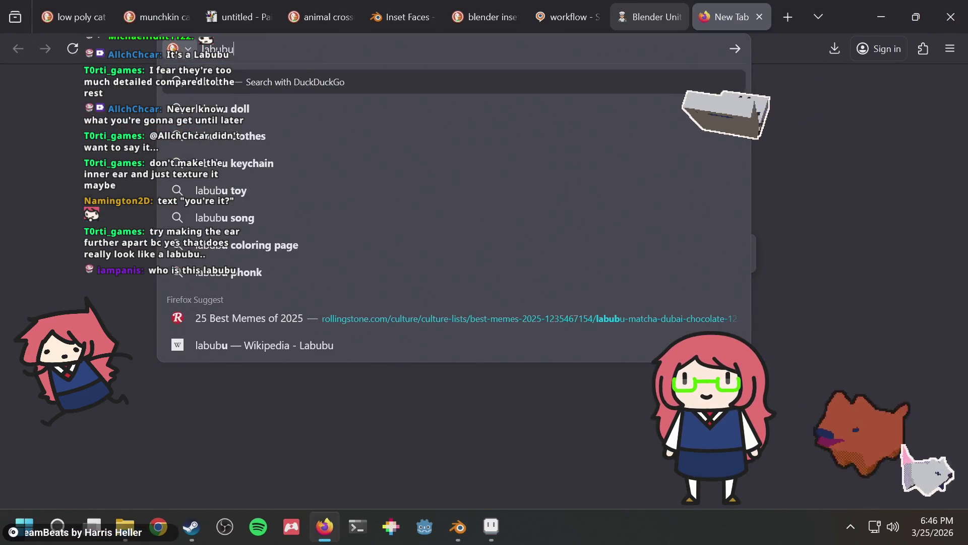
key("Return")
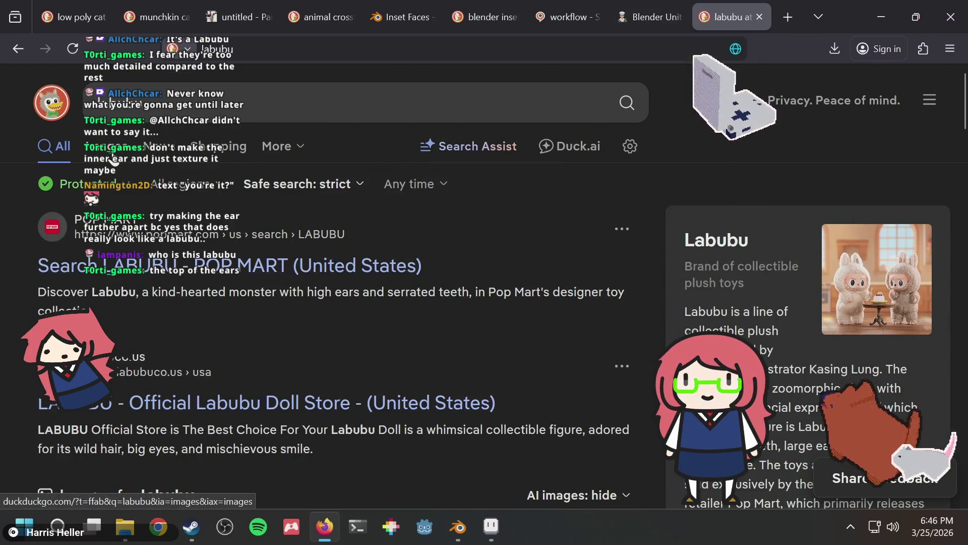
key("alt+Tab")
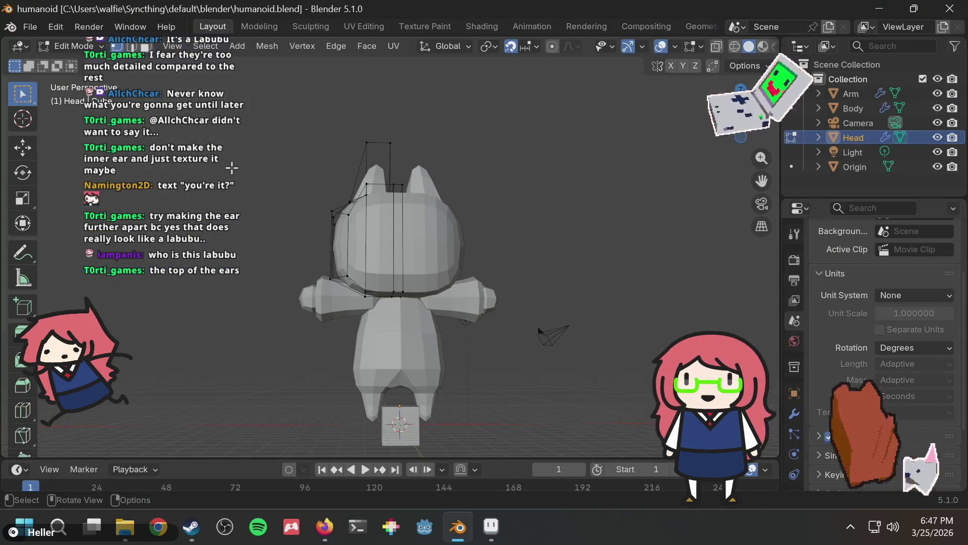
Move a top ear-guide vertex, then try widening the ear leftward and undo it
mouse_move(388, 126)
middle_mouse_down()
mouse_move(394, 133)
mouse_move(369, 161)
middle_mouse_up()
left_click(369, 161)
key("g")
left_click(350, 162)
left_click(432, 136)
mouse_move(480, 130)
middle_mouse_down()
mouse_move(586, 175)
mouse_move(499, 169)
mouse_move(363, 119)
middle_mouse_up()
left_click_drag(311, 153, 345, 140)
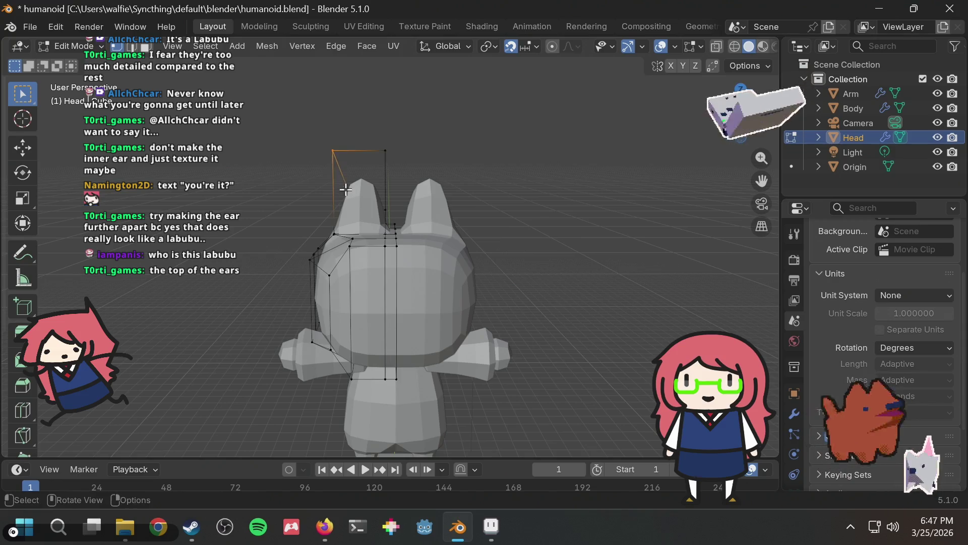
key("g")
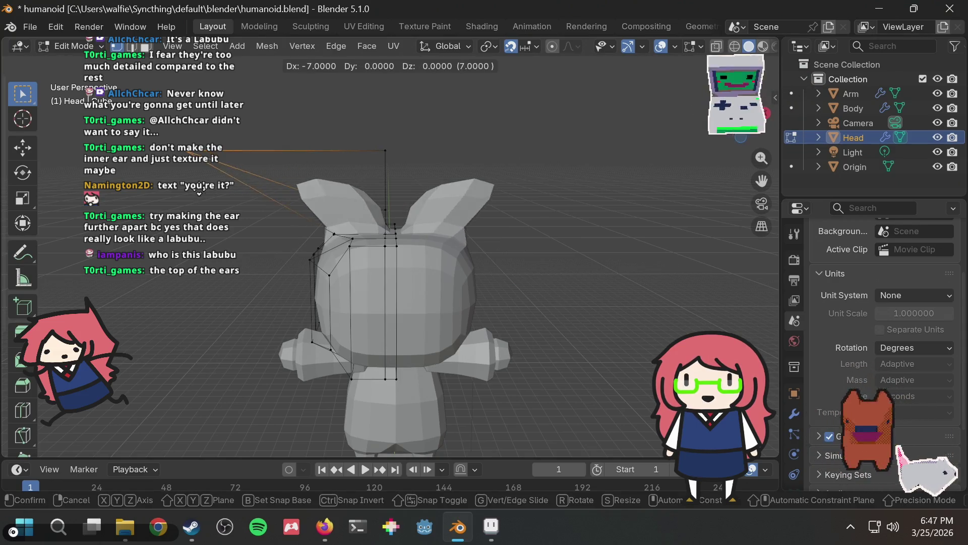
left_click(103, 194)
key("ctrl+z")
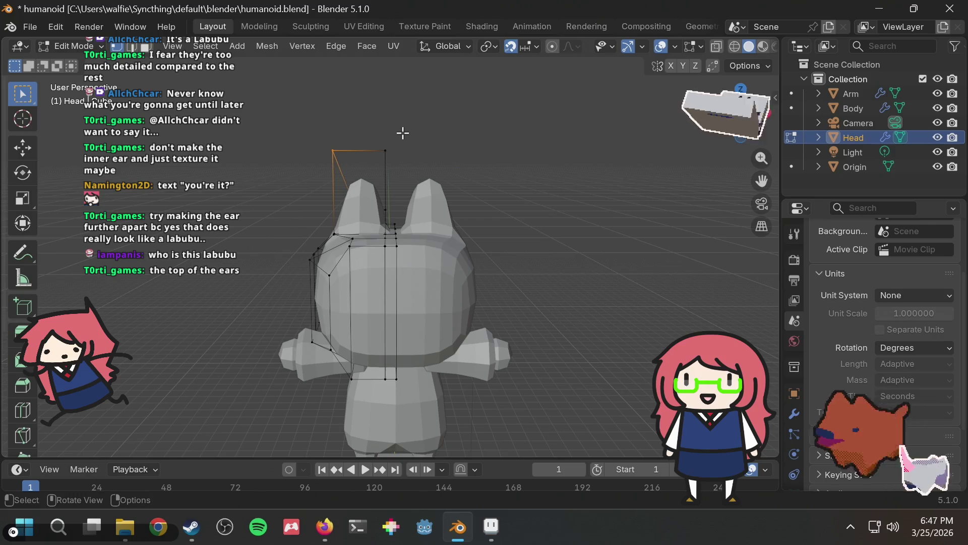
Cancel an attempted move of the top ear-guide vertex and save humanoid.blend
left_click_drag(403, 132, 376, 169)
key("g")
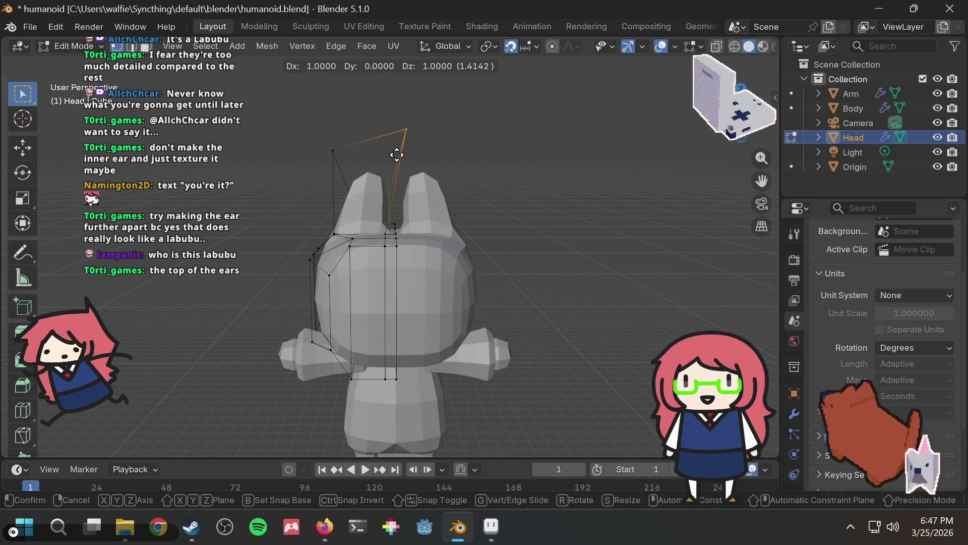
right_click(430, 143)
mouse_move(430, 144)
middle_mouse_down()
mouse_move(546, 142)
mouse_move(498, 173)
mouse_move(463, 173)
mouse_move(405, 147)
middle_mouse_up()
key("ctrl+s")
Lower the top ear-guide vertex, then move the selected vertices further down
key("g")
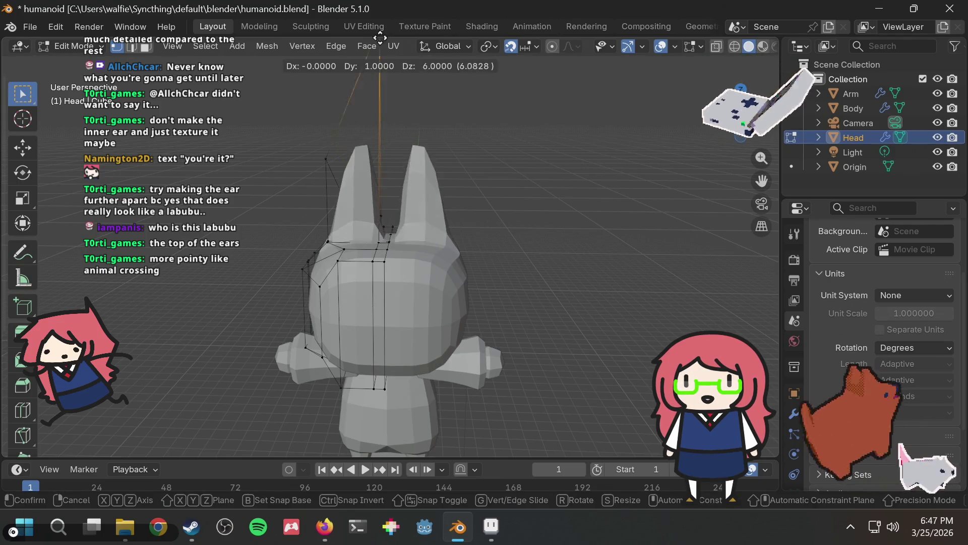
right_click(386, 457)
scroll(440, 382, "down", 2)
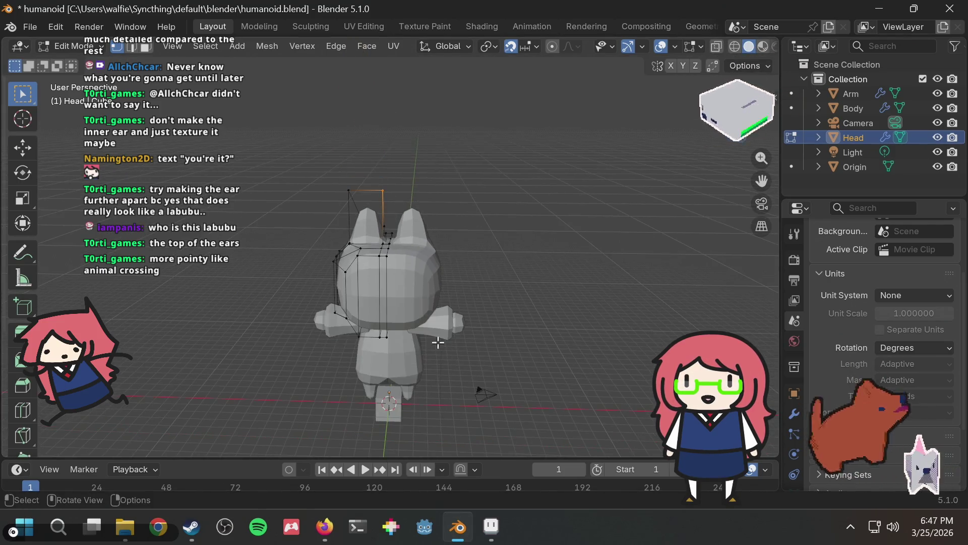
left_click_drag(352, 204, 354, 203)
key("g")
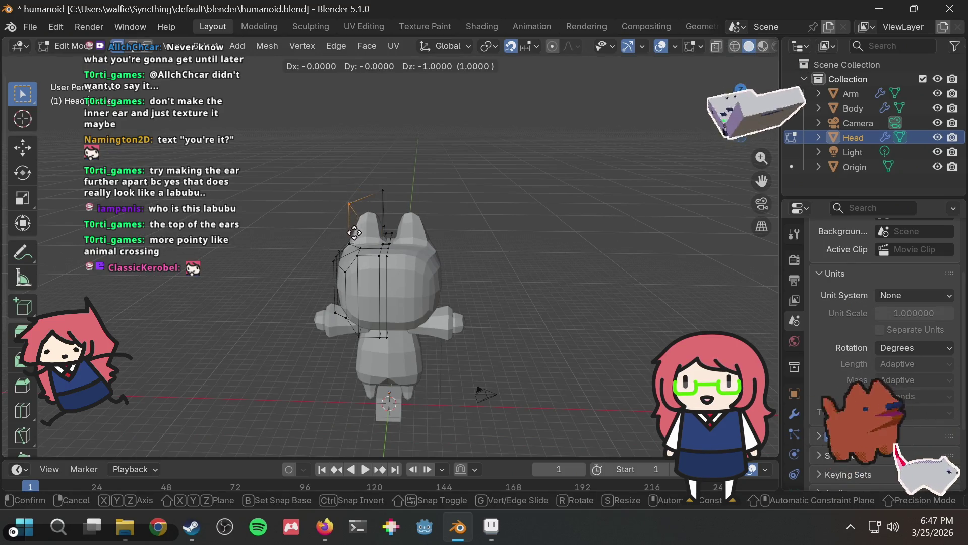
left_click(359, 238)
mouse_move(359, 238)
middle_mouse_down()
mouse_move(515, 222)
mouse_move(507, 189)
middle_mouse_up()
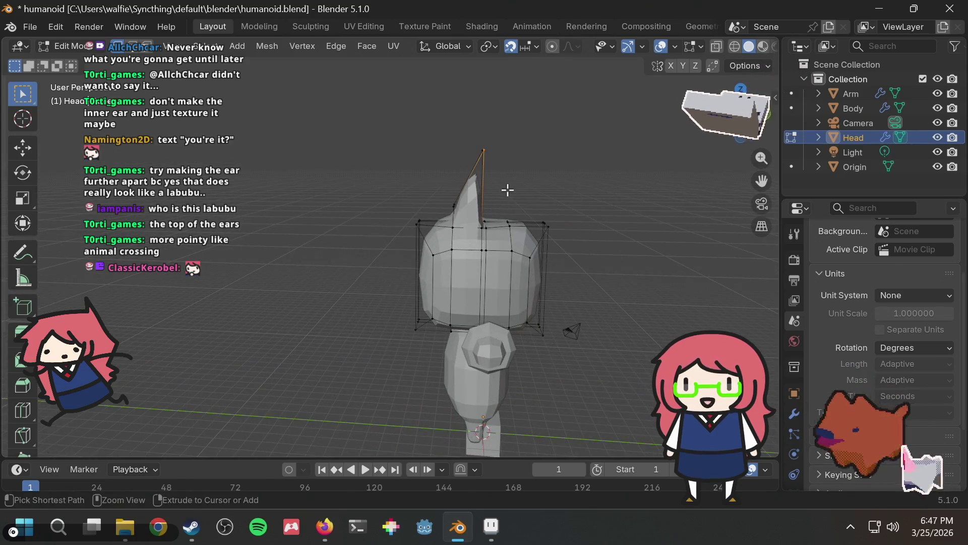
key("g")
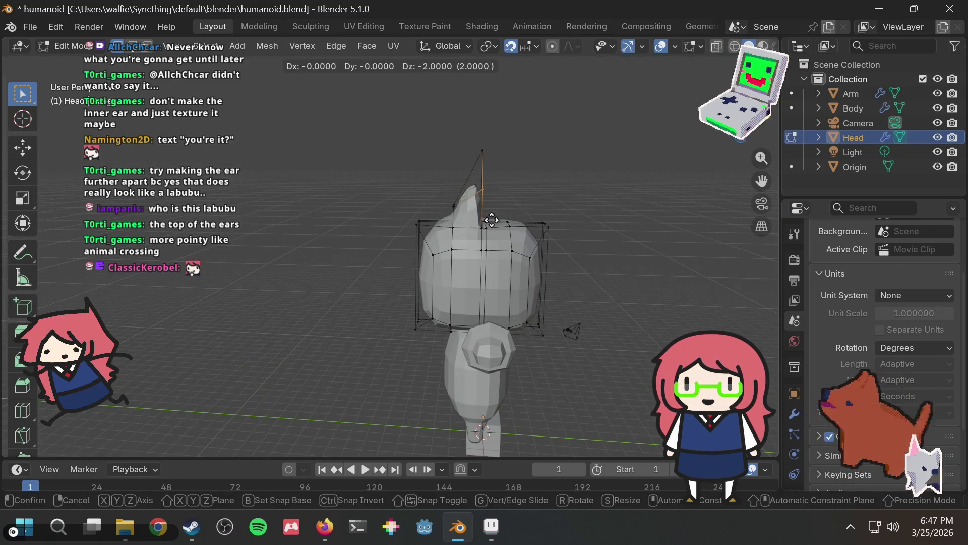
left_click(493, 235)
Shift the ear vertices sideways and fine-tune one ear vertex's position
mouse_move(607, 177)
middle_mouse_down()
mouse_move(437, 177)
mouse_move(499, 222)
mouse_move(576, 208)
mouse_move(586, 167)
mouse_move(488, 218)
mouse_move(444, 275)
middle_mouse_up()
key("g")
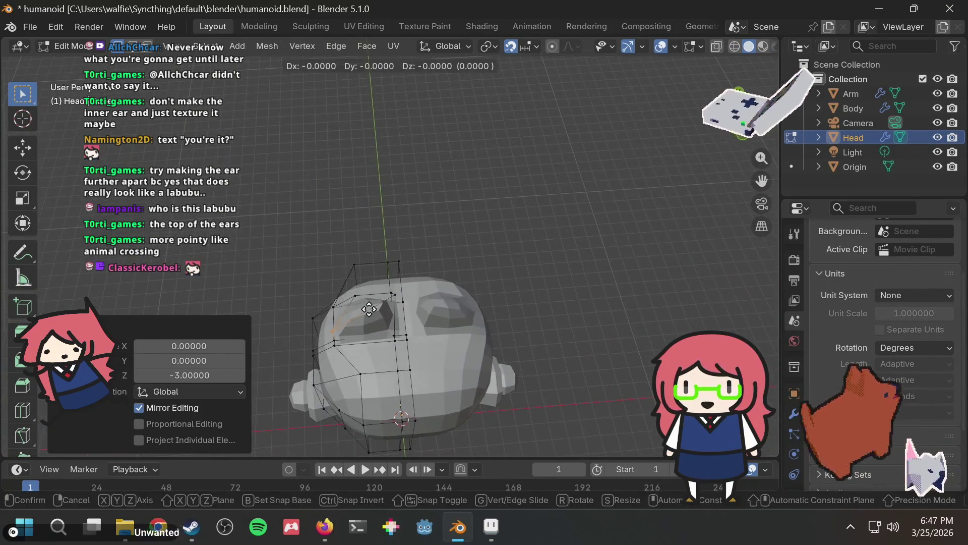
left_click(398, 309)
mouse_move(398, 309)
middle_mouse_down()
mouse_move(456, 167)
mouse_move(417, 167)
mouse_move(555, 389)
mouse_move(413, 343)
middle_mouse_up()
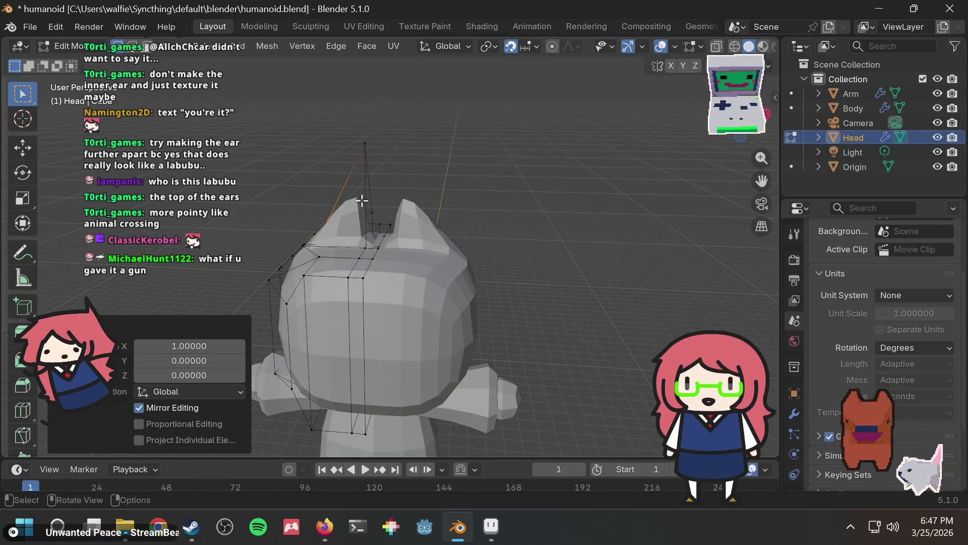
key("g")
left_click(351, 175)
middle_click_drag(400, 158, 452, 145)
Open the Animal Crossing cat results and the Rover image preview in Firefox for reference
key("alt+Tab")
left_click(317, 19)
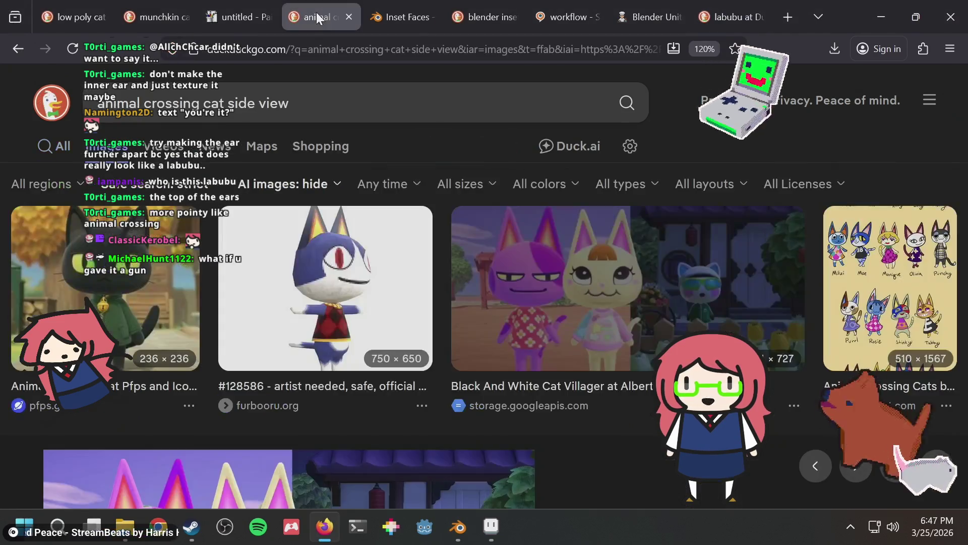
left_click(320, 279)
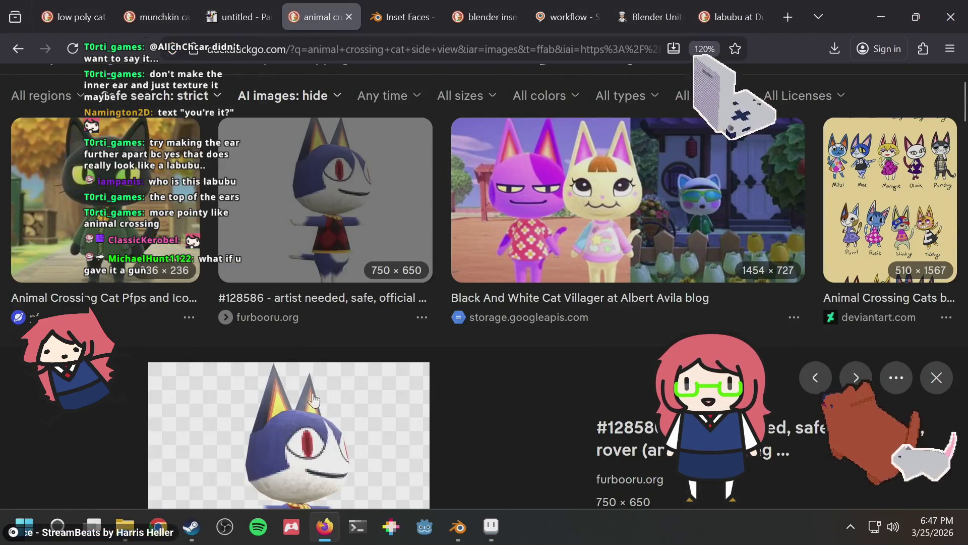
key("alt+Tab")
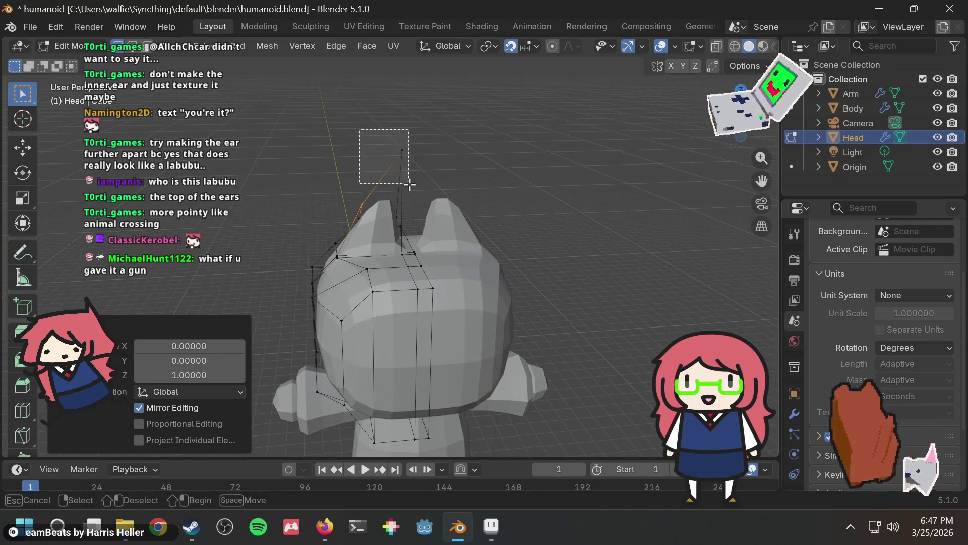
Raise the ear tip 1 along Y and 2 along Z for a taller peak
left_click_drag(409, 184, 419, 183)
middle_click_drag(428, 182, 473, 208)
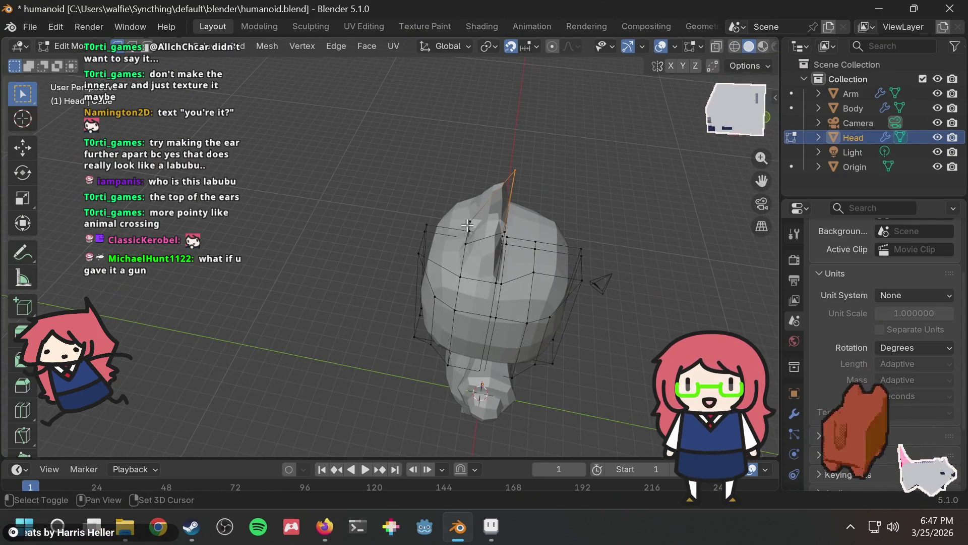
middle_click_drag(536, 206, 437, 164)
key("g")
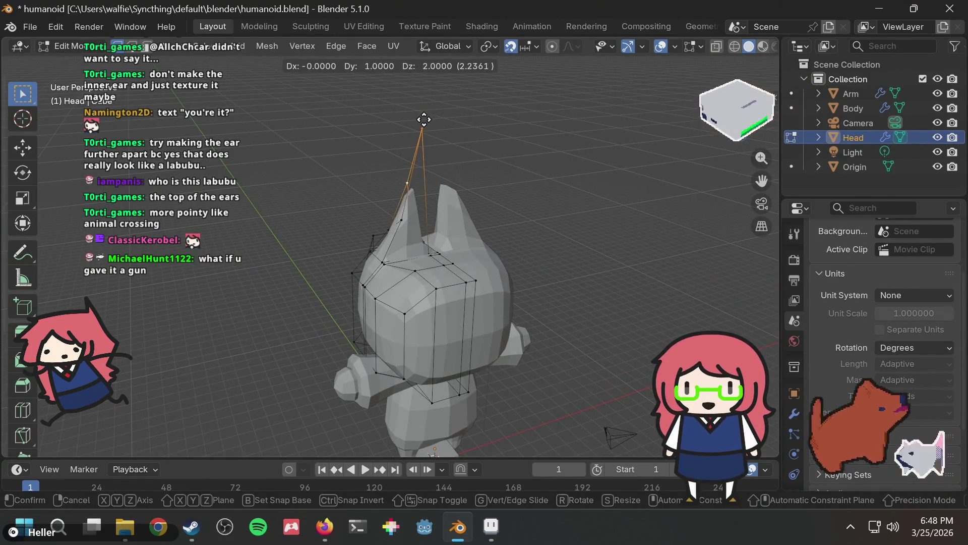
left_click(424, 119)
mouse_move(504, 168)
middle_mouse_down()
mouse_move(421, 169)
mouse_move(447, 152)
middle_mouse_up()
Preview the FafaMeow cats reference image in Firefox, then return to Blender
key("alt+Tab")
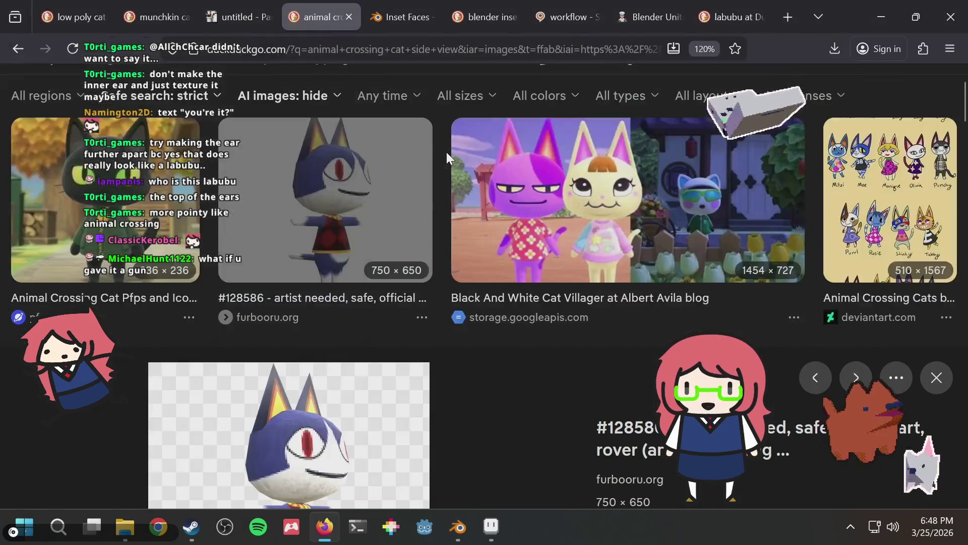
scroll(398, 352, "down", 5)
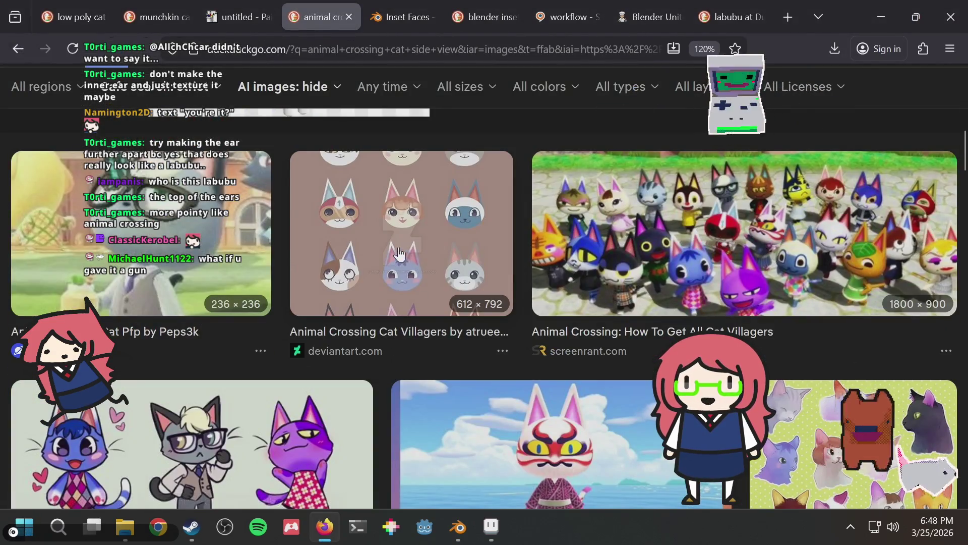
scroll(404, 280, "down", 4)
left_click(257, 274)
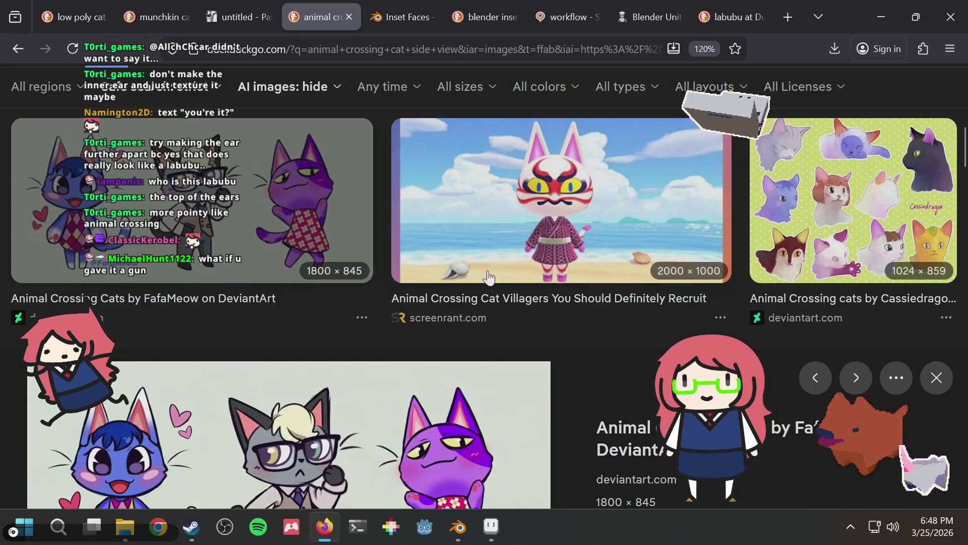
scroll(482, 278, "down", 2)
scroll(483, 293, "up", 10)
key("alt+Tab")
mouse_move(474, 274)
middle_mouse_down()
mouse_move(467, 238)
mouse_move(510, 210)
mouse_move(564, 244)
mouse_move(493, 290)
mouse_move(446, 255)
middle_mouse_up()
Nudge the selected ear vertex and then the ear-tip vertex while orbiting the head
middle_click_drag(459, 213, 533, 202)
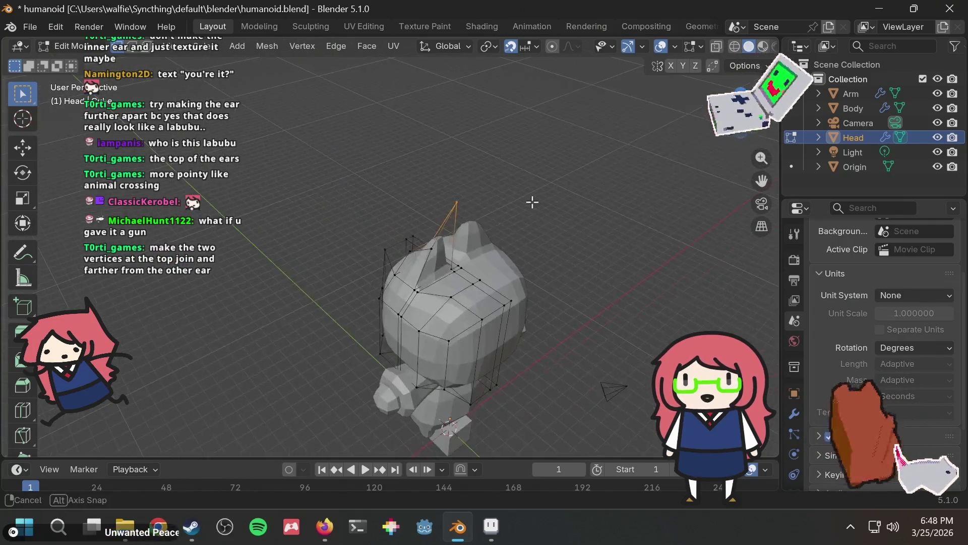
mouse_move(468, 188)
middle_mouse_down()
mouse_move(486, 188)
mouse_move(372, 226)
mouse_move(391, 209)
mouse_move(383, 202)
middle_mouse_up()
scroll(371, 226, "up", 4)
mouse_move(349, 284)
middle_mouse_down()
mouse_move(402, 237)
mouse_move(539, 242)
mouse_move(454, 237)
mouse_move(417, 221)
middle_mouse_up()
key("g")
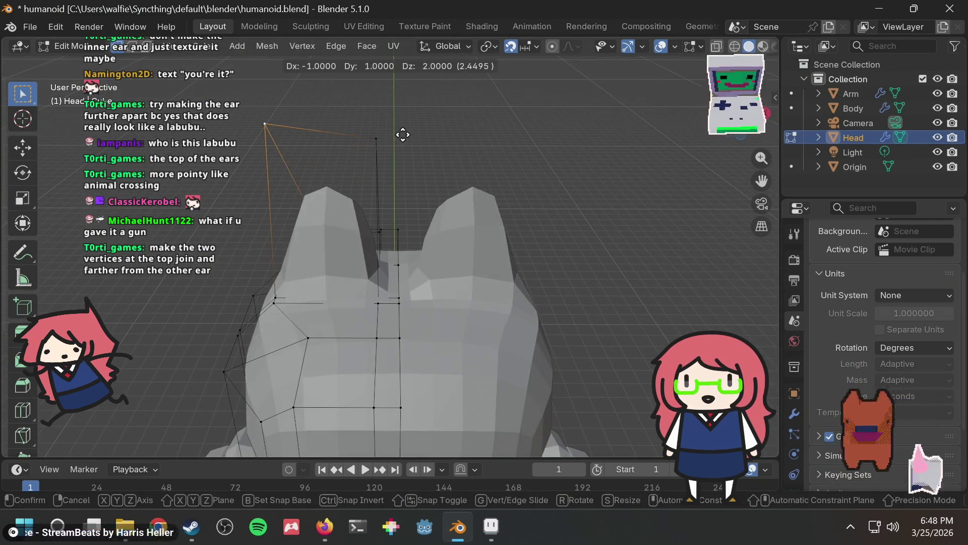
key("Return")
mouse_move(402, 144)
middle_mouse_down()
mouse_move(456, 169)
mouse_move(564, 183)
middle_mouse_up()
key("g")
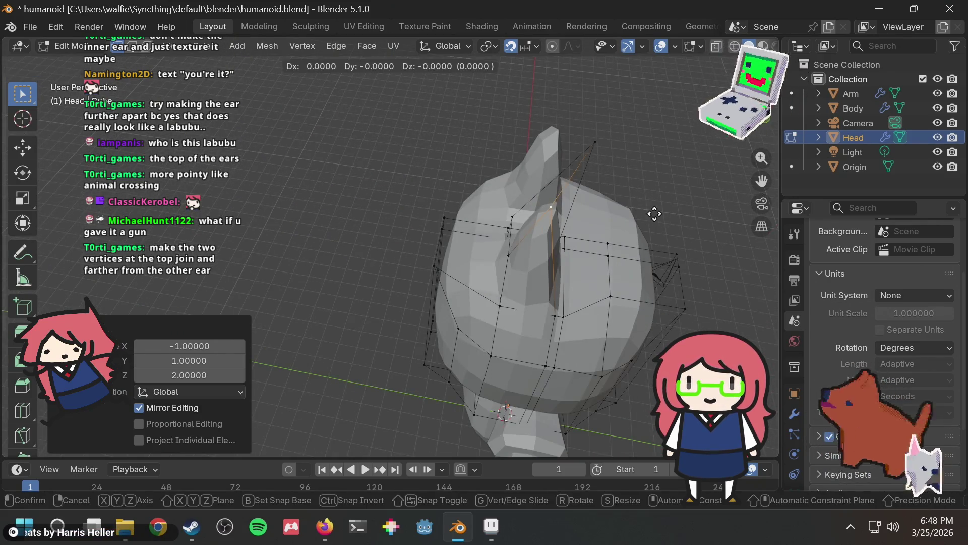
key("Return")
middle_click_drag(664, 212, 508, 167)
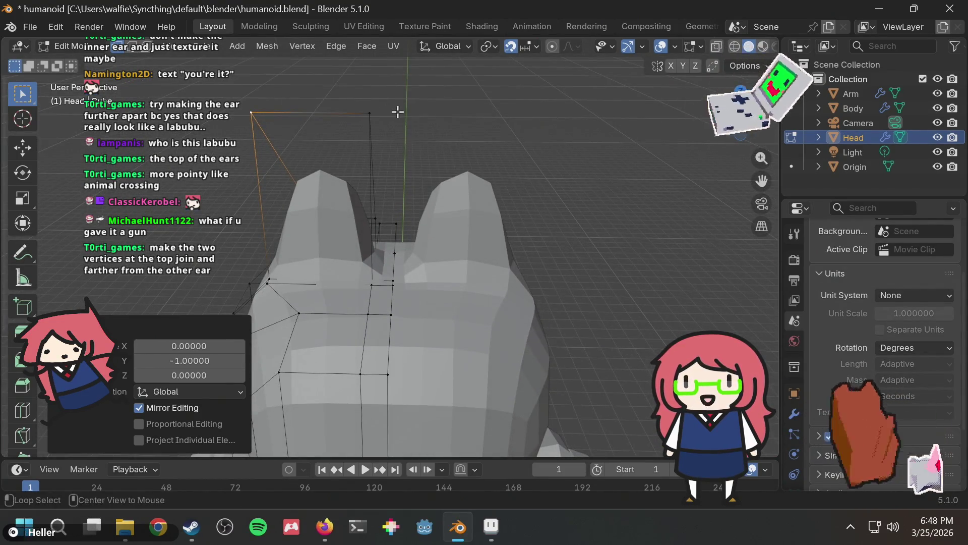
After glancing at the cat references, move the top ear vertex and reselect the ear-top vertices
key("alt+Tab")
key("alt+Tab")
mouse_move(401, 87)
left_mouse_down()
mouse_move(342, 142)
mouse_move(328, 135)
left_mouse_up()
key("g")
left_click(313, 134)
left_click(263, 88)
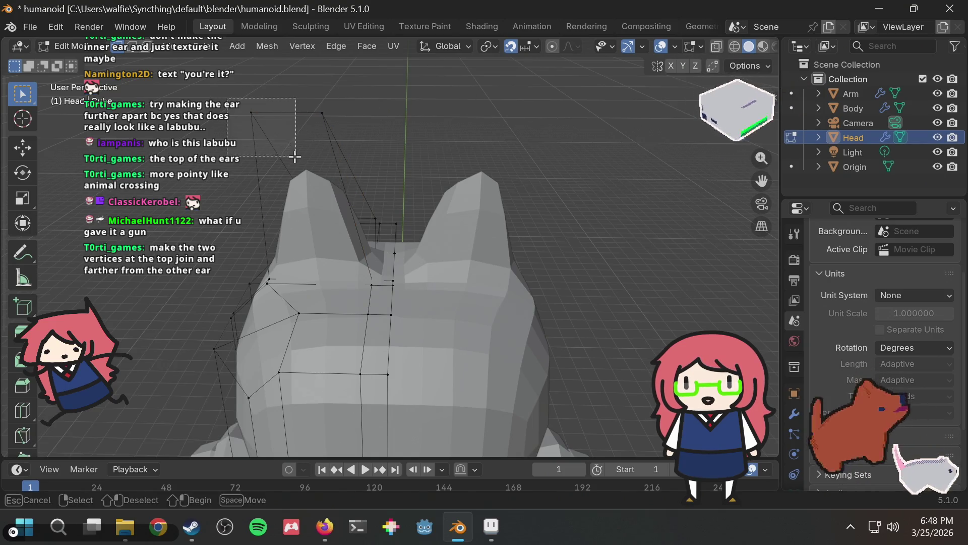
left_click_drag(295, 157, 303, 158)
mouse_move(406, 104)
middle_mouse_down()
mouse_move(529, 96)
mouse_move(417, 89)
mouse_move(428, 102)
mouse_move(357, 98)
mouse_move(353, 140)
middle_mouse_up()
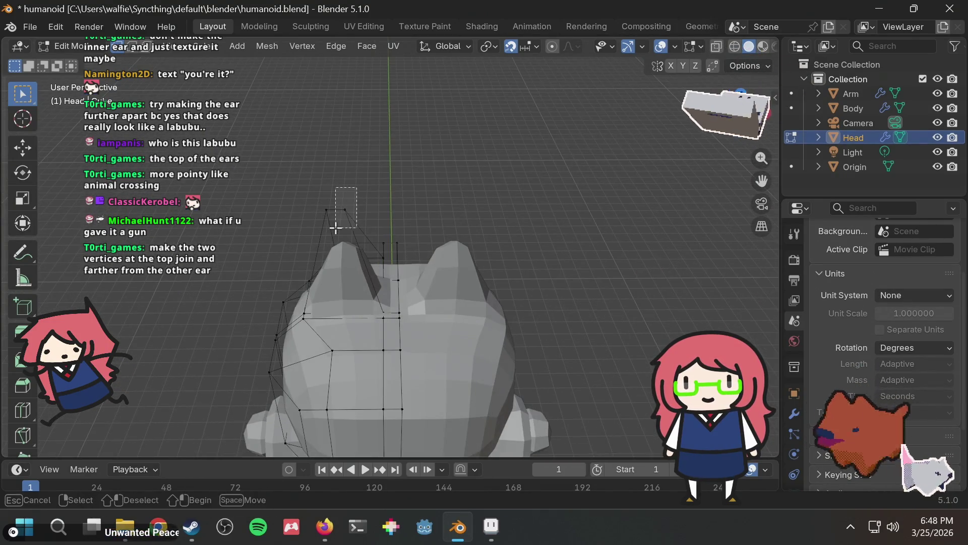
Reposition the ear-top vertex twice more and review the head from the front
left_click_drag(335, 228, 336, 228)
key("g")
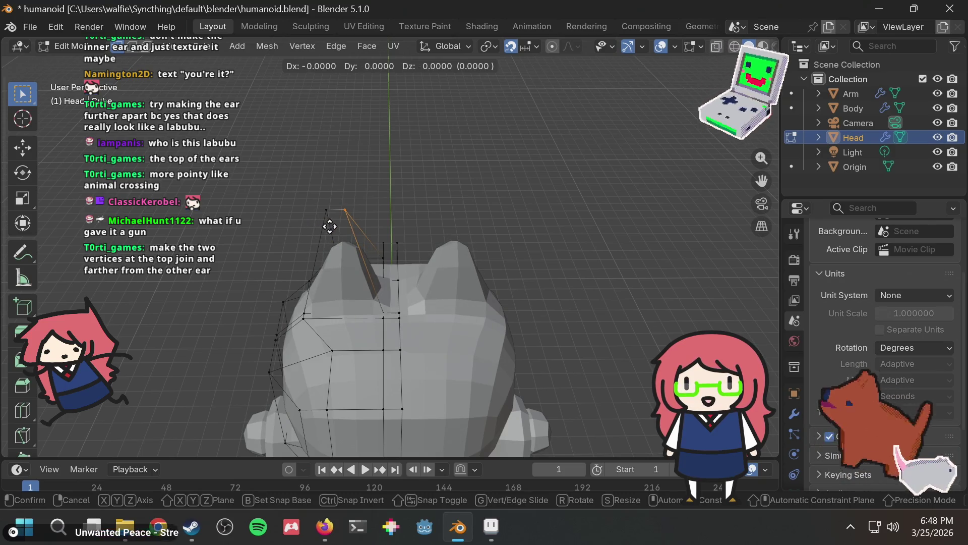
left_click(376, 166)
mouse_move(376, 167)
middle_mouse_down()
mouse_move(384, 173)
mouse_move(419, 89)
mouse_move(396, 123)
middle_mouse_up()
scroll(380, 266, "up", 4)
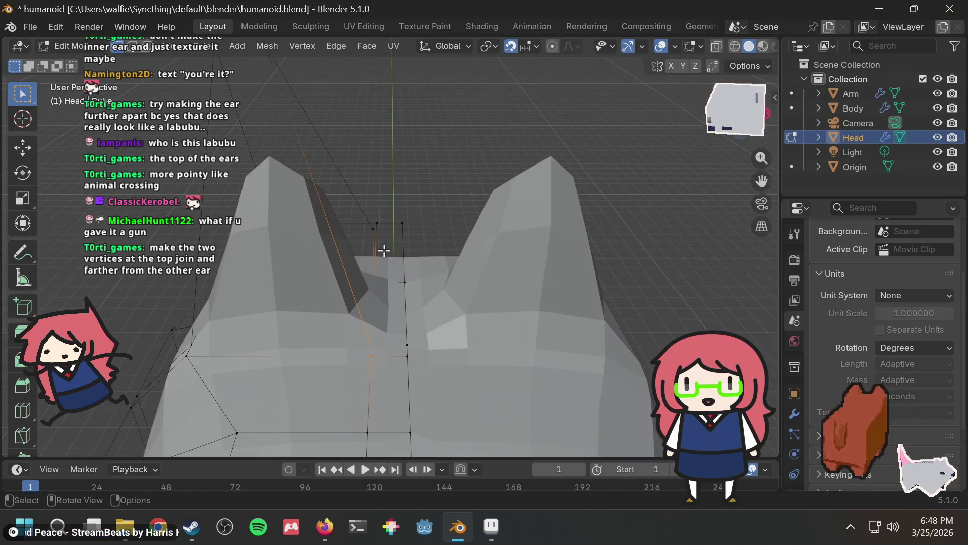
key("g")
scroll(368, 255, "down", 2)
left_click(378, 223)
left_click(448, 142)
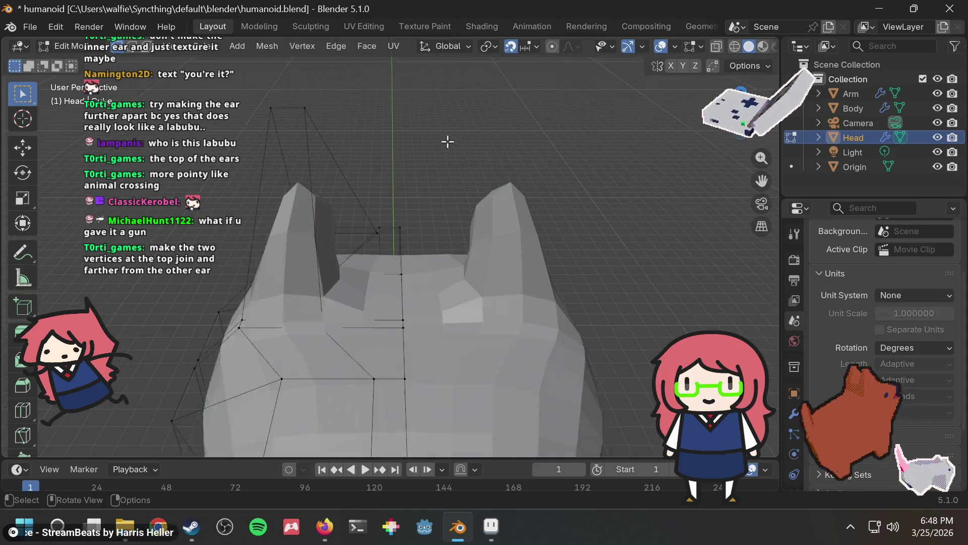
scroll(447, 142, "down", 3)
middle_click_drag(443, 145, 409, 167)
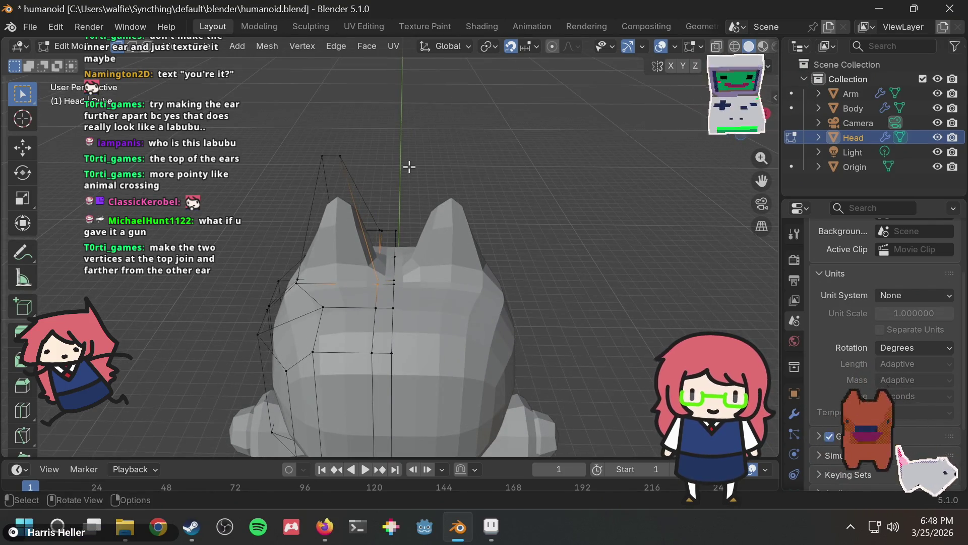
scroll(334, 306, "up", 3)
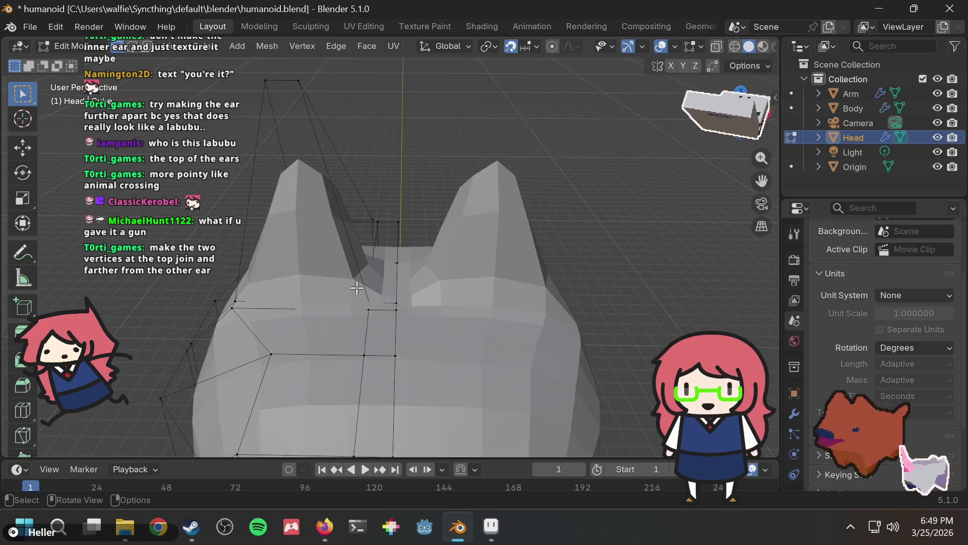
Raise the ear-tip vertices higher and save humanoid.blend
key("alt+Tab")
key("alt+Tab")
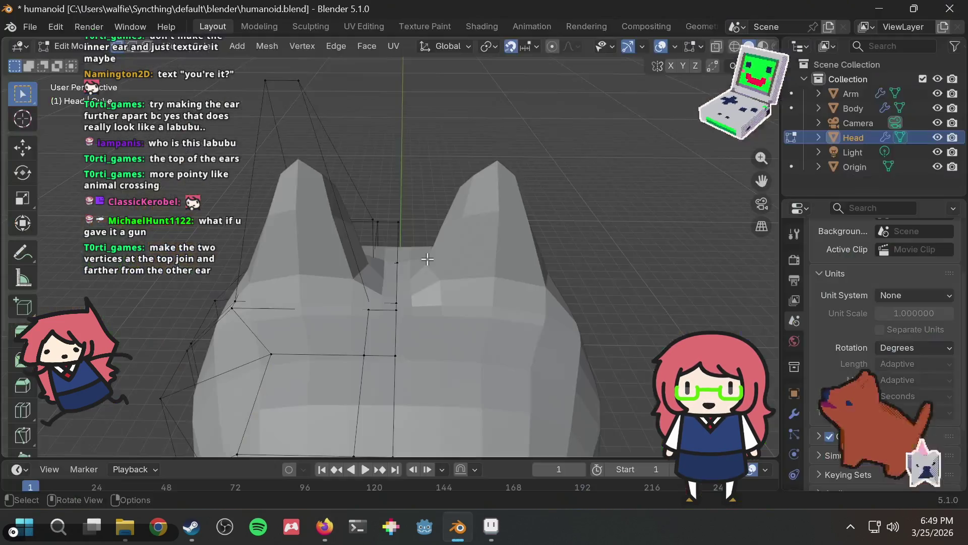
middle_click_drag(448, 154, 448, 173)
scroll(322, 150, "down", 3)
left_click_drag(313, 143, 366, 185)
key("g")
left_click(398, 169)
mouse_move(398, 169)
middle_mouse_down()
mouse_move(534, 139)
mouse_move(535, 163)
mouse_move(494, 168)
middle_mouse_up()
key("ctrl+s")
scroll(367, 183, "up", 4)
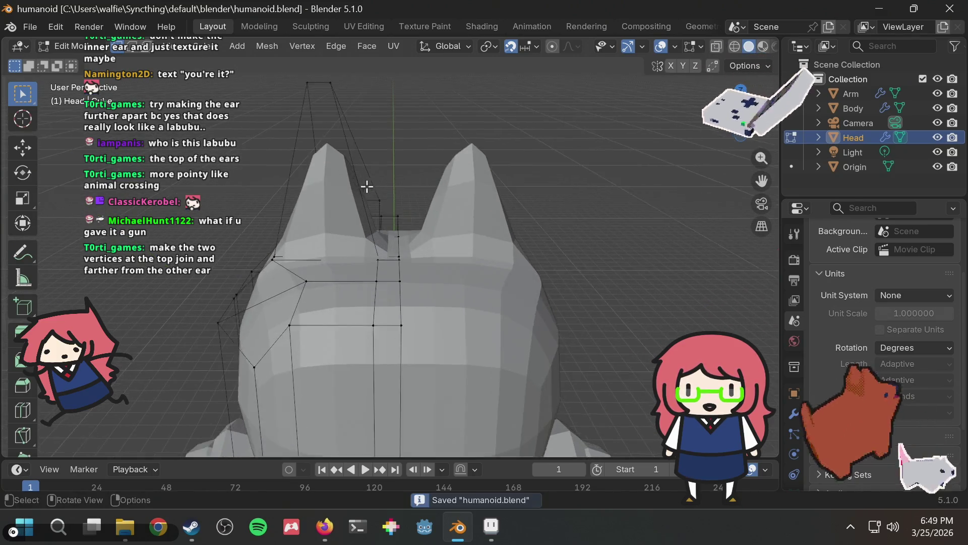
mouse_move(358, 190)
middle_mouse_down()
mouse_move(444, 167)
mouse_move(426, 191)
mouse_move(432, 201)
mouse_move(479, 201)
mouse_move(471, 183)
mouse_move(444, 177)
mouse_move(421, 196)
middle_mouse_up()
Box-select the ear-tip vertices and move them upward so the ears stand taller
scroll(520, 212, "down", 5)
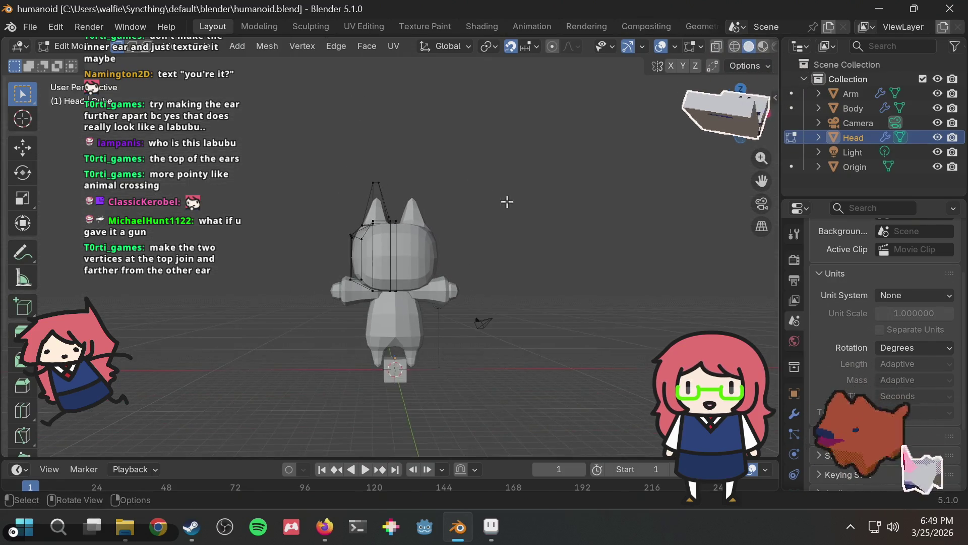
middle_click_drag(506, 201, 508, 228)
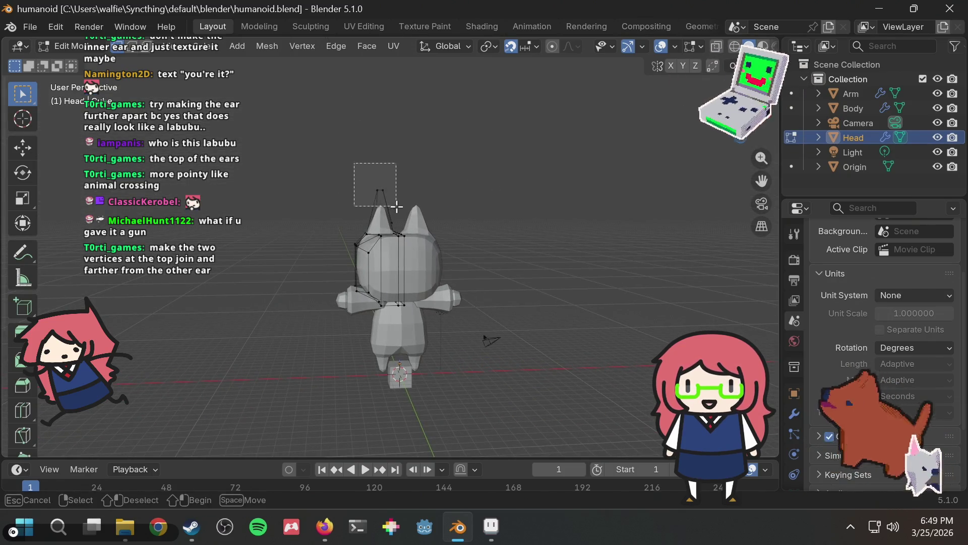
left_click_drag(396, 205, 397, 204)
key("g")
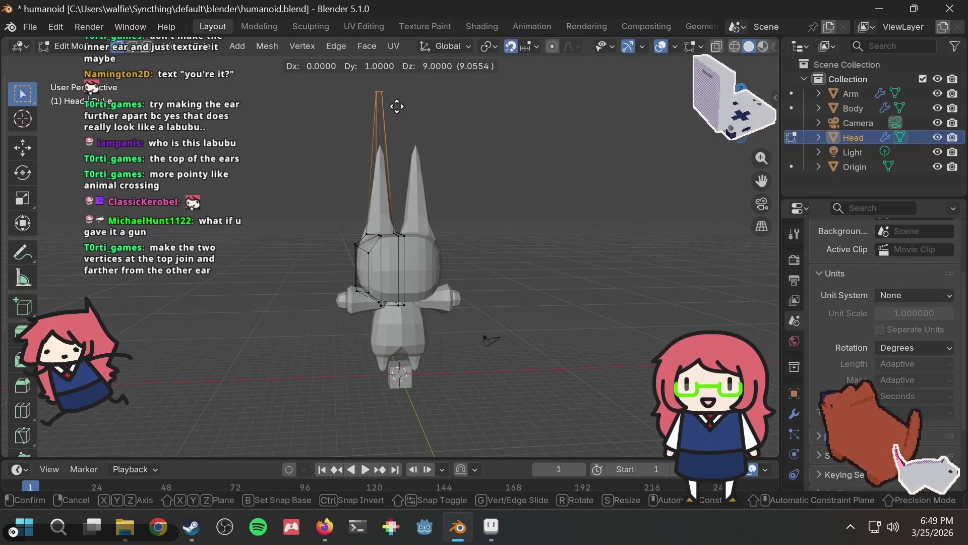
left_click(395, 103)
From another angle, start a second ear move, cancel it, and return to the reference images
mouse_move(454, 182)
middle_mouse_down()
mouse_move(525, 216)
mouse_move(438, 234)
middle_mouse_up()
key("g")
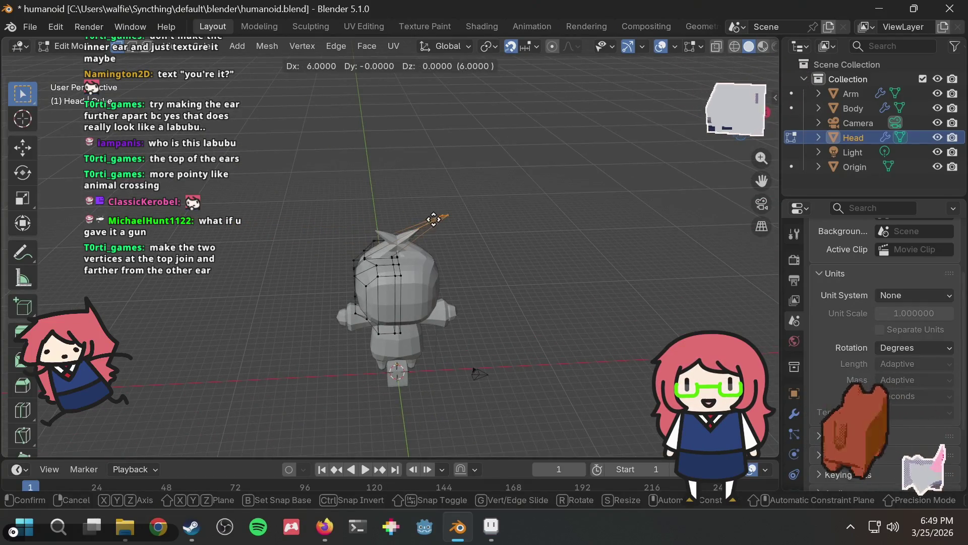
right_click(422, 219)
key("alt+Tab")
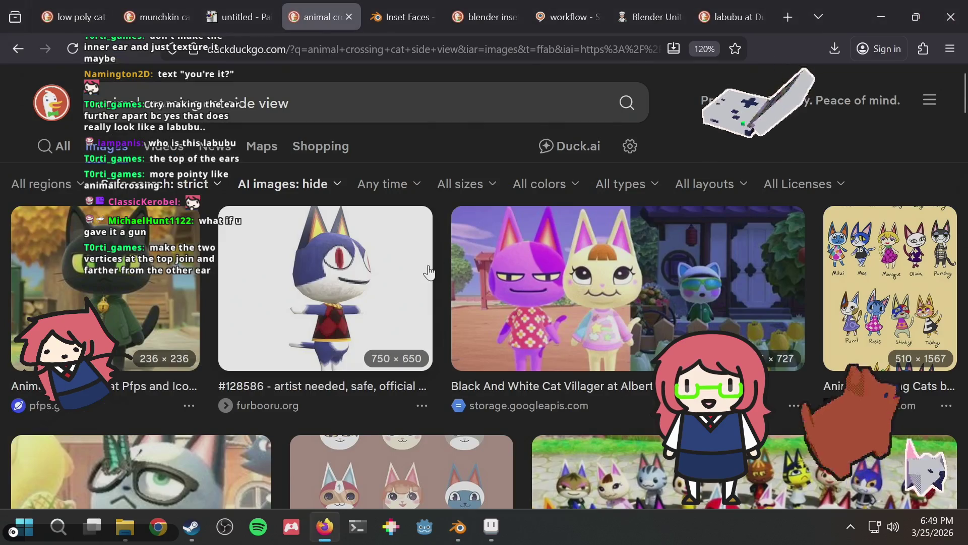
Scroll the Animal Crossing cat references, then select and inspect ear vertices on the Blender head
scroll(484, 272, "down", 5)
key("alt+Tab")
scroll(381, 212, "up", 5)
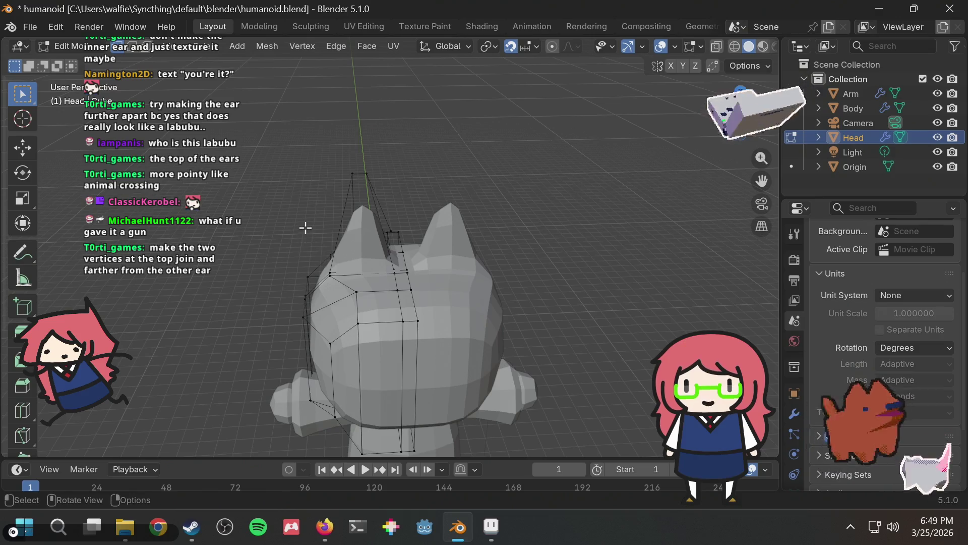
middle_click_drag(305, 228, 322, 286)
left_click_drag(305, 273, 304, 303)
mouse_move(304, 302)
middle_mouse_down()
mouse_move(430, 208)
mouse_move(476, 247)
middle_mouse_up()
key("alt+Tab")
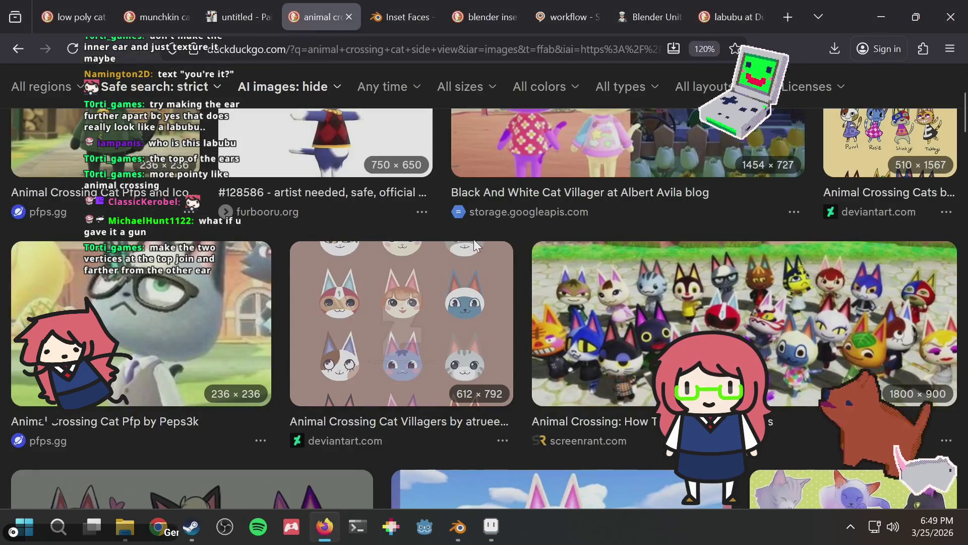
key("alt+Tab")
Select a group of head vertices and nudge them into a new position
key("g")
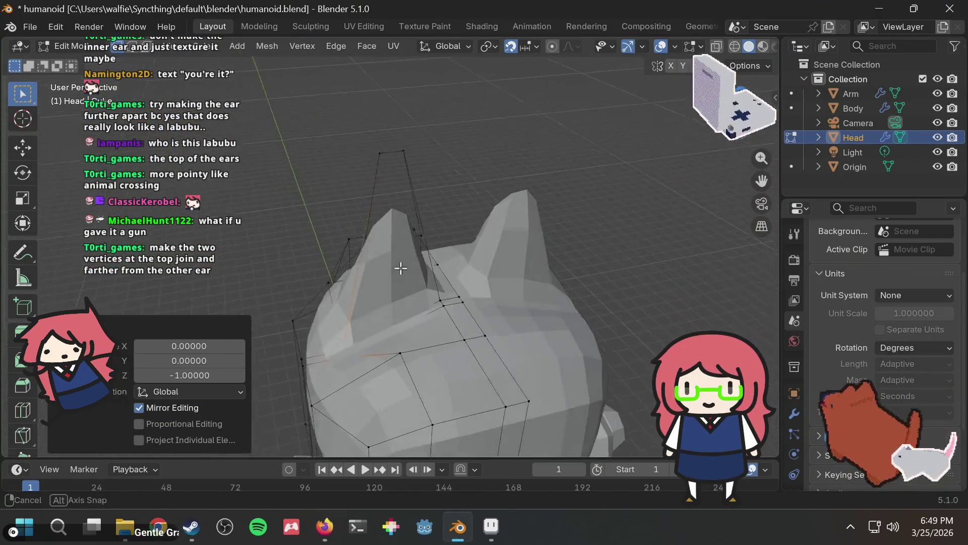
middle_click_drag(401, 268, 343, 342)
left_click_drag(377, 382, 378, 383)
mouse_move(378, 384)
middle_mouse_down()
mouse_move(450, 244)
mouse_move(479, 278)
mouse_move(476, 305)
mouse_move(490, 229)
mouse_move(474, 244)
mouse_move(467, 238)
mouse_move(476, 249)
middle_mouse_up()
key("g")
left_click(482, 239)
Try lowering the selection 1 unit along Z, undo it, and save humanoid.blend
key("g")
key("z")
left_click(471, 331)
key("ctrl+z")
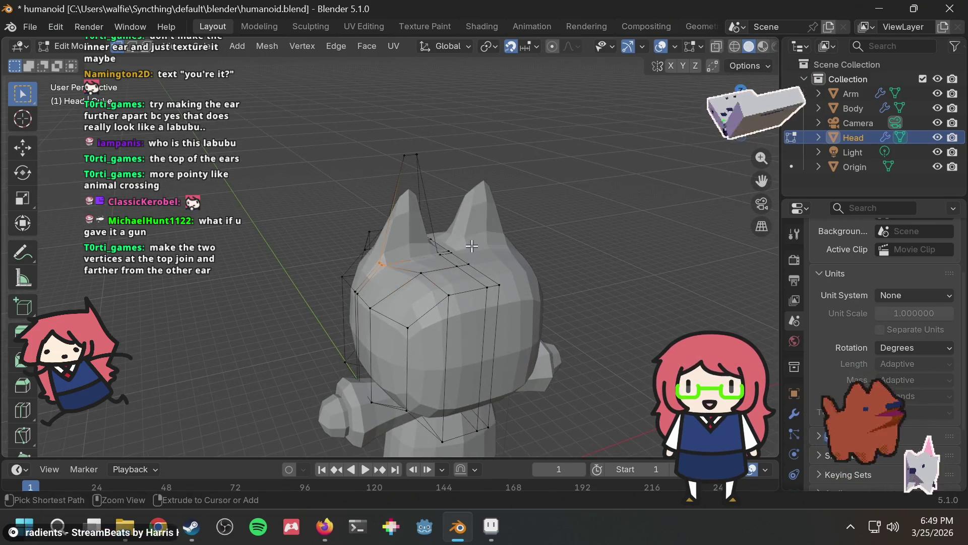
mouse_move(550, 178)
middle_mouse_down()
mouse_move(499, 162)
mouse_move(555, 152)
mouse_move(636, 167)
mouse_move(480, 191)
mouse_move(570, 150)
mouse_move(607, 153)
mouse_move(512, 216)
mouse_move(449, 205)
mouse_move(456, 213)
mouse_move(406, 242)
middle_mouse_up()
key("ctrl+s")
Select a head-cage vertex, cancel its move, and save the file again
scroll(406, 242, "up", 1)
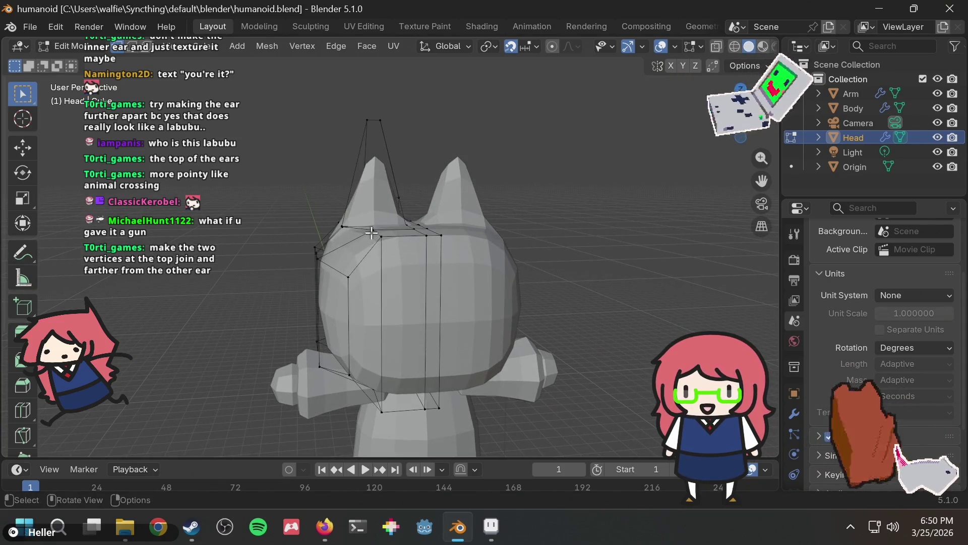
left_click_drag(392, 249, 393, 255)
key("g")
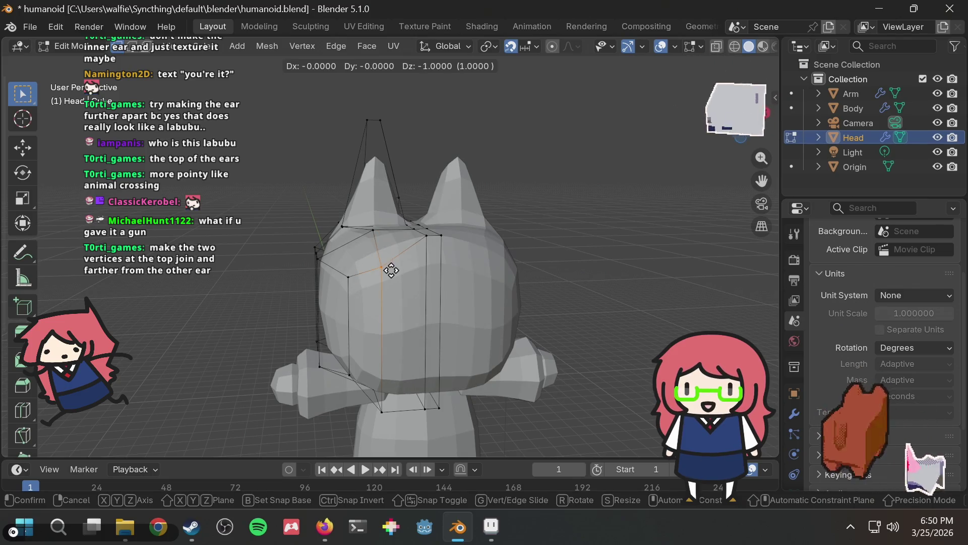
right_click(393, 262)
scroll(431, 244, "up", 4)
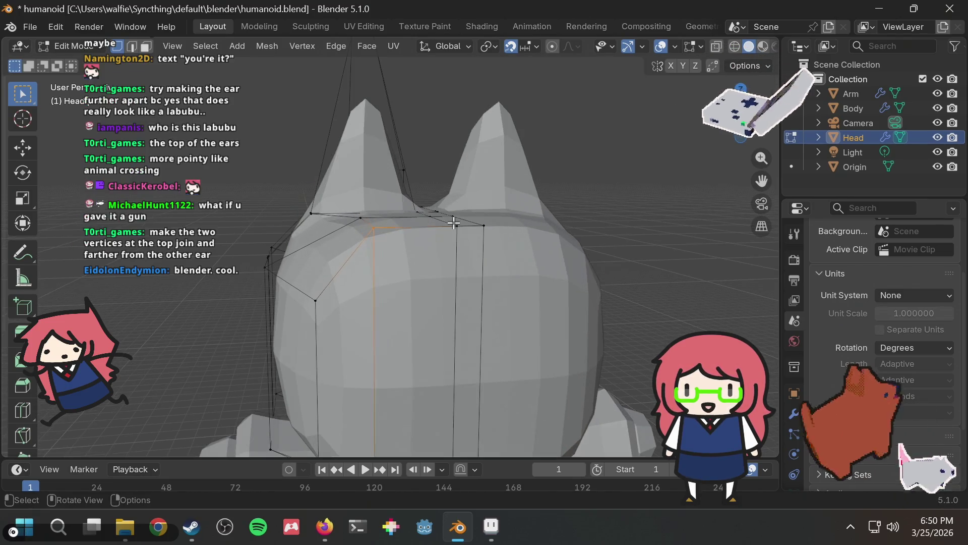
middle_click_drag(404, 235, 432, 253)
key("ctrl+s")
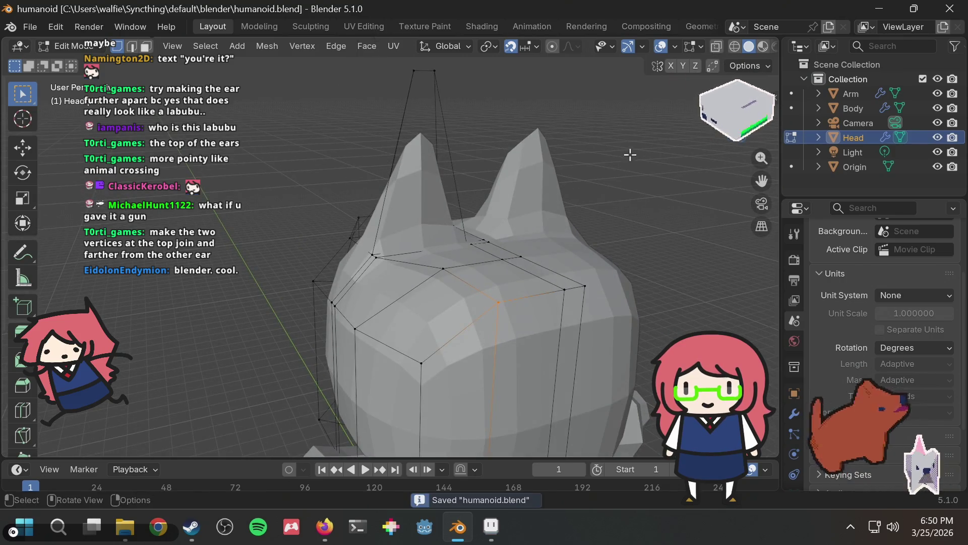
Save once more, glance at the reference images, and orbit around the character
mouse_move(671, 142)
middle_mouse_down()
mouse_move(573, 216)
mouse_move(521, 238)
mouse_move(589, 200)
mouse_move(677, 223)
mouse_move(434, 195)
mouse_move(555, 176)
mouse_move(637, 142)
mouse_move(644, 126)
middle_mouse_up()
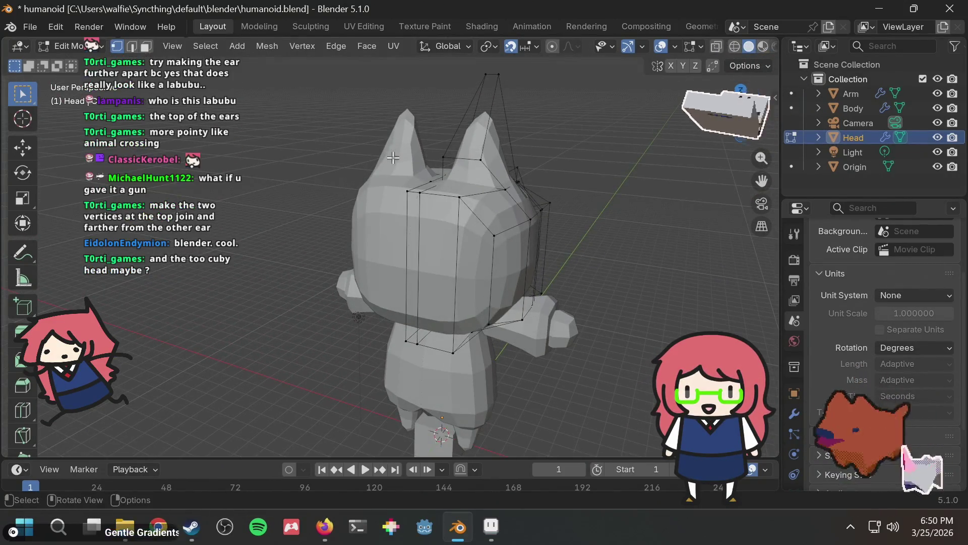
scroll(405, 182, "up", 5)
key("ctrl+s")
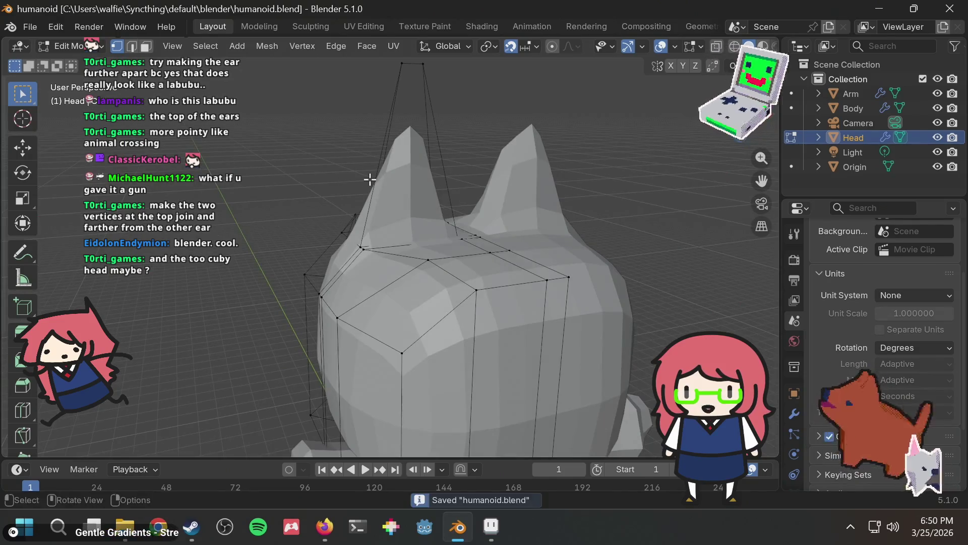
key("alt+Tab")
key("alt+Tab")
scroll(414, 220, "down", 4)
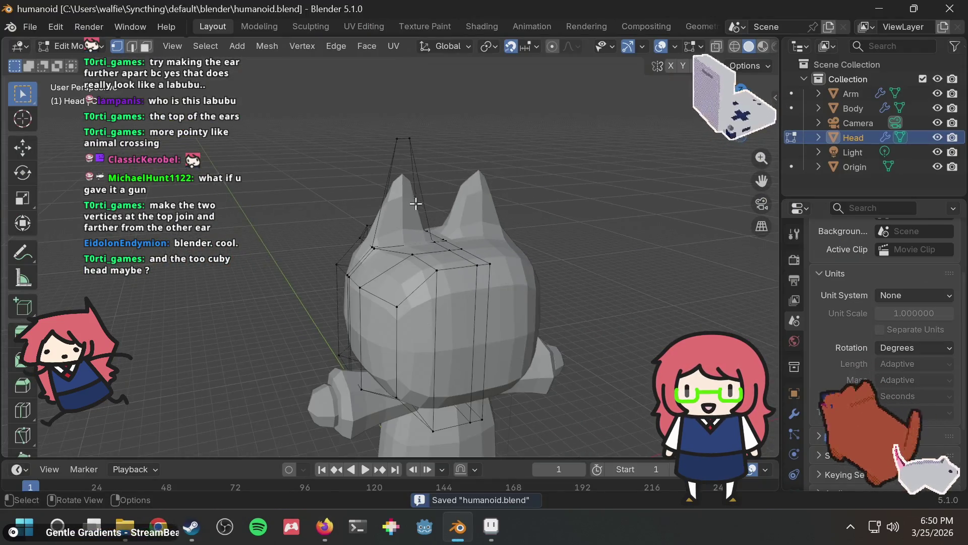
mouse_move(456, 259)
middle_mouse_down()
mouse_move(468, 270)
mouse_move(441, 271)
mouse_move(475, 228)
middle_mouse_up()
scroll(447, 276, "up", 3)
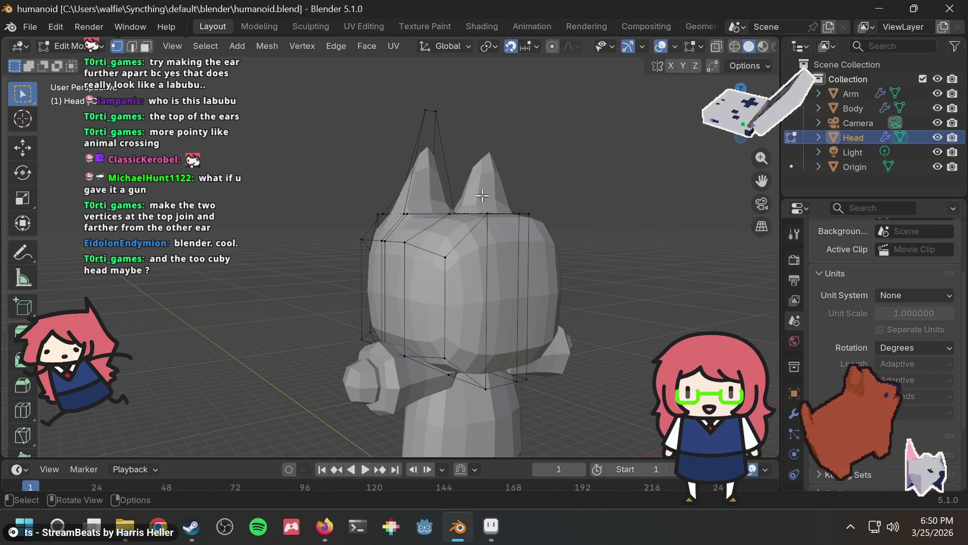
Move the selected front head vertices, redoing the move from a side view
left_click_drag(490, 407, 490, 408)
mouse_move(490, 406)
middle_mouse_down()
mouse_move(471, 372)
mouse_move(321, 398)
mouse_move(387, 309)
mouse_move(583, 300)
mouse_move(644, 280)
mouse_move(553, 242)
mouse_move(529, 246)
mouse_move(529, 274)
mouse_move(406, 334)
middle_mouse_up()
key("g")
left_click(621, 291)
key("ctrl+z")
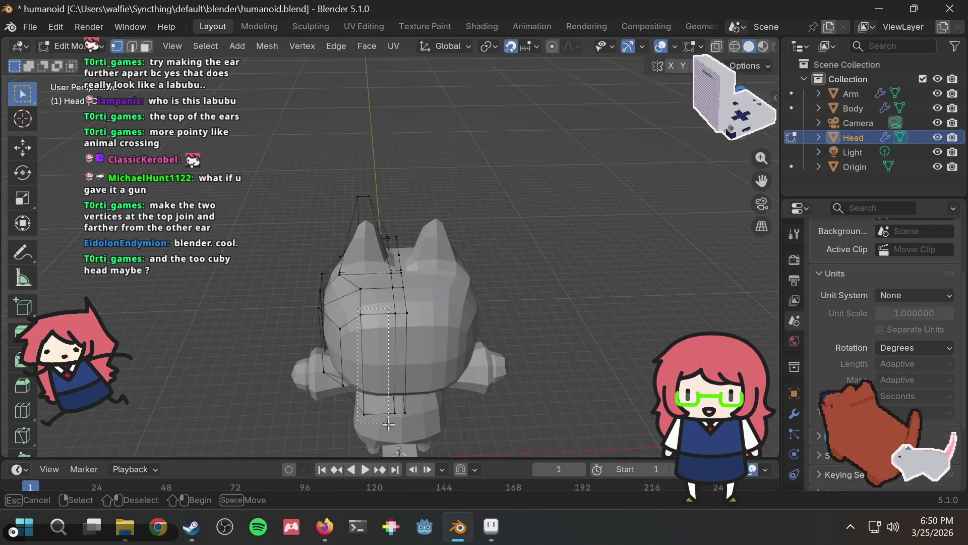
mouse_move(406, 398)
middle_mouse_down()
mouse_move(615, 444)
mouse_move(633, 292)
mouse_move(513, 281)
mouse_move(537, 254)
mouse_move(508, 283)
middle_mouse_up()
key("g")
left_click(624, 295)
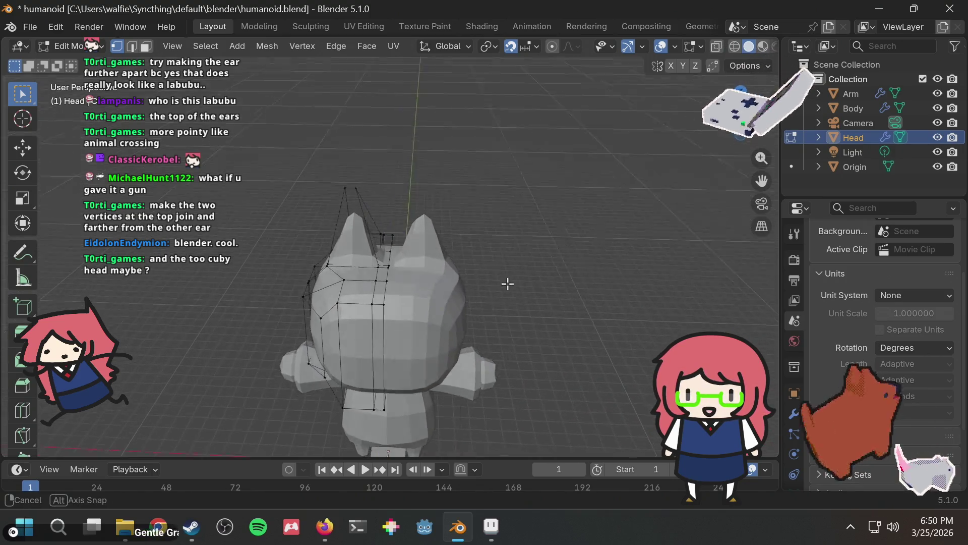
Save humanoid.blend and leave Edit Mode for Object Mode
scroll(512, 268, "up", 3)
key("ctrl+s")
scroll(547, 158, "down", 5)
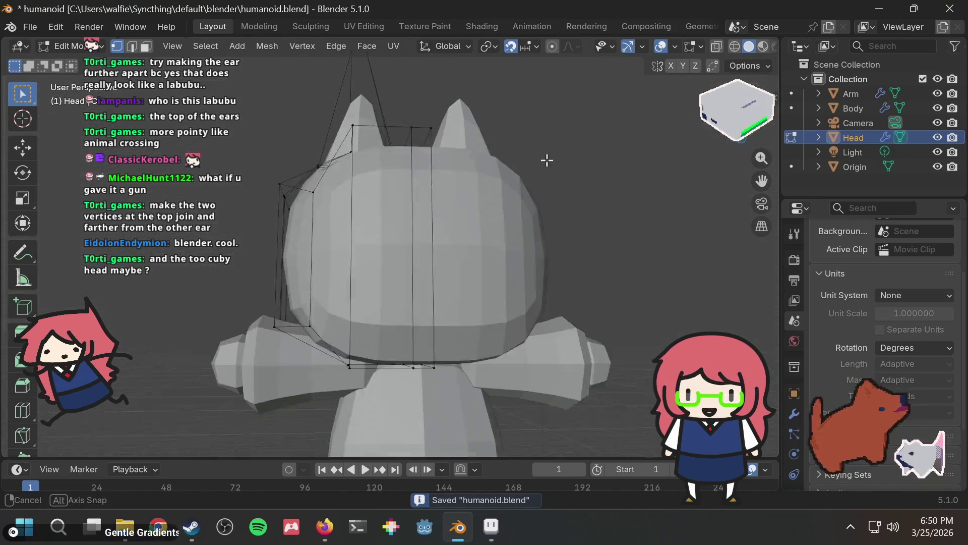
mouse_move(569, 154)
middle_mouse_down()
mouse_move(564, 172)
mouse_move(544, 179)
middle_mouse_up()
scroll(566, 167, "down", 2)
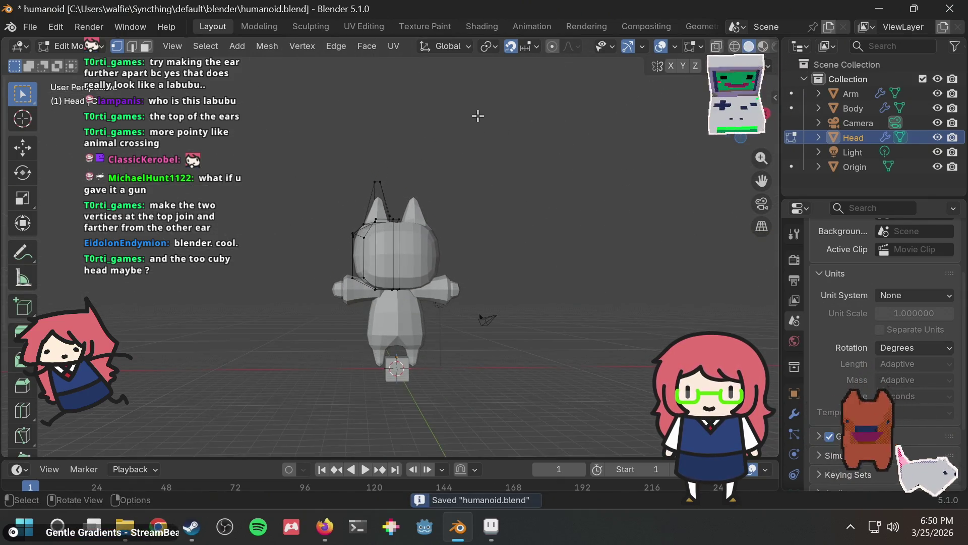
key("Tab")
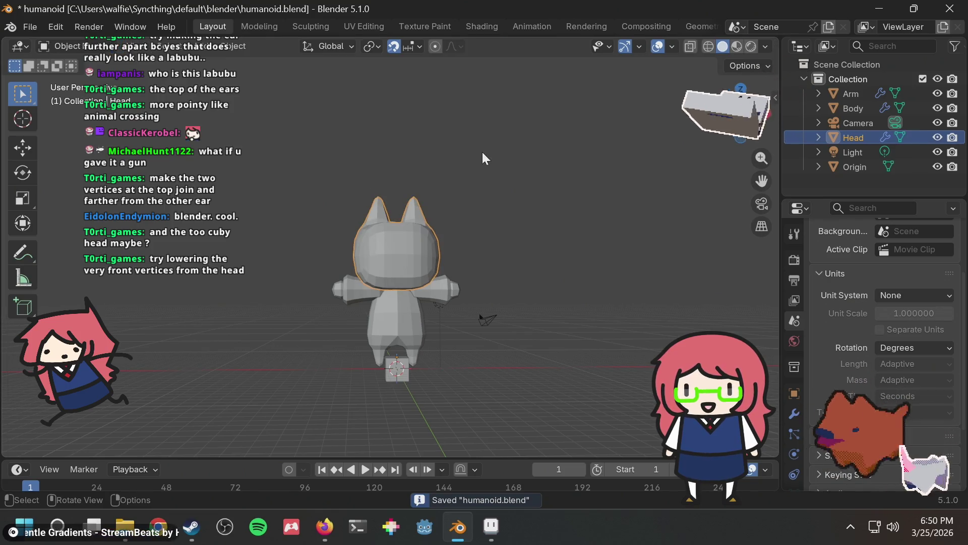
Re-enter Edit Mode and lower the head's front vertices 1 unit along Z
mouse_move(482, 152)
middle_mouse_down()
mouse_move(464, 171)
mouse_move(437, 267)
middle_mouse_up()
scroll(403, 278, "up", 3)
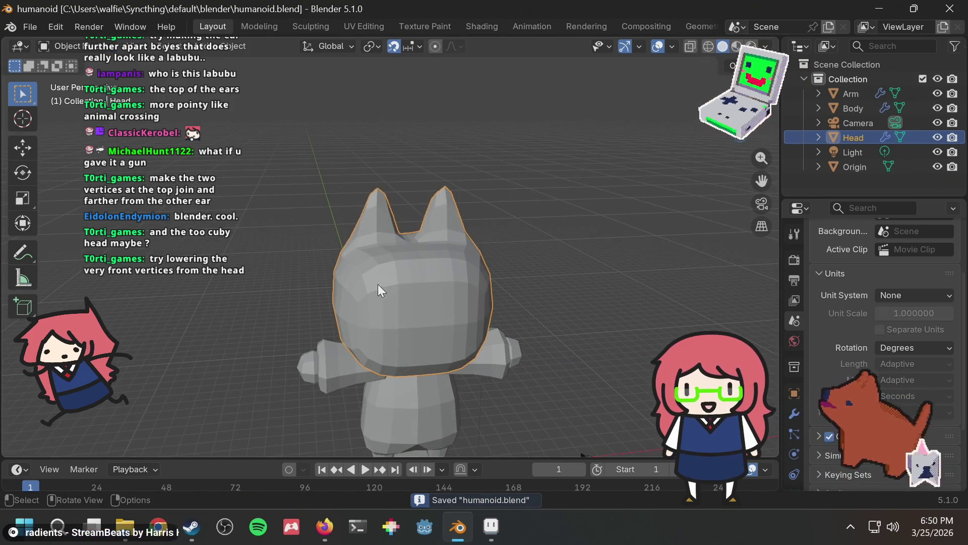
key("Tab")
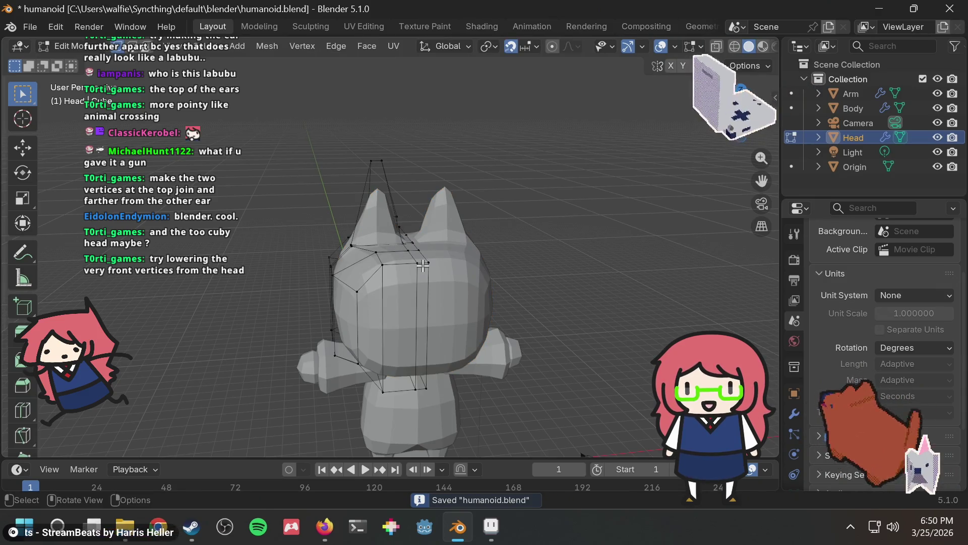
left_click_drag(418, 266, 434, 268)
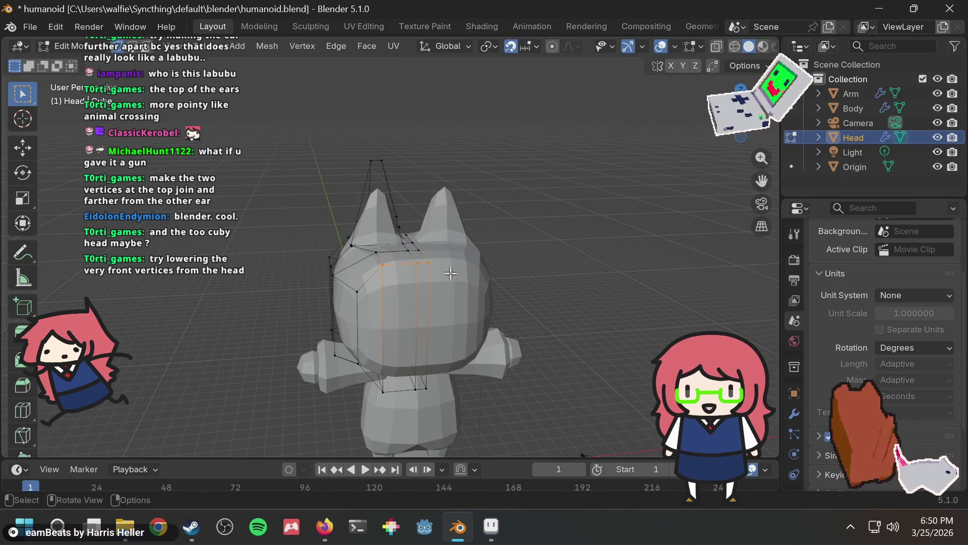
key("g")
key("z")
left_click(450, 291)
mouse_move(476, 250)
middle_mouse_down()
mouse_move(573, 229)
mouse_move(616, 206)
mouse_move(562, 234)
mouse_move(528, 238)
mouse_move(515, 301)
mouse_move(510, 233)
mouse_move(502, 283)
middle_mouse_up()
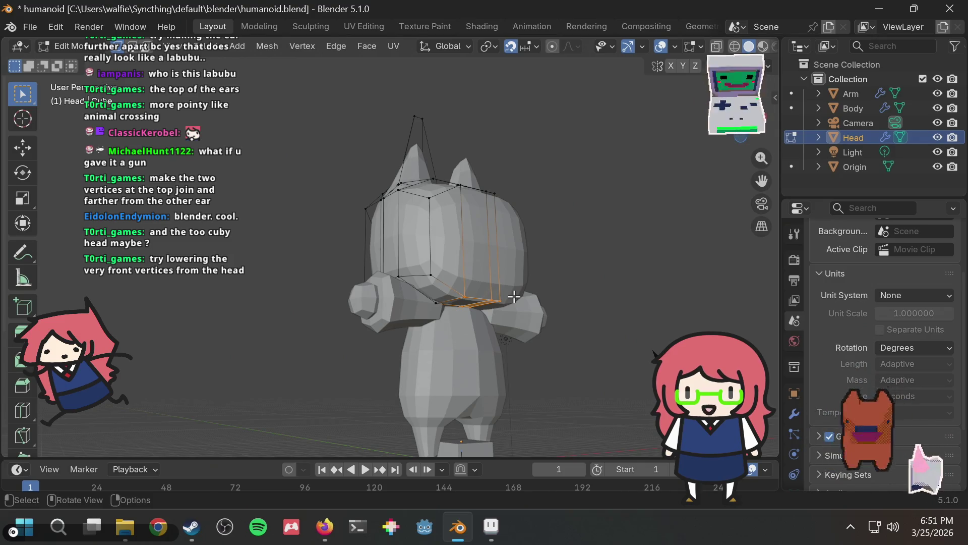
key("g")
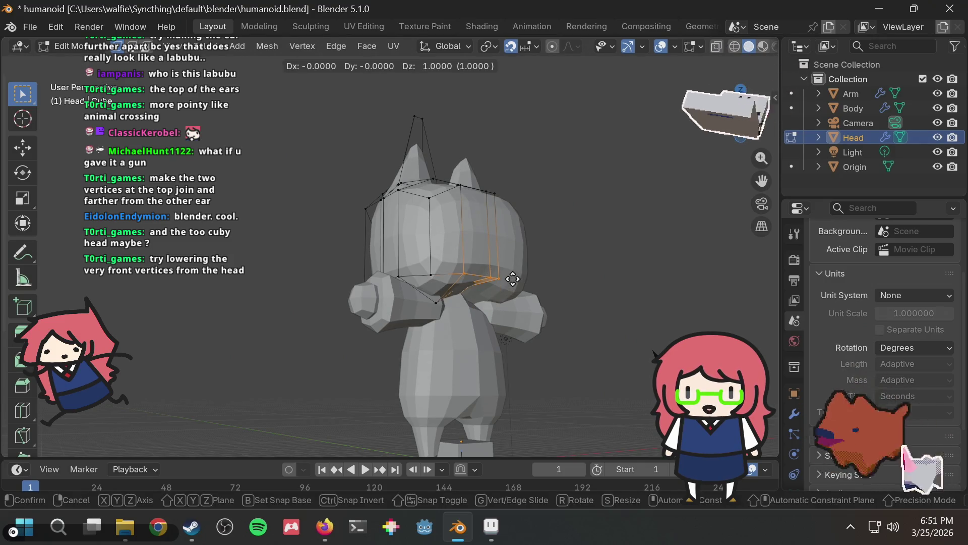
key("Escape")
Shift the head's lower front vertices, deselect them, and turn to the Firefox references
mouse_move(493, 289)
middle_mouse_down()
mouse_move(483, 267)
mouse_move(442, 257)
middle_mouse_up()
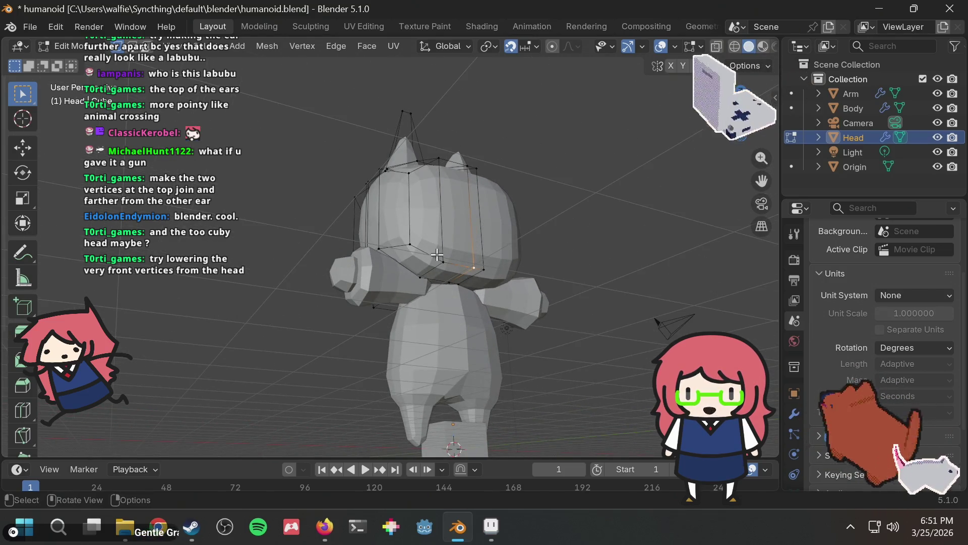
left_click_drag(492, 273, 491, 273)
mouse_move(492, 273)
middle_mouse_down()
mouse_move(518, 255)
mouse_move(550, 290)
middle_mouse_up()
key("g")
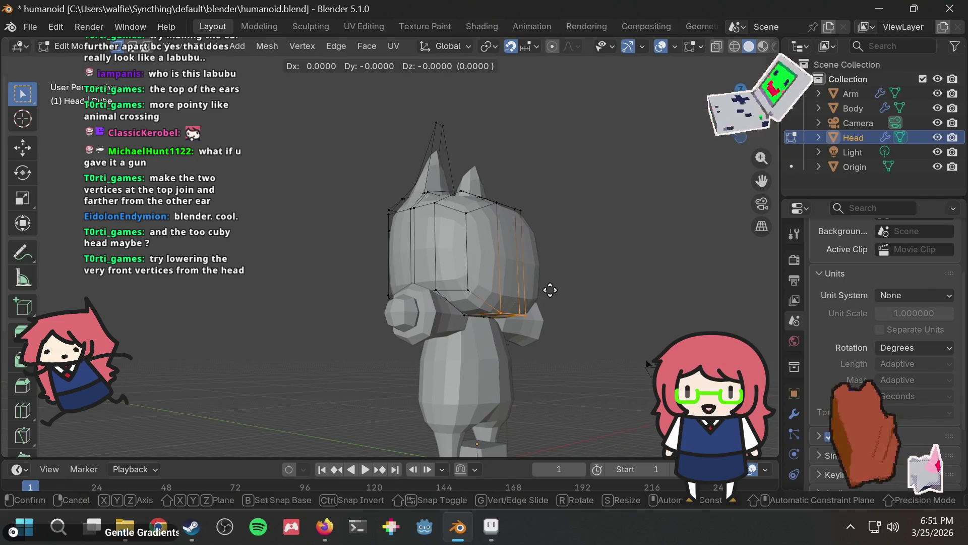
left_click(553, 266)
left_click(598, 247)
mouse_move(598, 247)
middle_mouse_down()
mouse_move(419, 287)
mouse_move(460, 275)
mouse_move(579, 277)
mouse_move(520, 327)
mouse_move(495, 262)
mouse_move(583, 266)
middle_mouse_up()
key("alt+Tab")
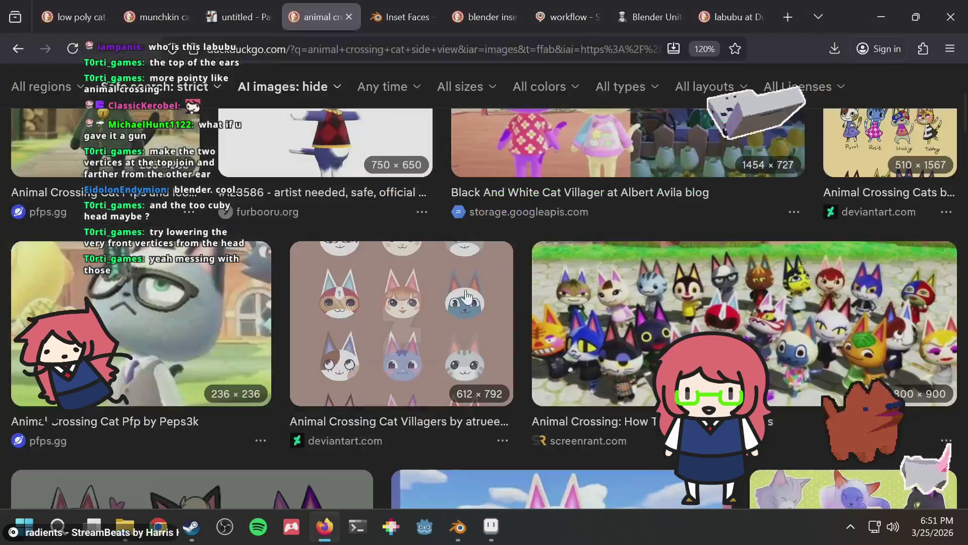
Show labubu image results and open the popular Labubu blind box photo, then return to Blender
left_click(747, 6)
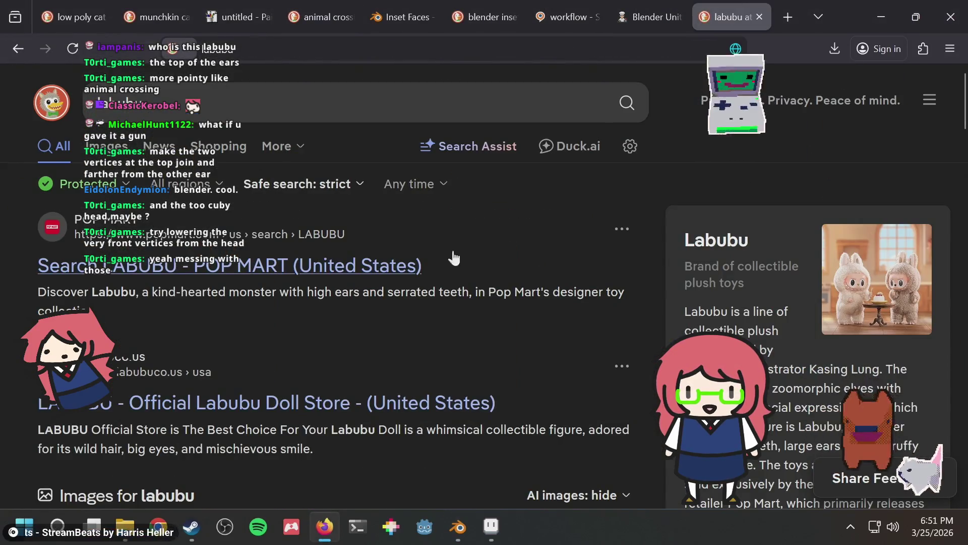
left_click(116, 156)
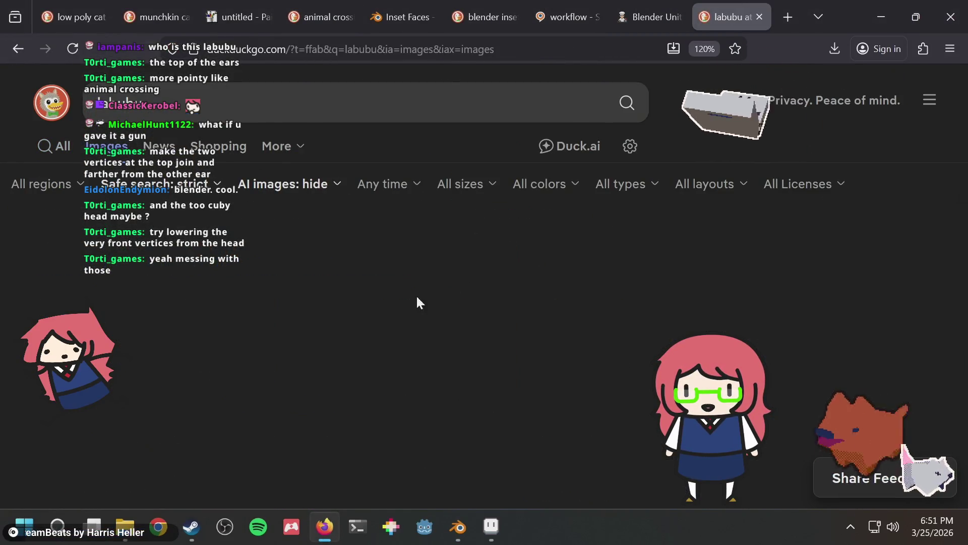
left_click(463, 331)
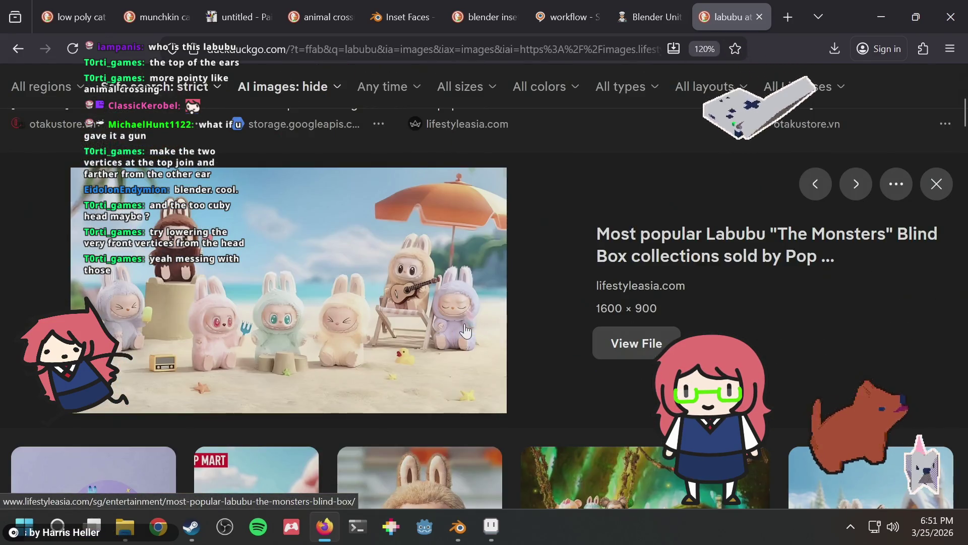
key("alt+Tab")
mouse_move(456, 240)
middle_mouse_down()
mouse_move(597, 248)
mouse_move(555, 283)
mouse_move(325, 414)
middle_mouse_up()
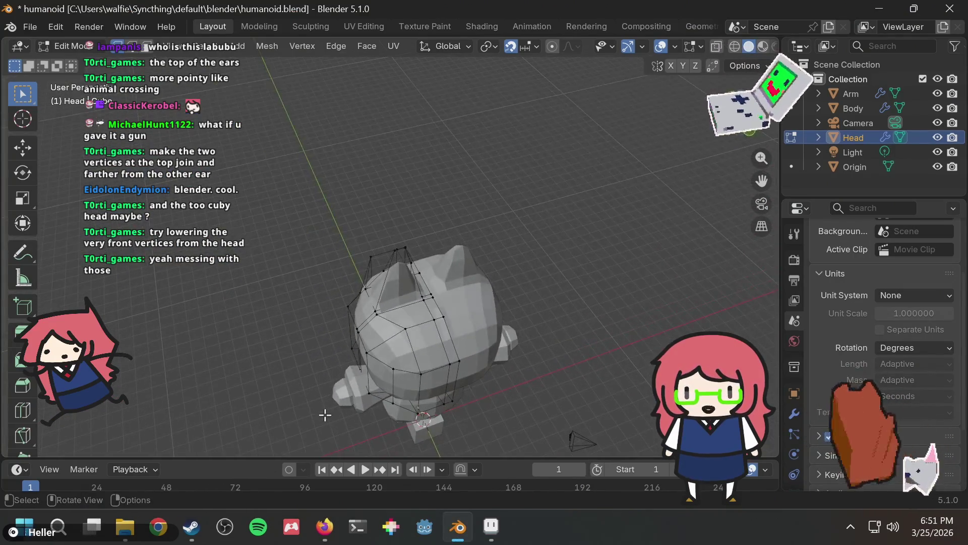
Select and move the left-side vertex column of the head
left_click_drag(380, 403, 380, 404)
middle_click_drag(381, 404, 389, 317)
key("g")
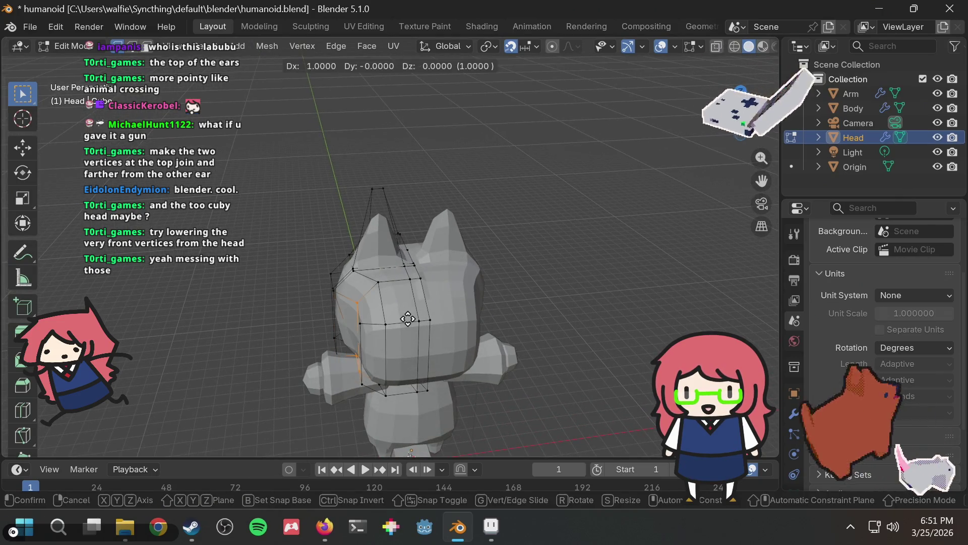
left_click(398, 319)
Select the middle vertex column and shift it along Y rather than X
left_click_drag(365, 353, 374, 398)
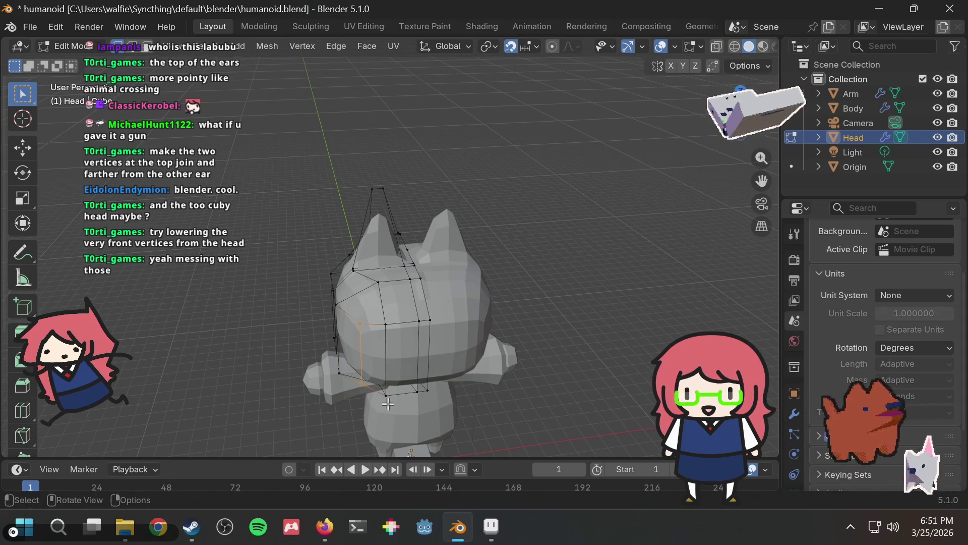
left_click_drag(401, 397, 400, 397)
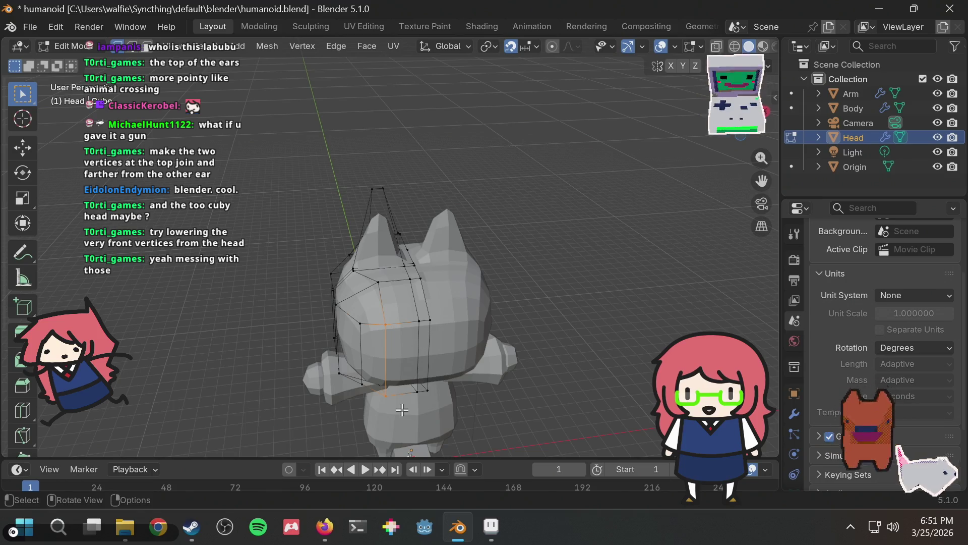
key("g")
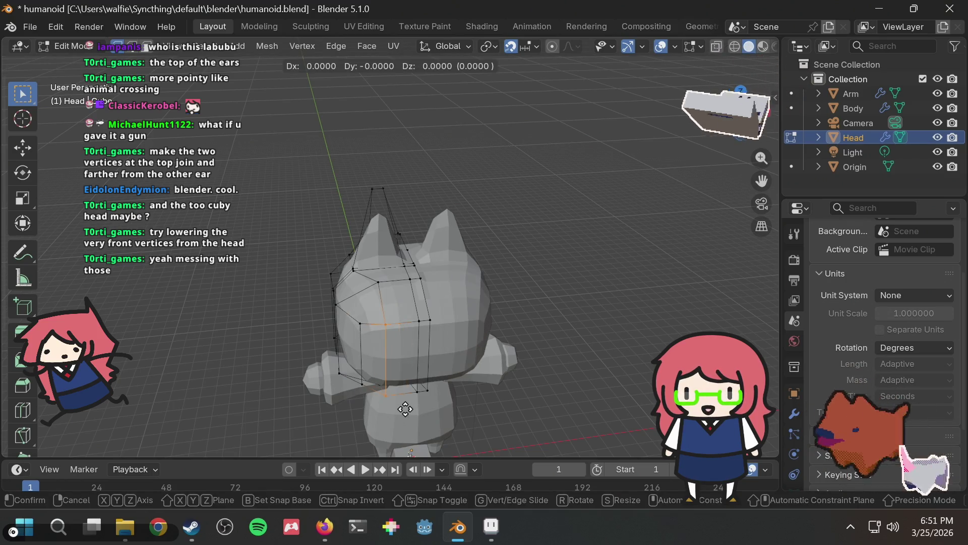
key("x")
key("x")
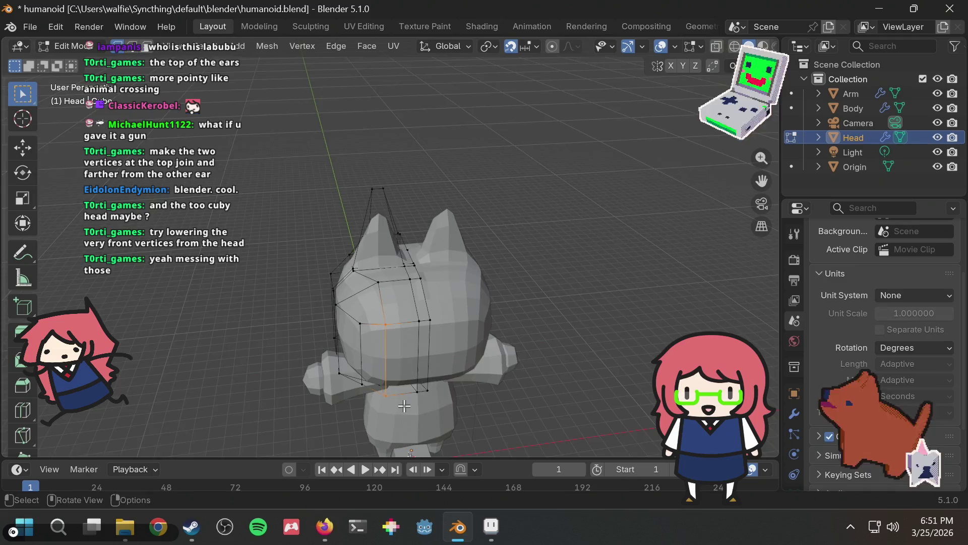
middle_click_drag(405, 408, 529, 410)
key("x")
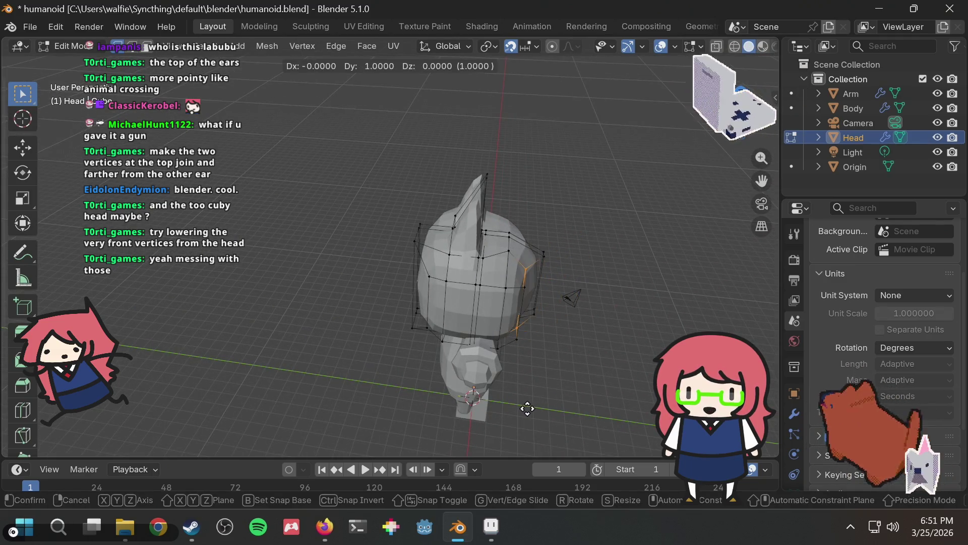
left_click(527, 409)
Raise the selected head vertices slightly from a front view
mouse_move(528, 395)
middle_mouse_down()
mouse_move(536, 238)
mouse_move(481, 215)
middle_mouse_up()
mouse_move(545, 216)
middle_mouse_down()
mouse_move(492, 165)
mouse_move(485, 257)
middle_mouse_up()
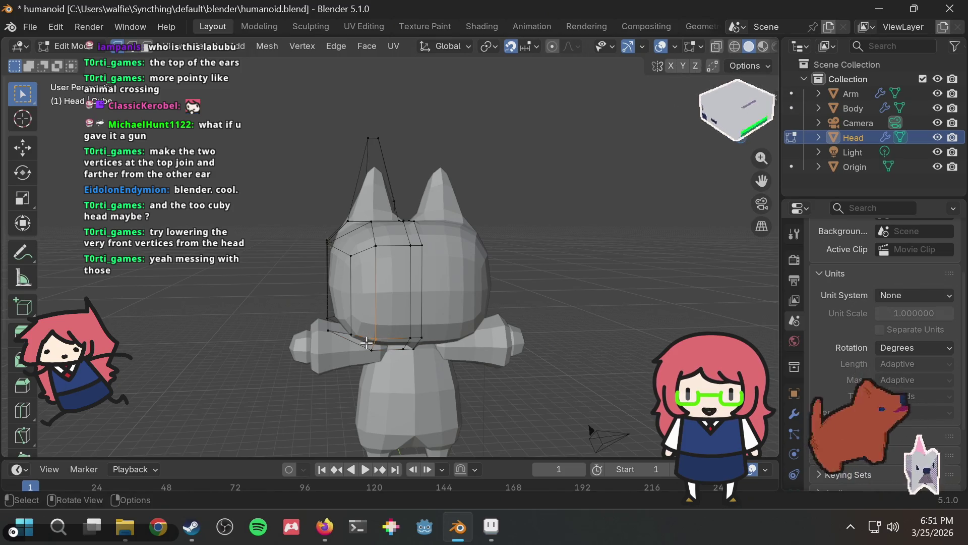
key("g")
left_click(373, 318)
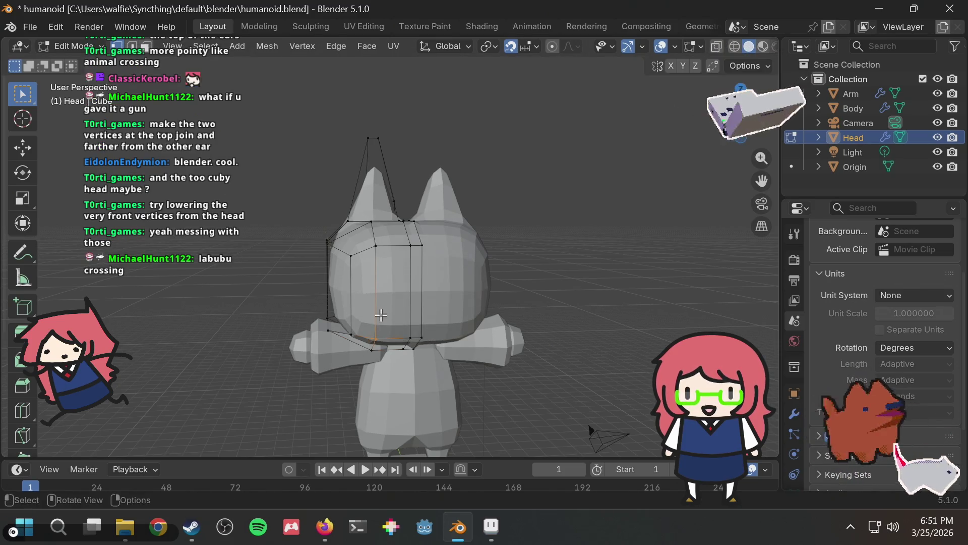
Save humanoid.blend, start moving the head's front edge but cancel, and save again
middle_click_drag(373, 318, 396, 308)
key("ctrl+s")
mouse_move(456, 233)
left_mouse_down()
mouse_move(436, 254)
mouse_move(416, 239)
left_mouse_up()
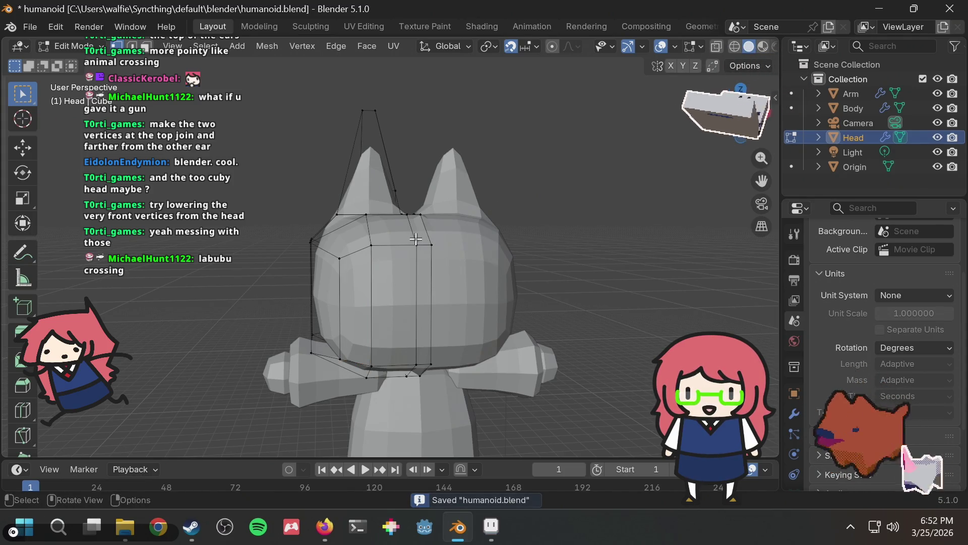
left_click_drag(425, 372, 424, 371)
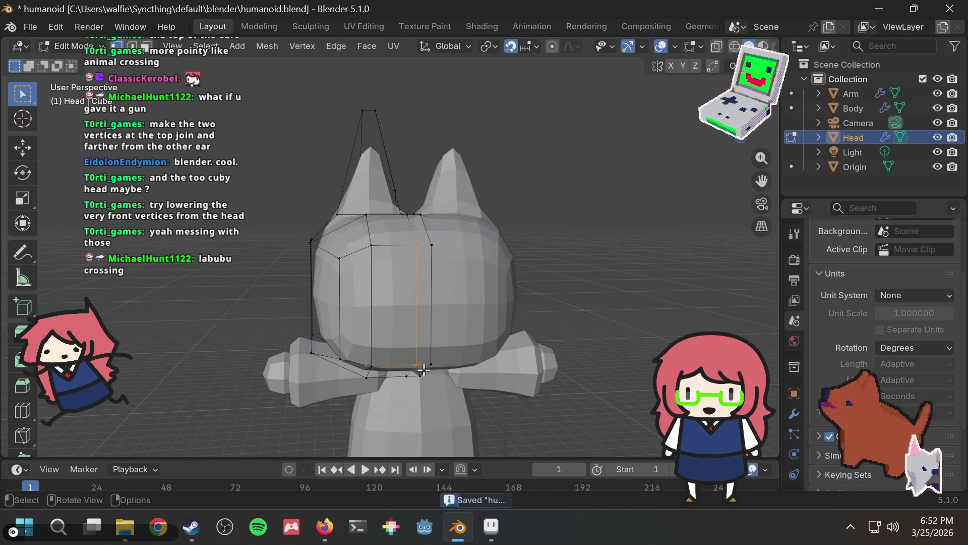
key("g")
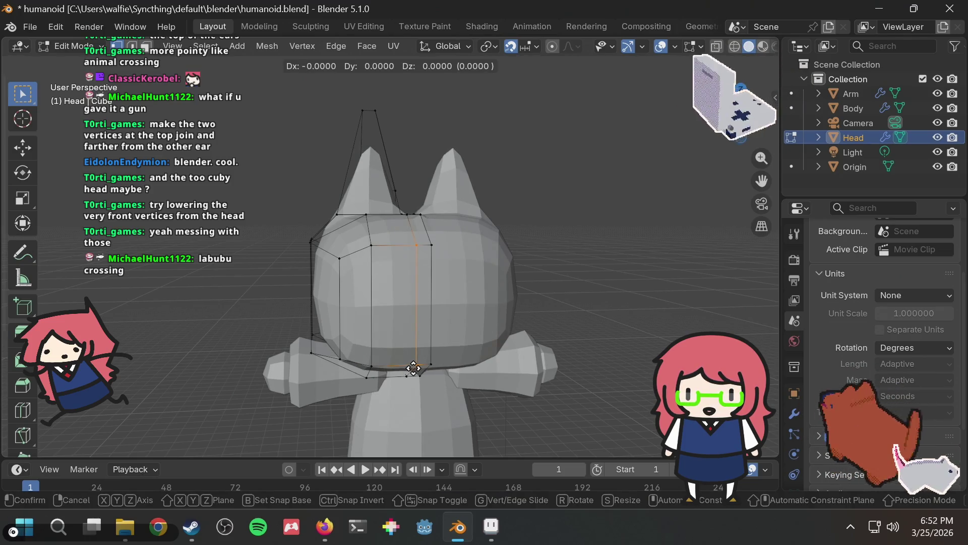
right_click(414, 369)
middle_click_drag(421, 336, 578, 338)
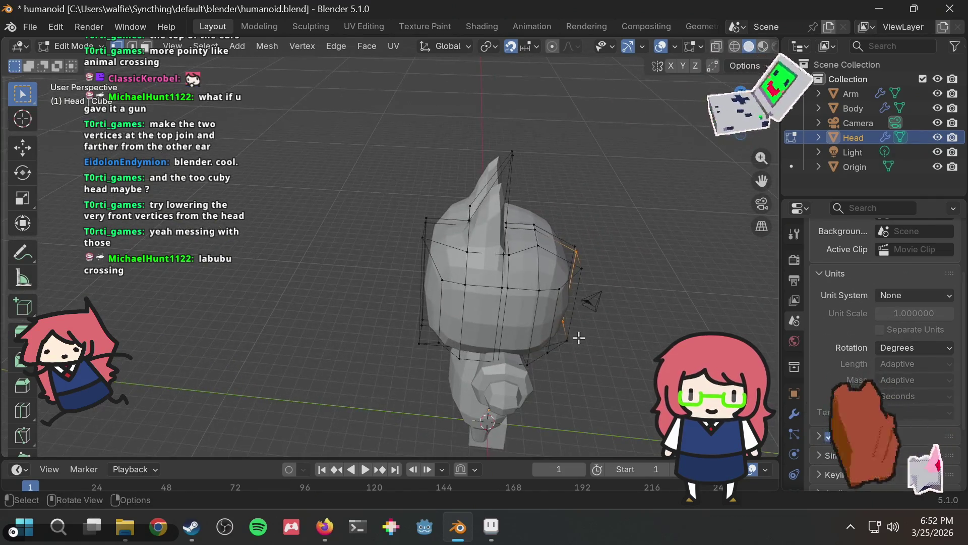
key("ctrl+s")
Orbit and zoom around the head to inspect its front and underside
mouse_move(610, 207)
middle_mouse_down()
mouse_move(494, 138)
mouse_move(511, 172)
middle_mouse_up()
scroll(426, 246, "up", 10)
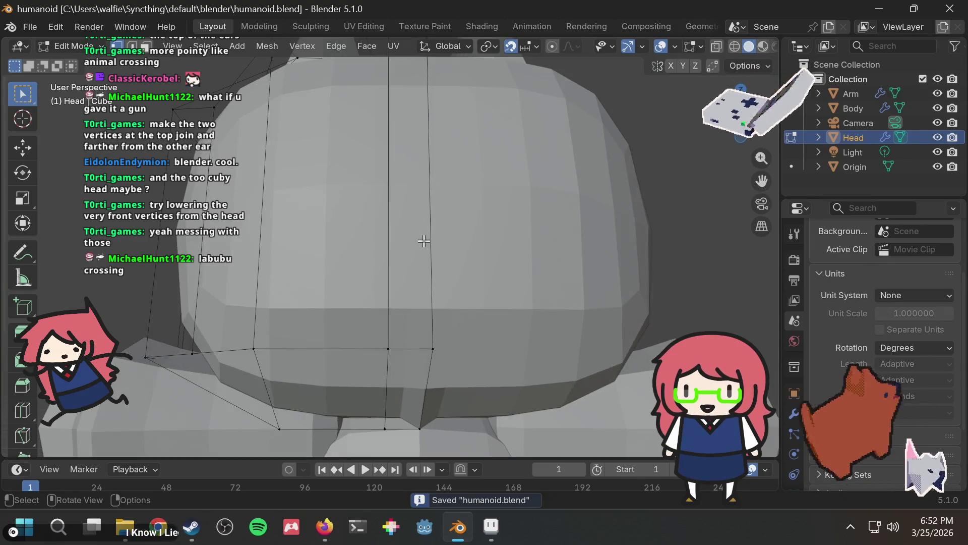
mouse_move(443, 288)
middle_mouse_down()
mouse_move(285, 273)
mouse_move(287, 299)
mouse_move(321, 297)
mouse_move(387, 320)
mouse_move(368, 301)
mouse_move(316, 326)
middle_mouse_up()
scroll(413, 323, "up", 4)
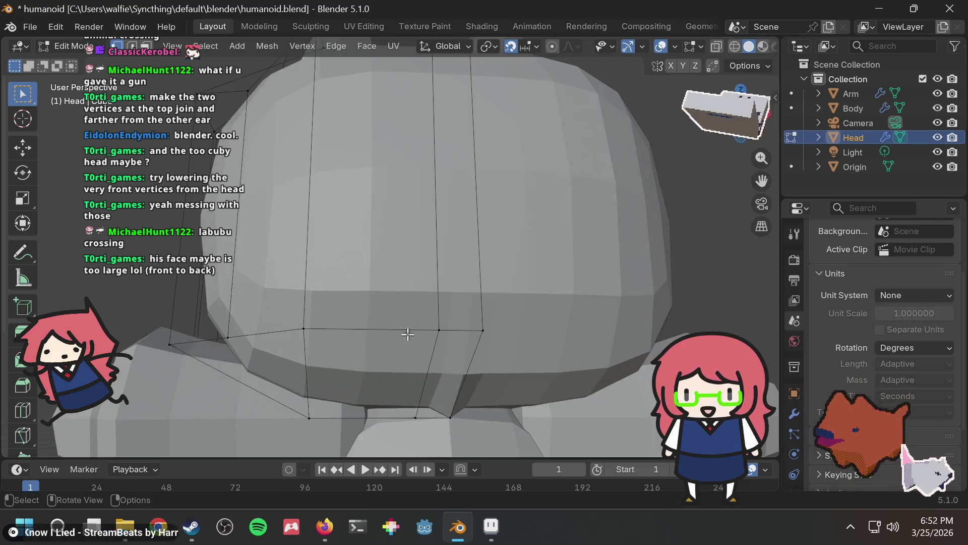
scroll(489, 348, "down", 4)
scroll(422, 346, "up", 2)
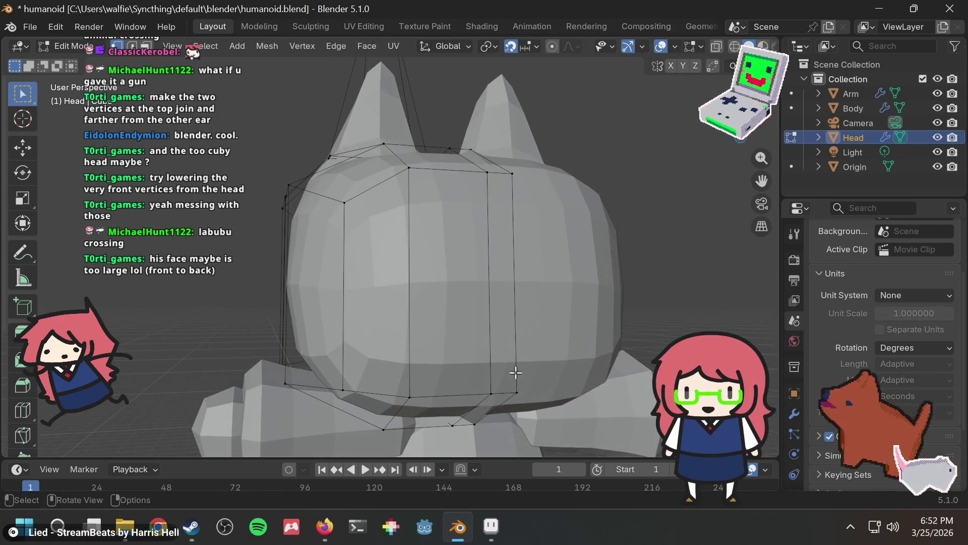
scroll(494, 358, "up", 5)
scroll(493, 358, "down", 5)
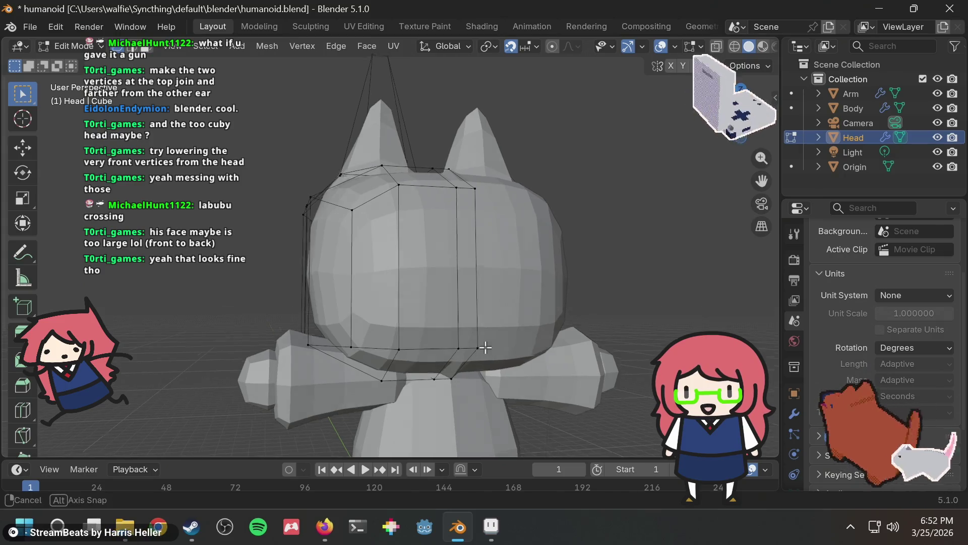
scroll(410, 336, "up", 3)
scroll(389, 353, "down", 1)
mouse_move(389, 353)
middle_mouse_down()
mouse_move(279, 242)
mouse_move(339, 218)
mouse_move(456, 232)
mouse_move(422, 257)
mouse_move(328, 255)
mouse_move(307, 311)
middle_mouse_up()
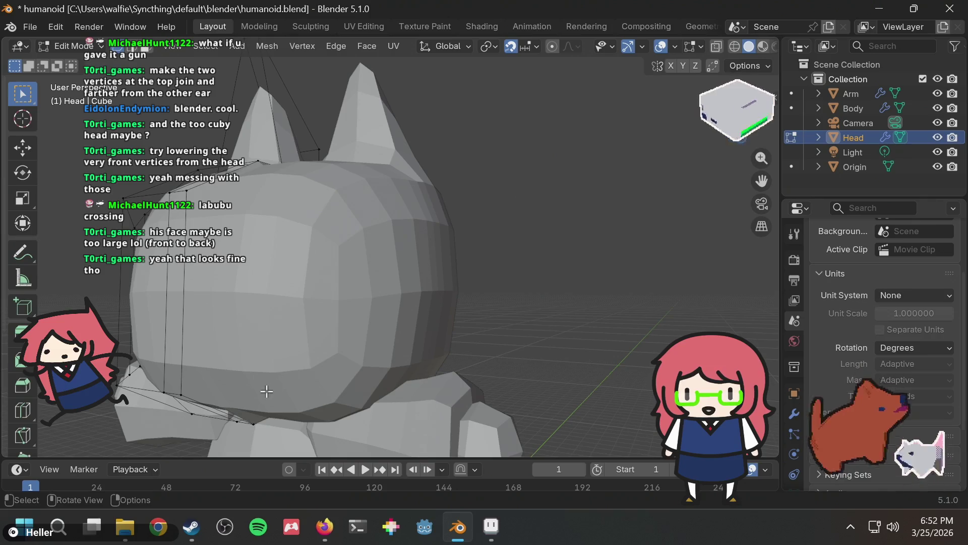